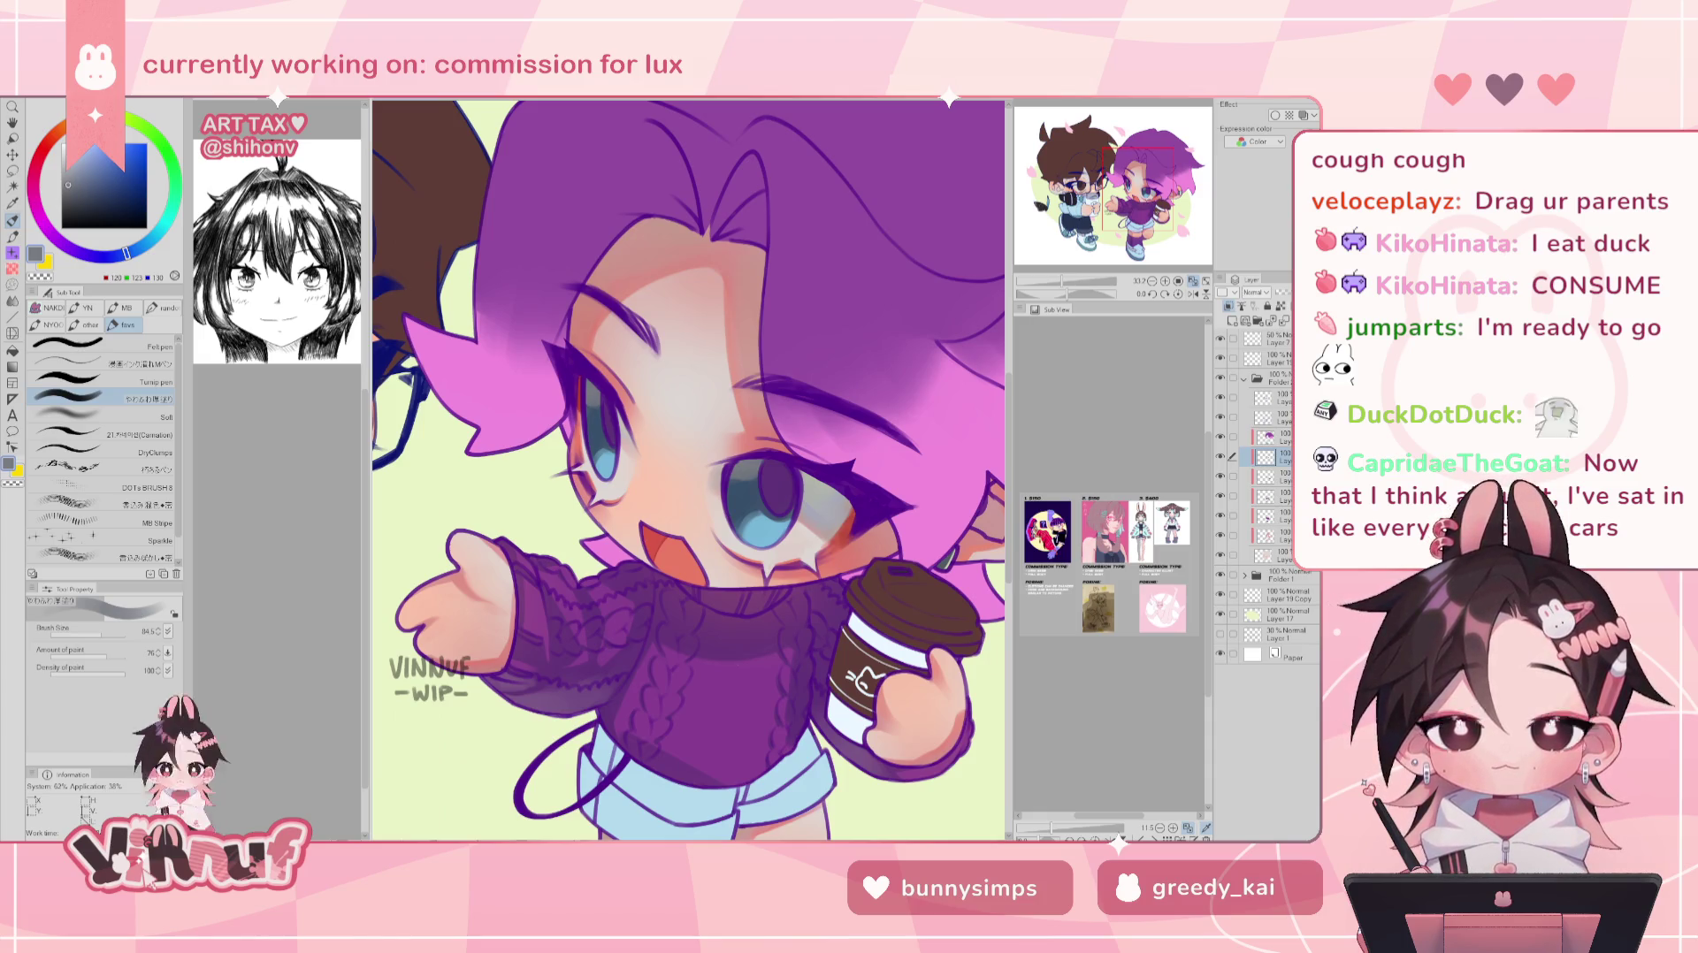
- Toggle the pupil shading off and back on to compare it
click(1221, 456)
click(1222, 456)
drag(1066, 281, 1061, 281)
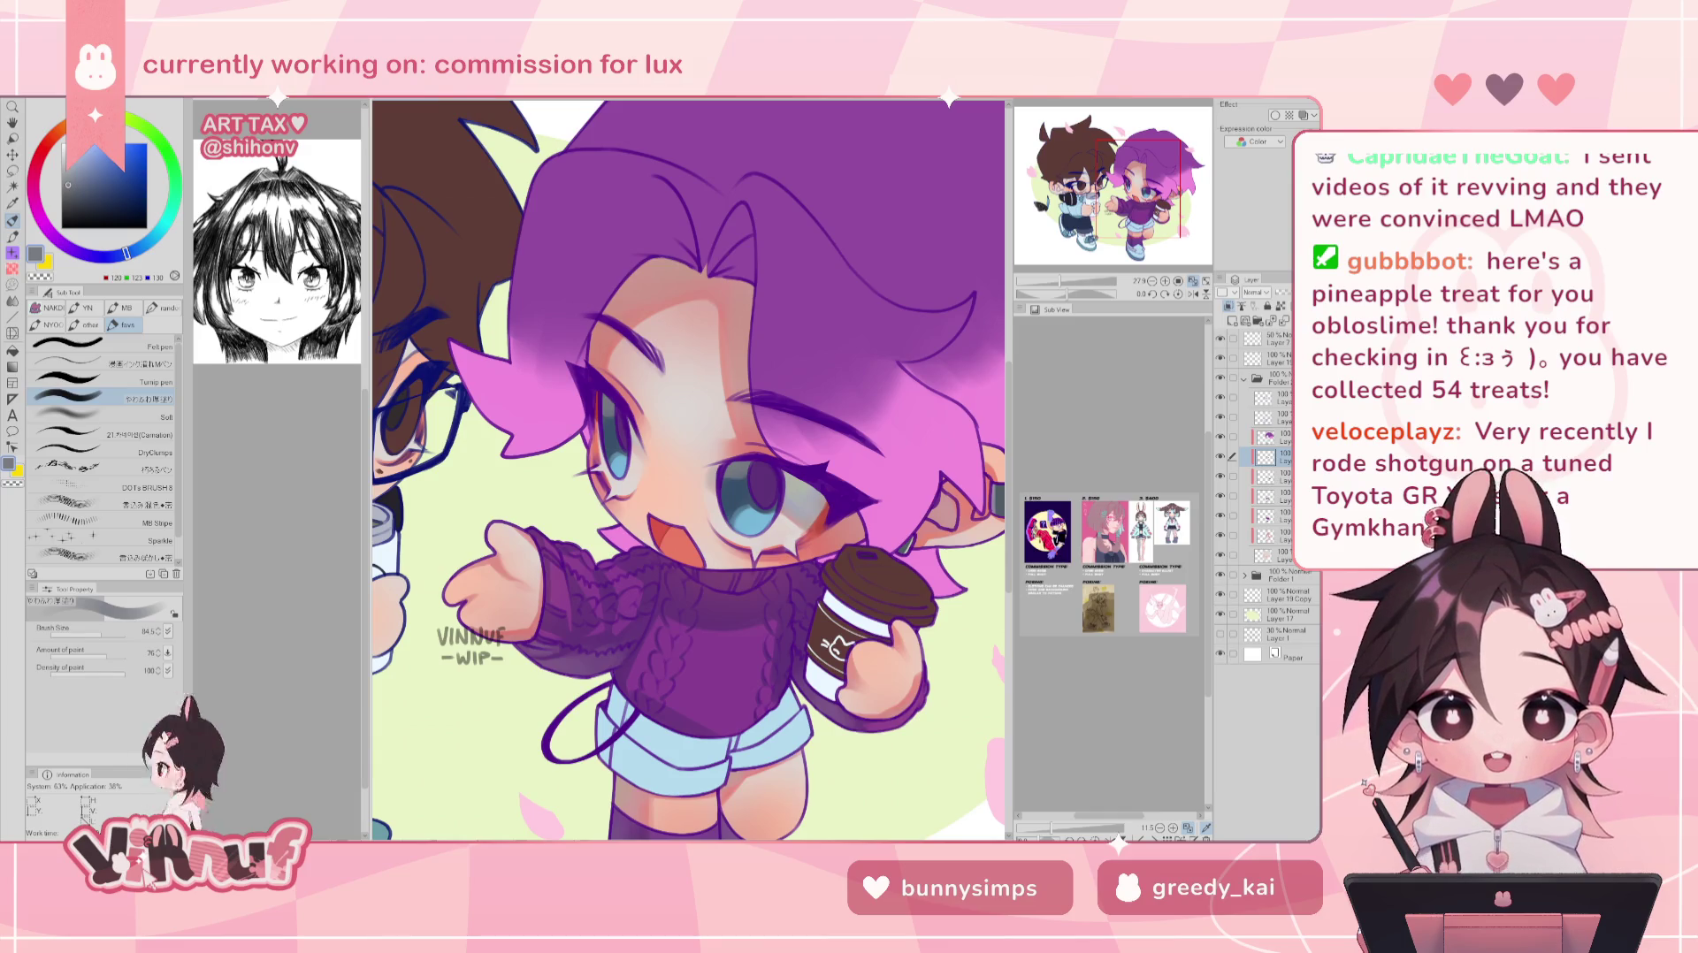
- Zoom in closer on the purple-haired character's face and coffee cup
drag(690, 469, 676, 471)
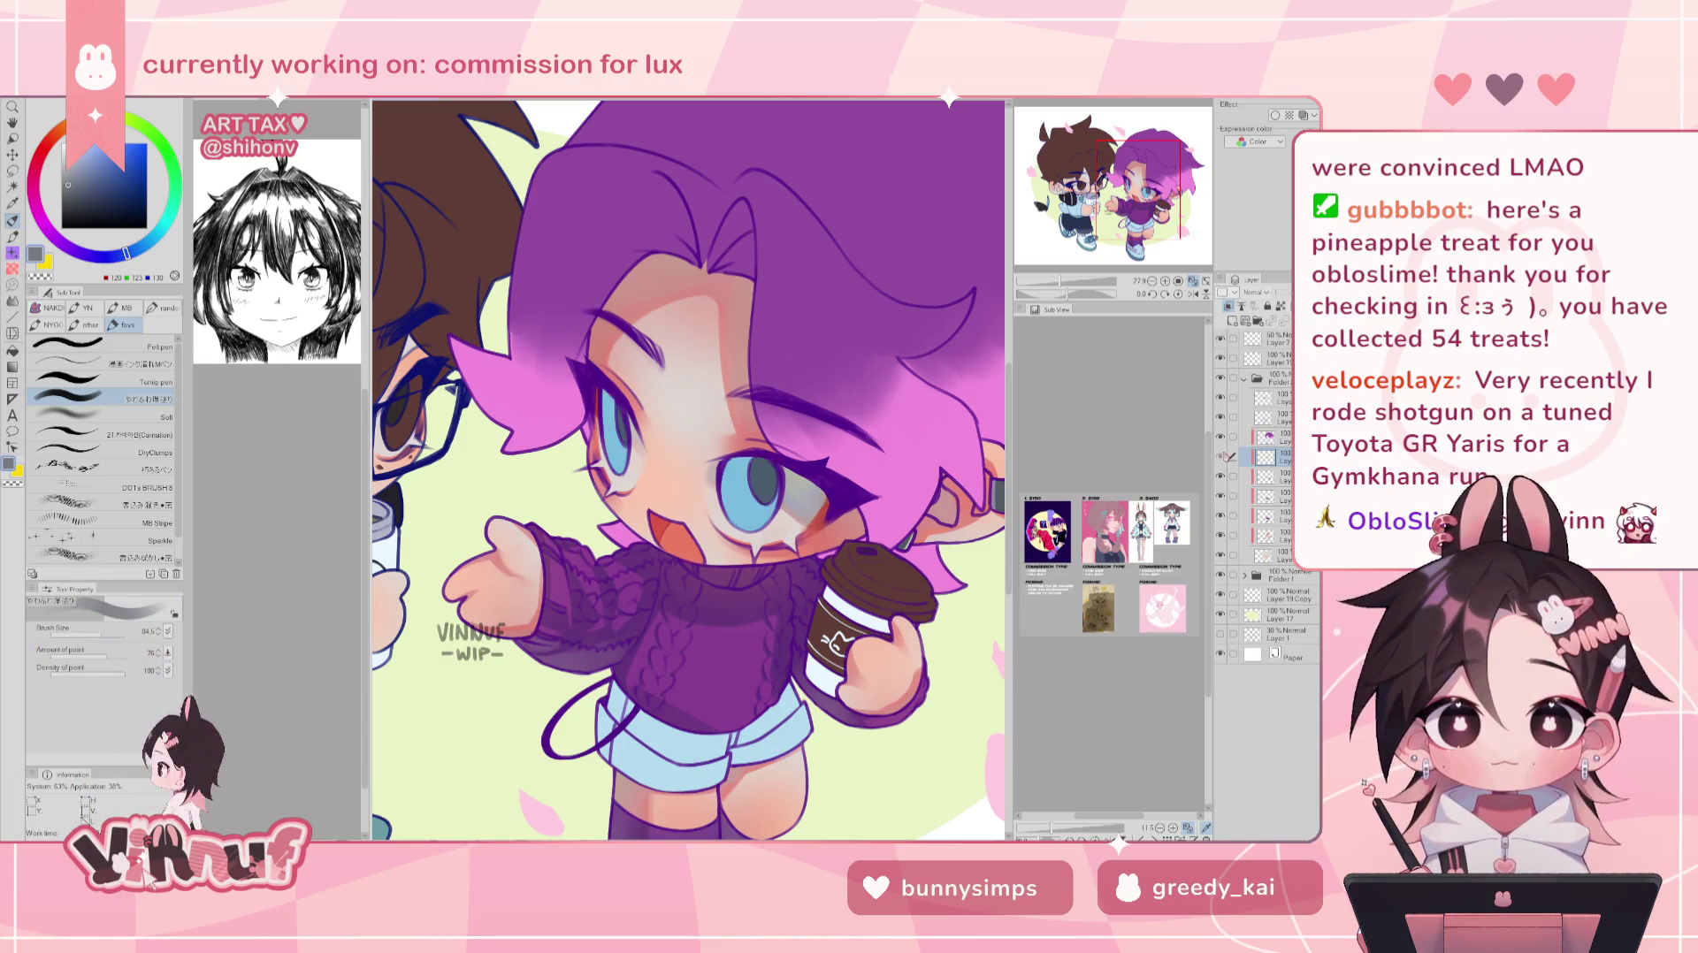
mouse_move(1065, 283)
mouse_down()
mouse_move(1040, 283)
mouse_move(1060, 283)
mouse_up()
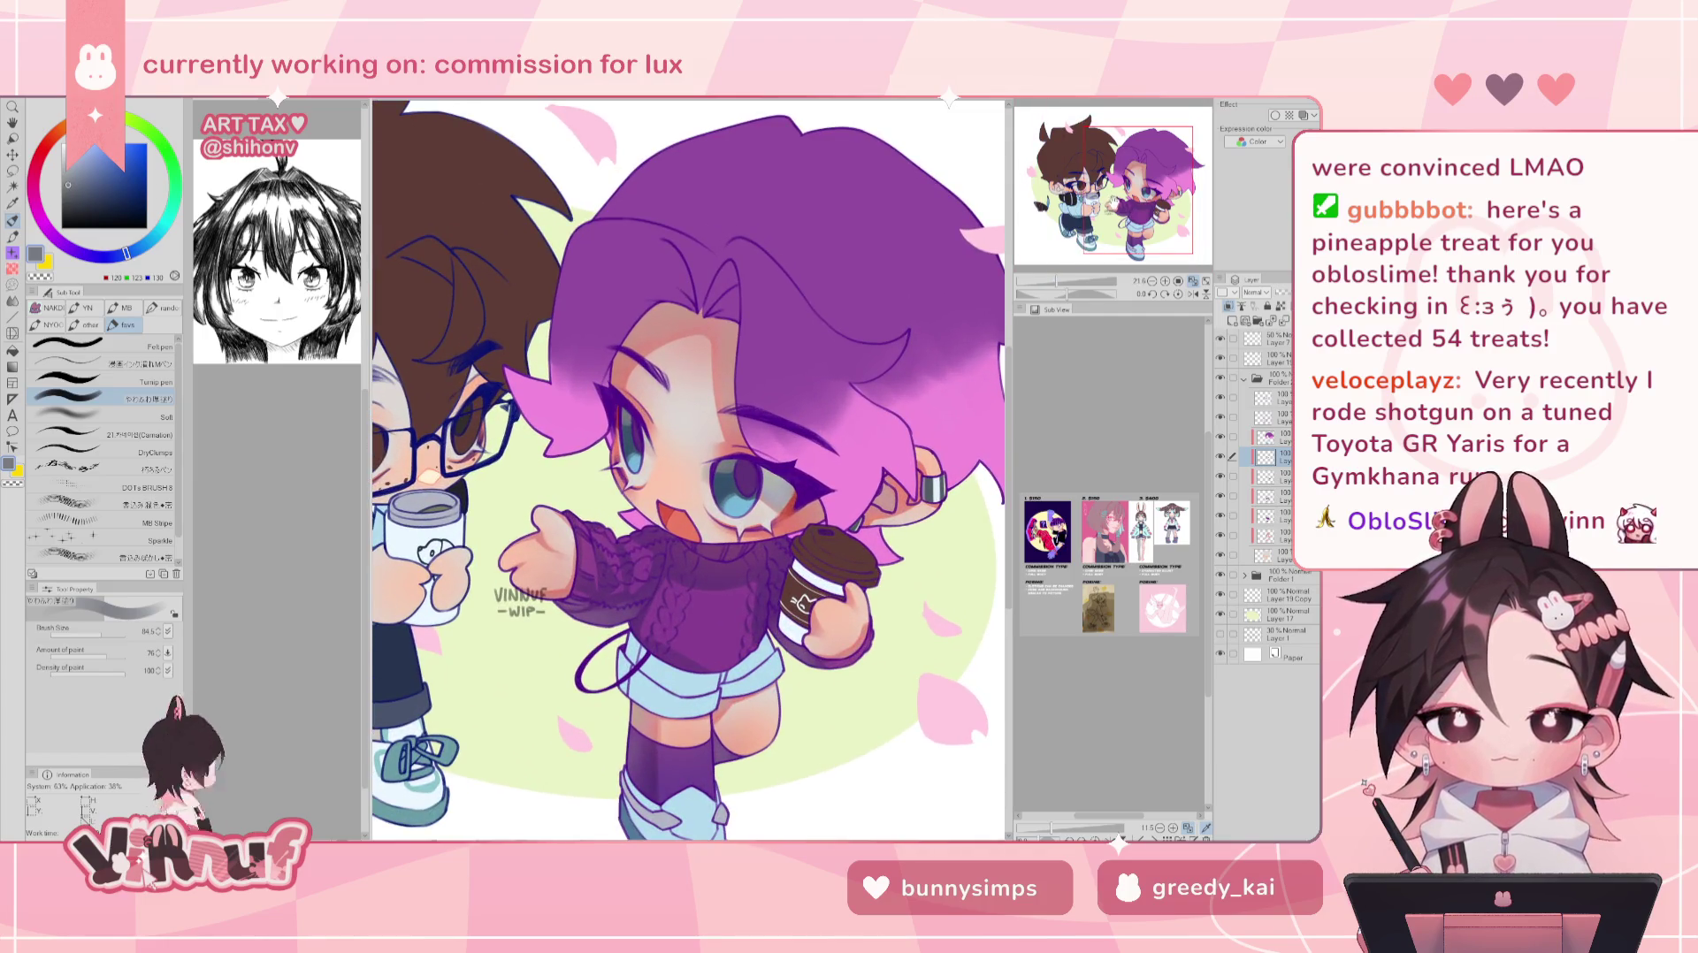
drag(1109, 207, 1123, 207)
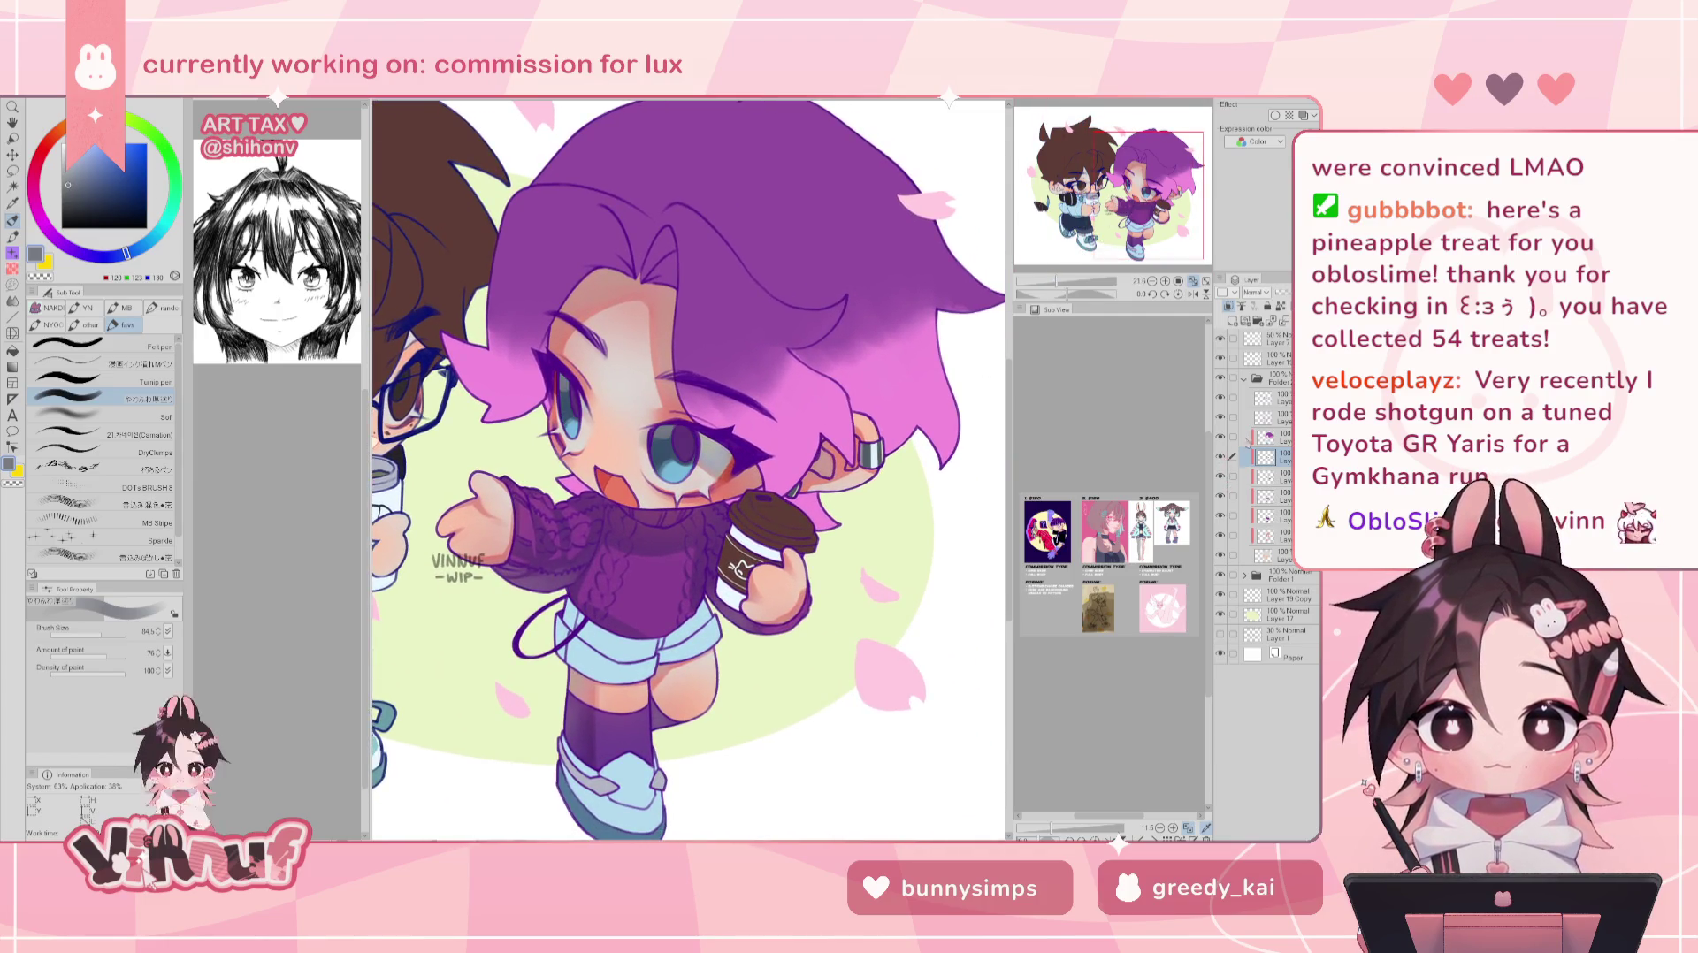
scroll(1128, 221, up, 3)
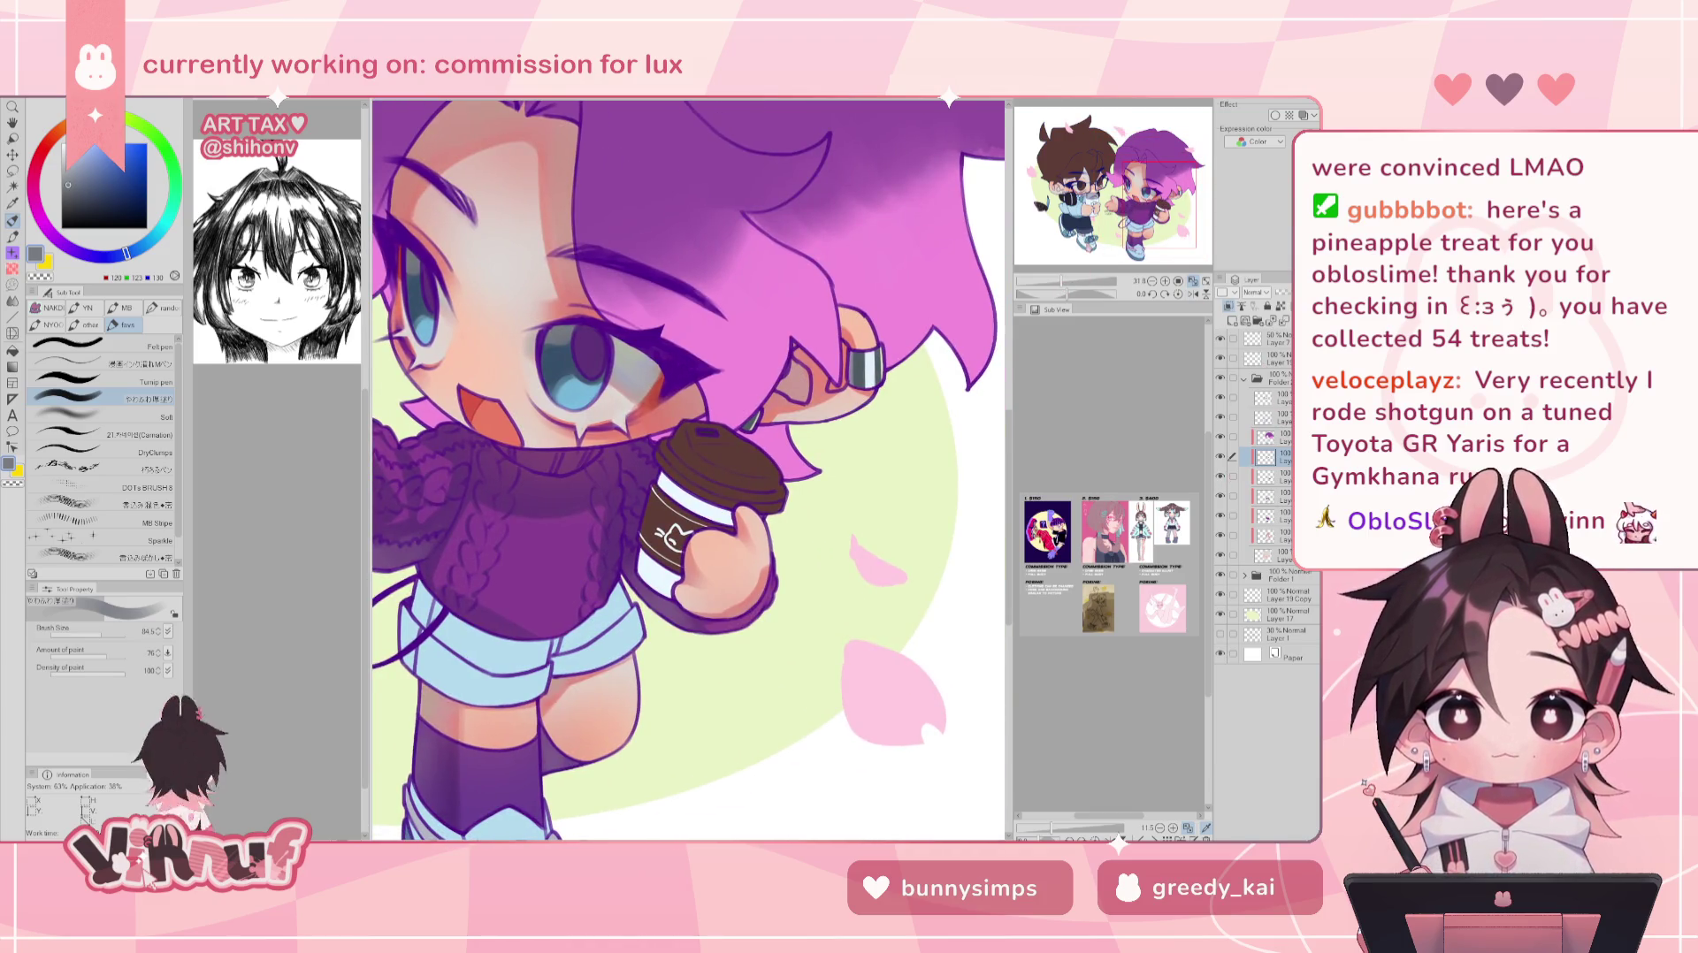
- Sample the coffee-cup brown, darken it, and set the brush size to 48.8
alt+click(705, 433)
drag(95, 195, 85, 205)
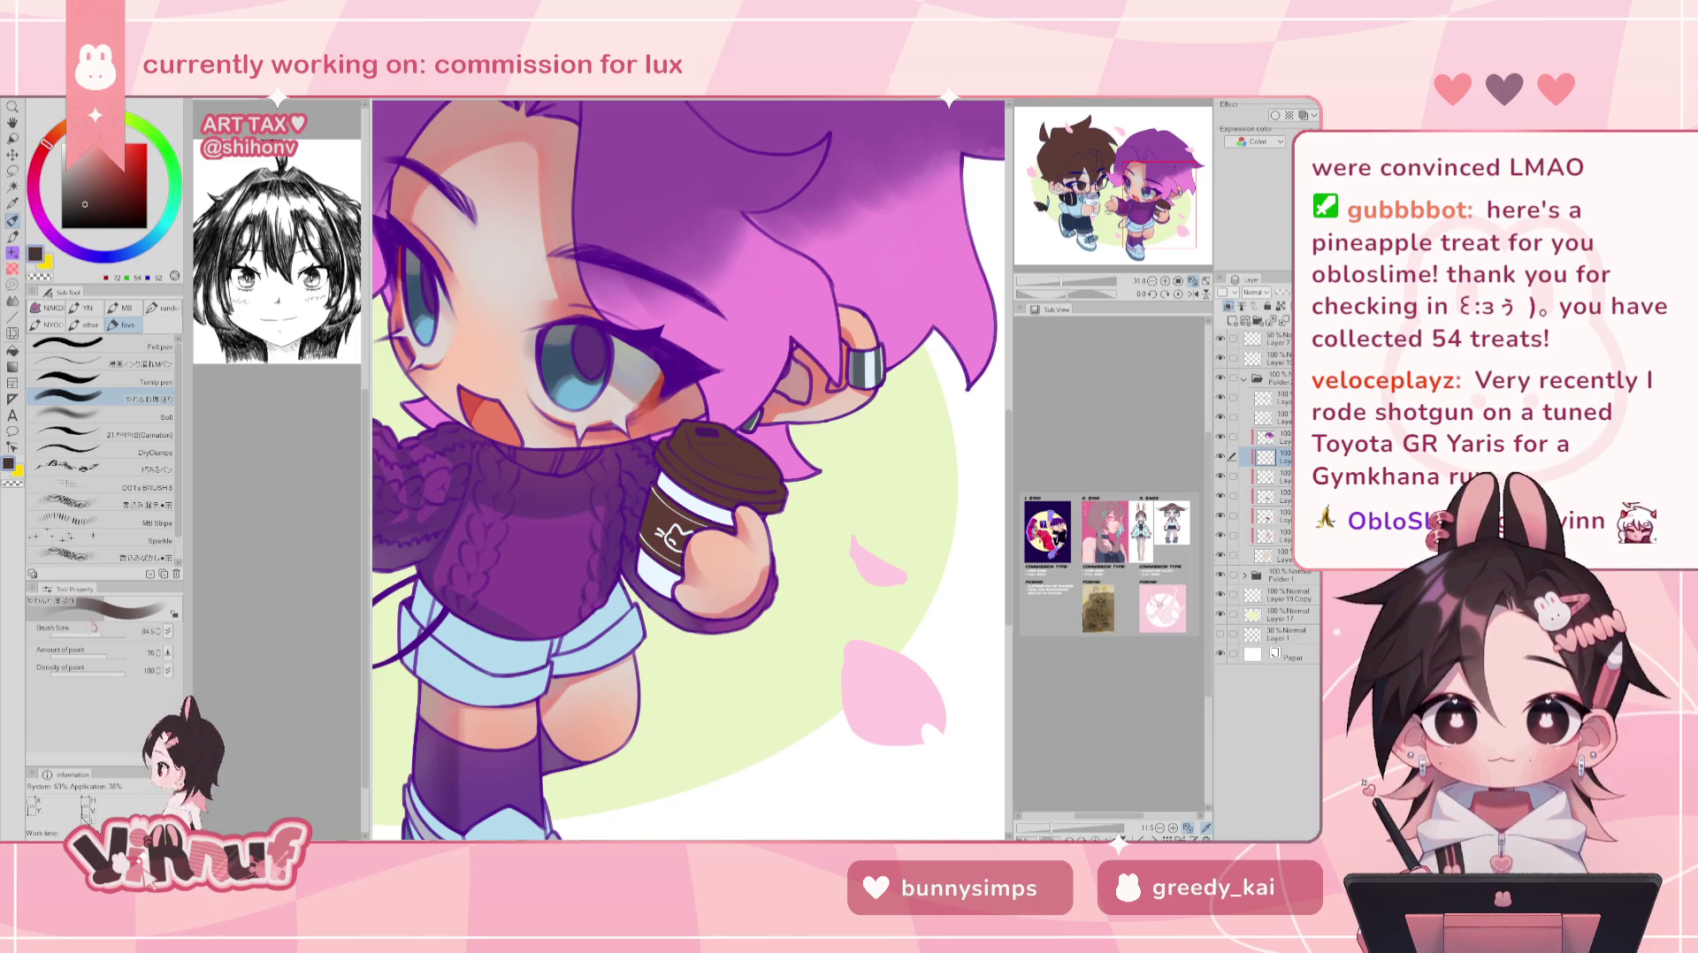
click(91, 632)
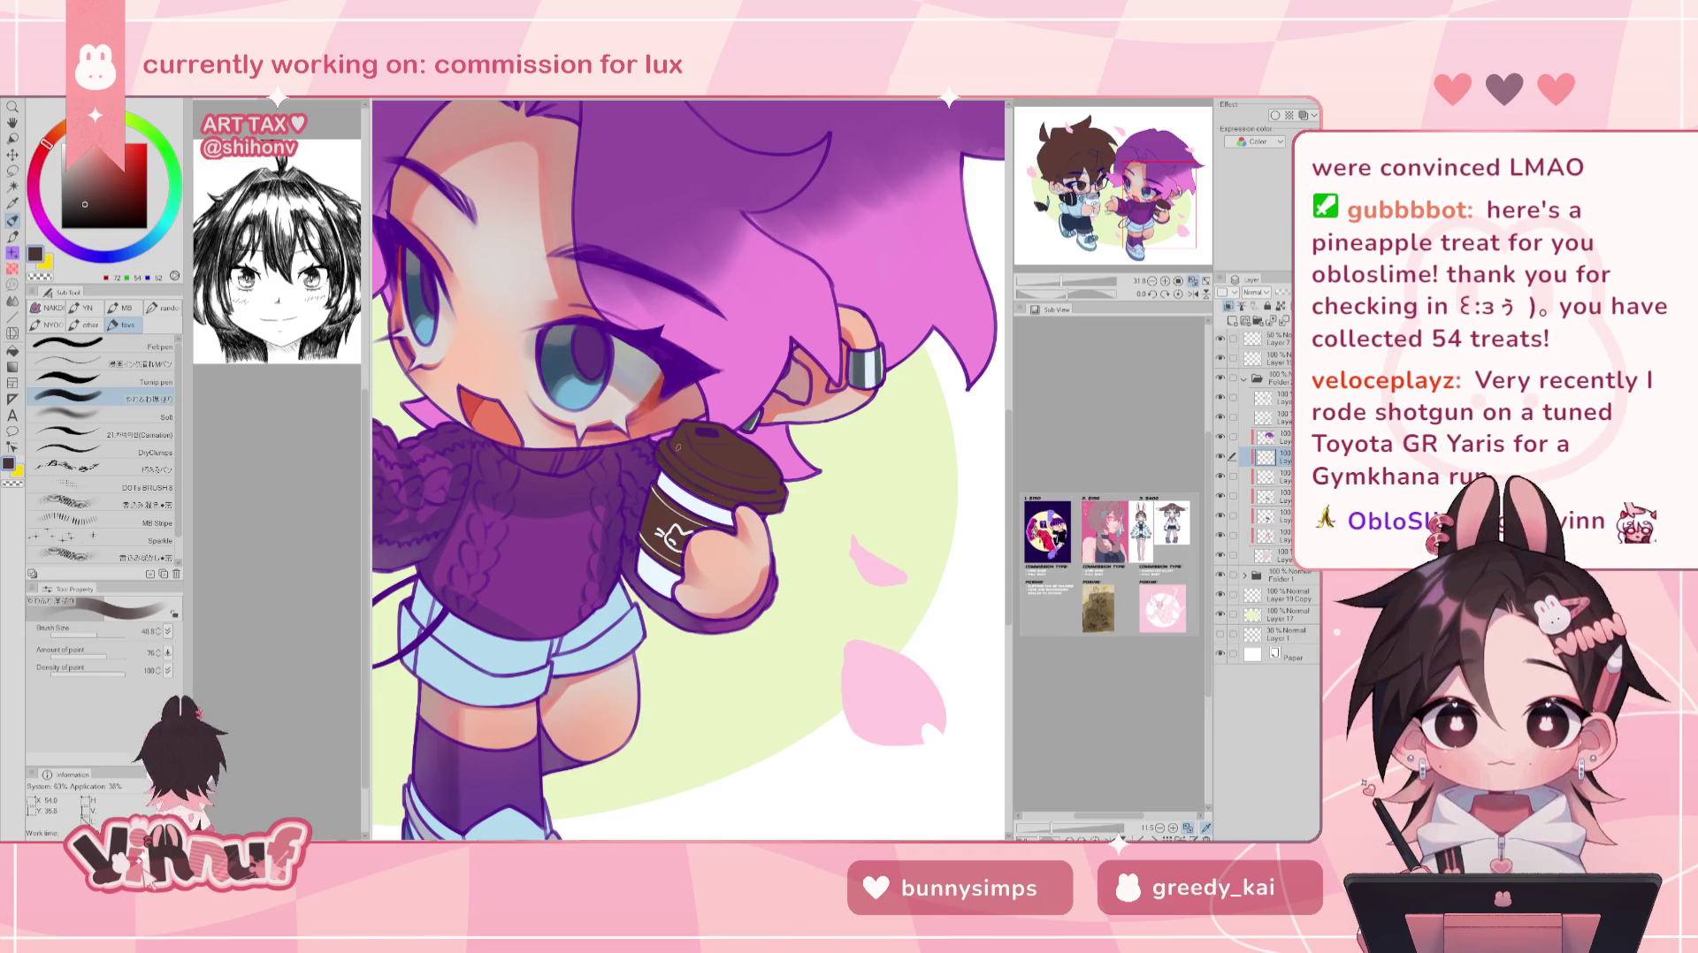
drag(88, 201, 95, 201)
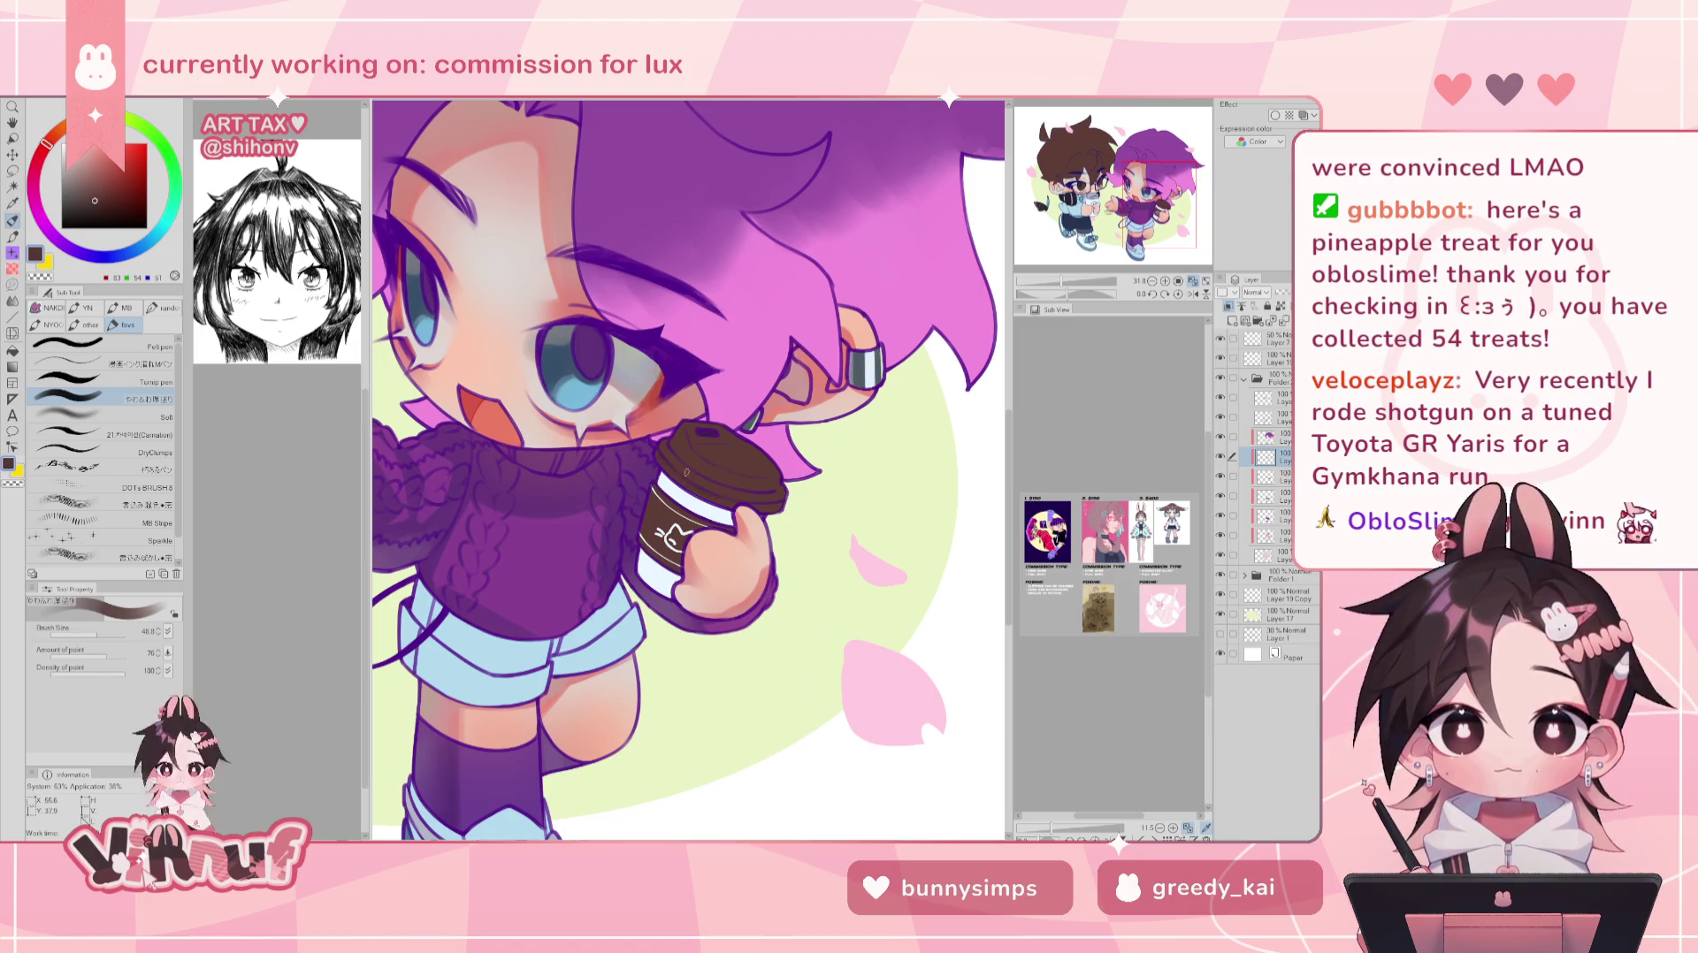
drag(95, 200, 98, 204)
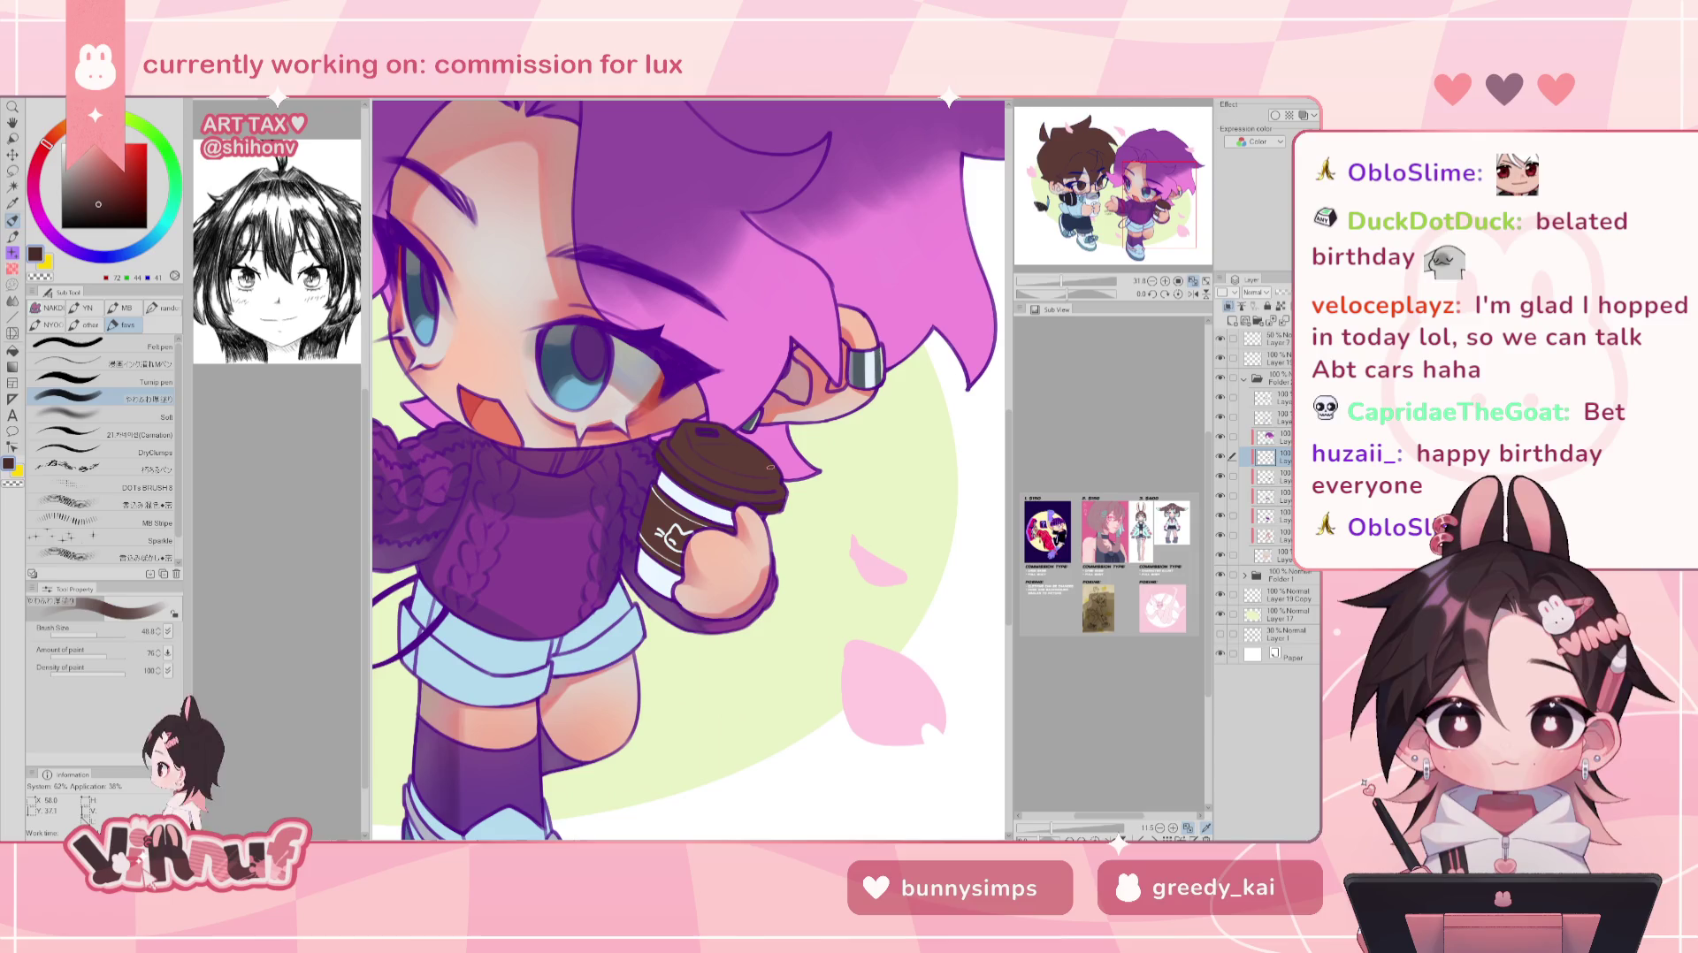
- Load a selection from the layer's contents covering the eyes, mouth and coffee cup
right_click(1278, 468)
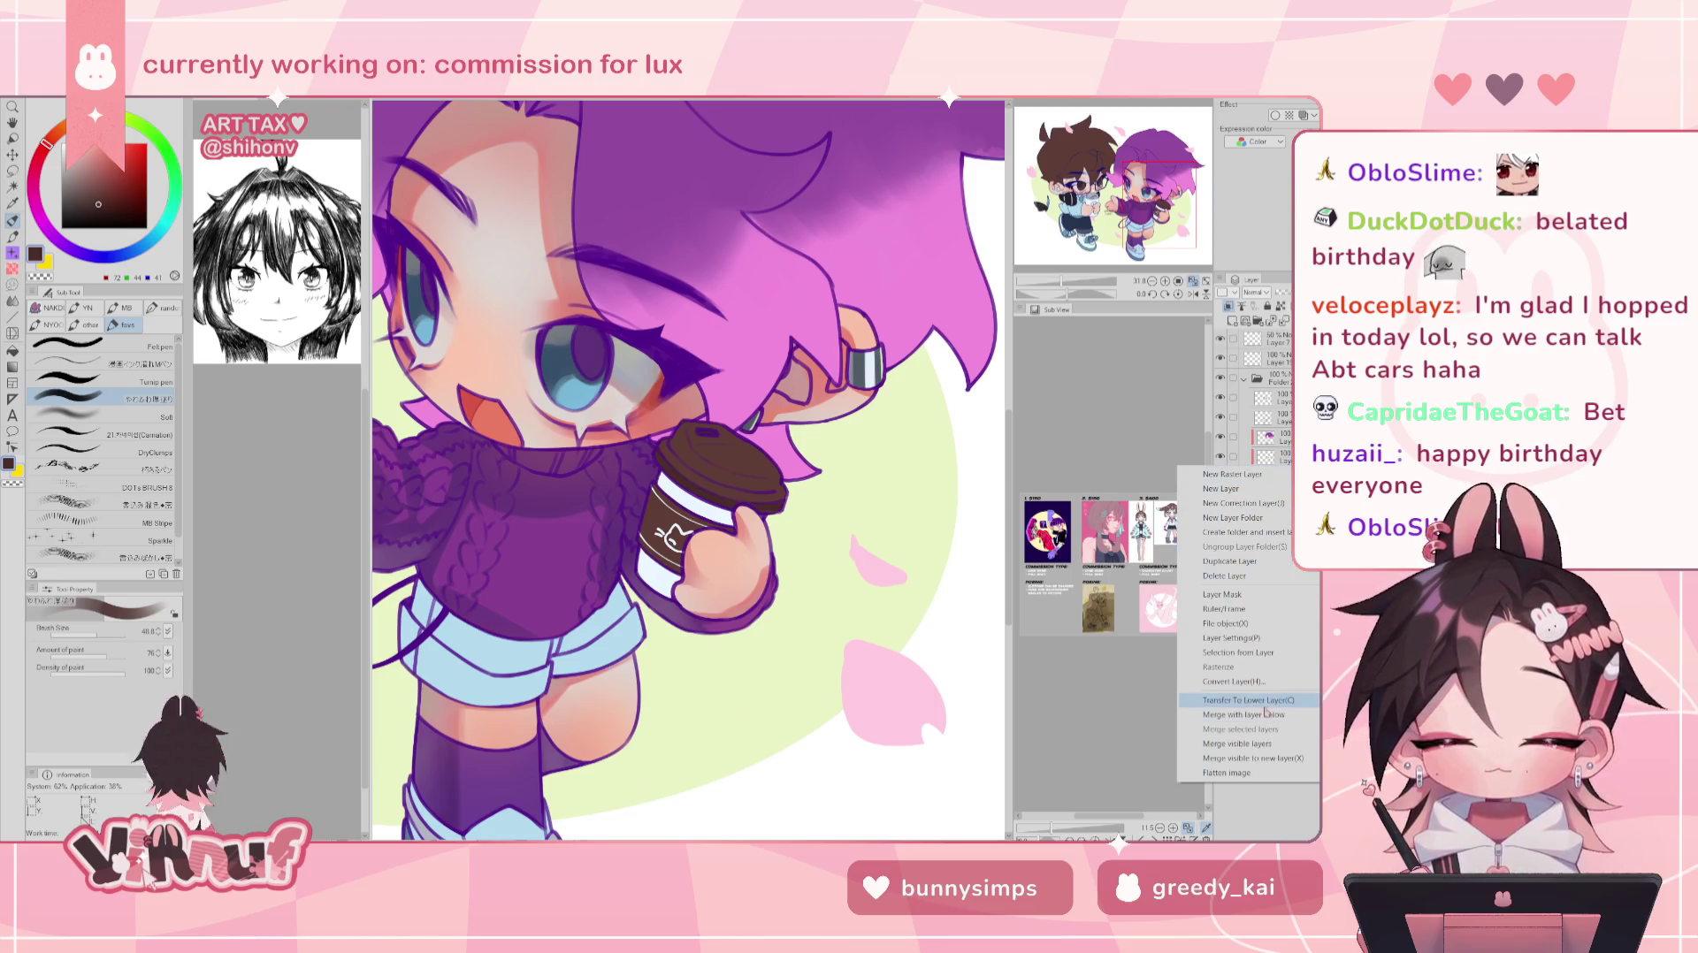
click(1157, 625)
ctrl+click(1264, 457)
click(1277, 457)
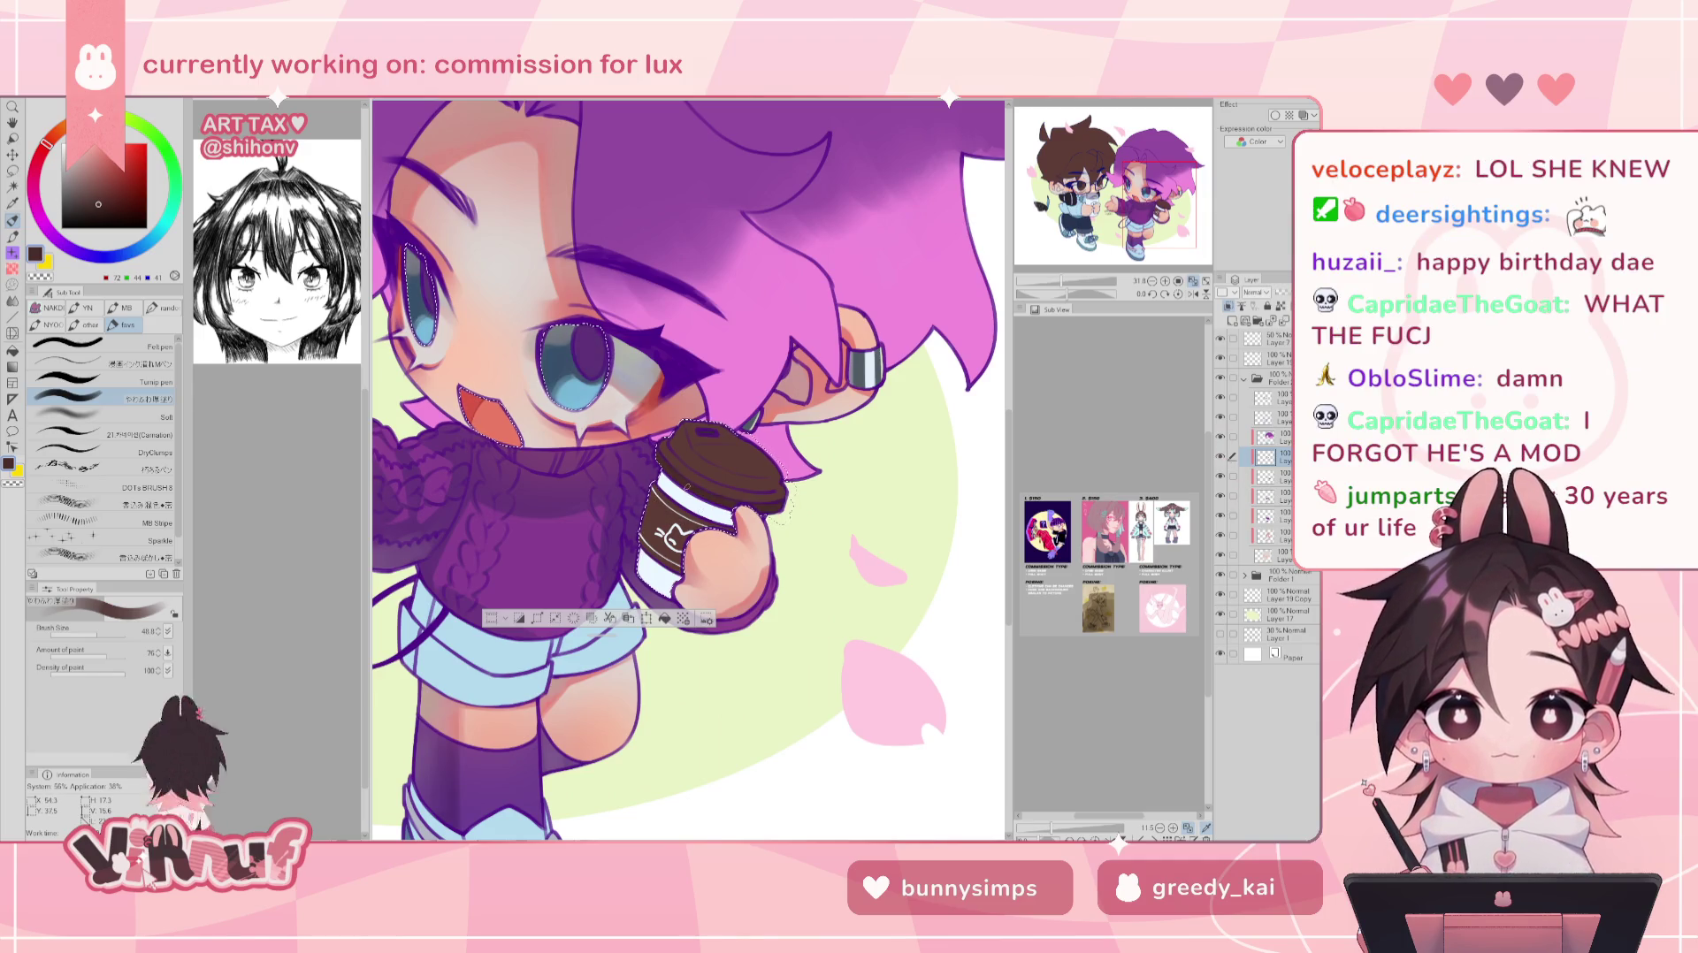
drag(95, 634, 99, 635)
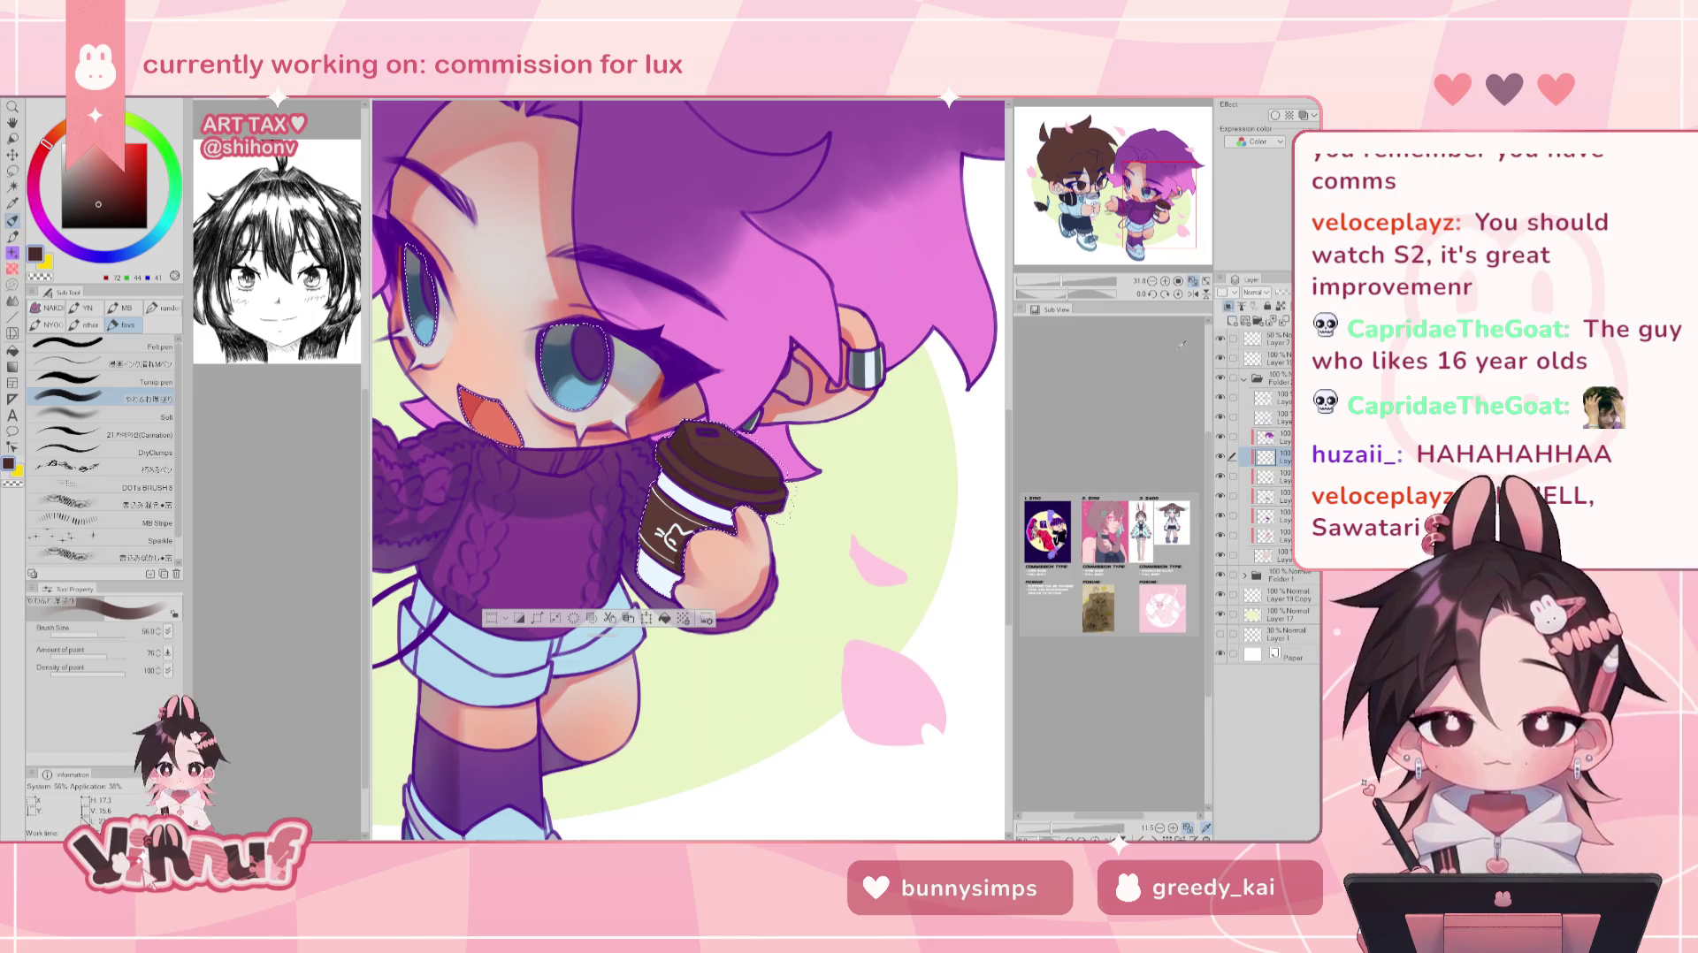
- Zoom the canvas out to see the whole chibi
drag(1071, 282, 1064, 280)
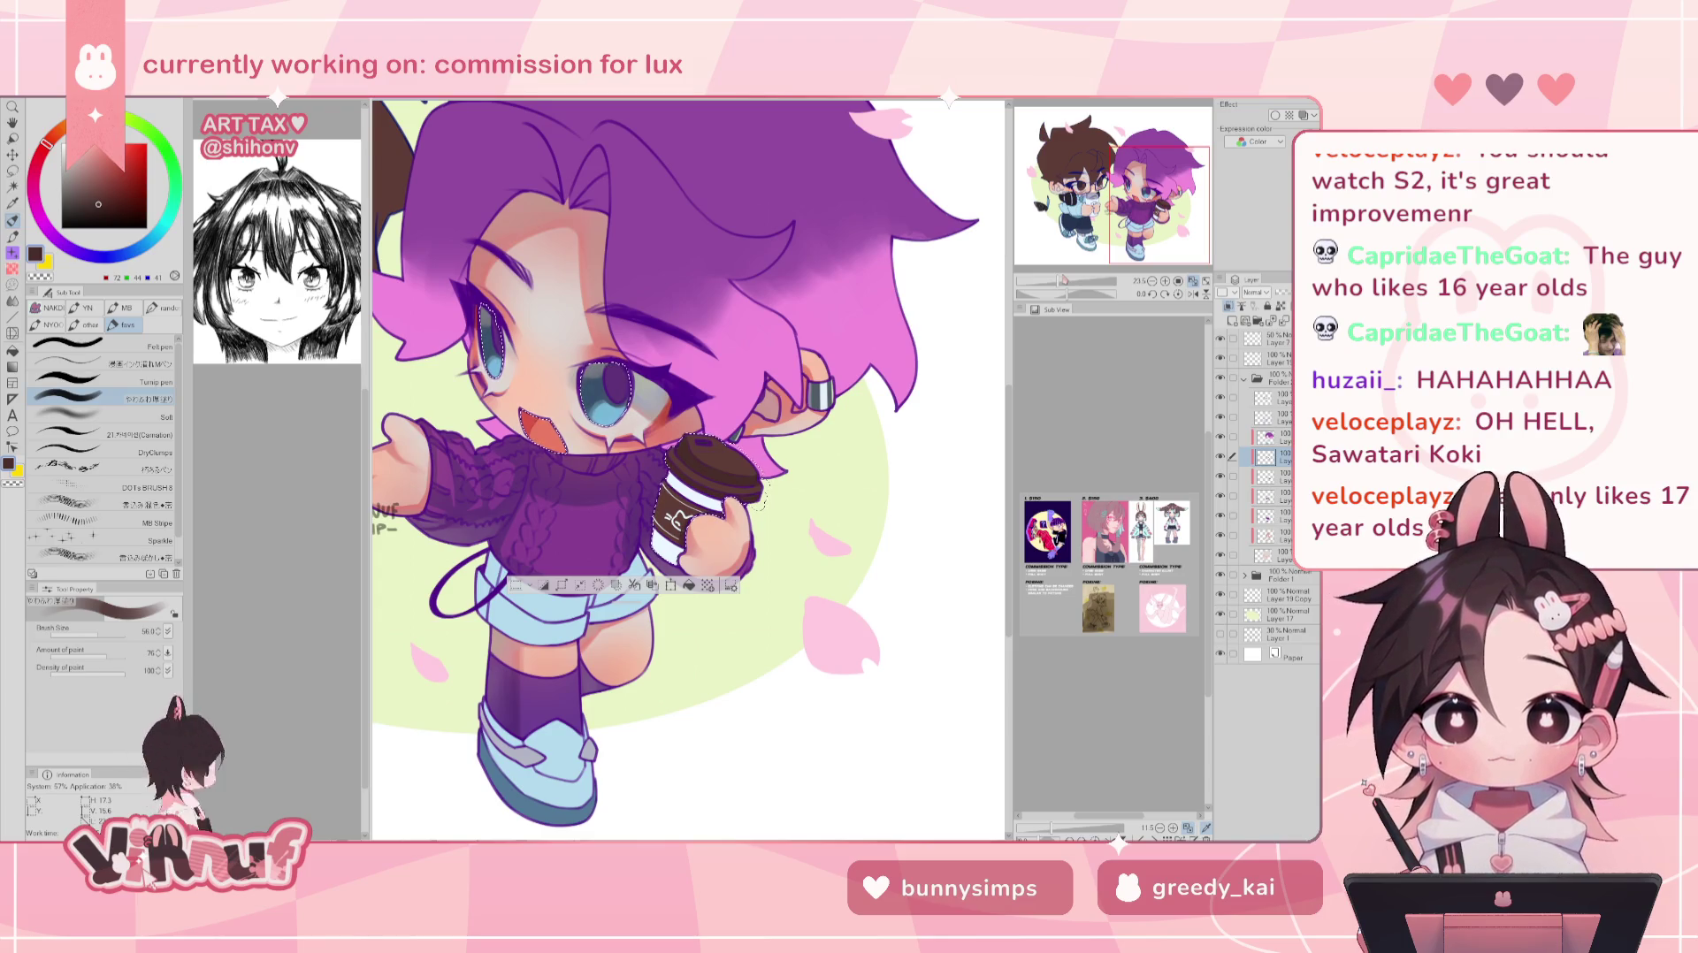
- Zoom the canvas out from about 23.5 to 16.3 to show the glasses character
scroll(690, 469, up, 1)
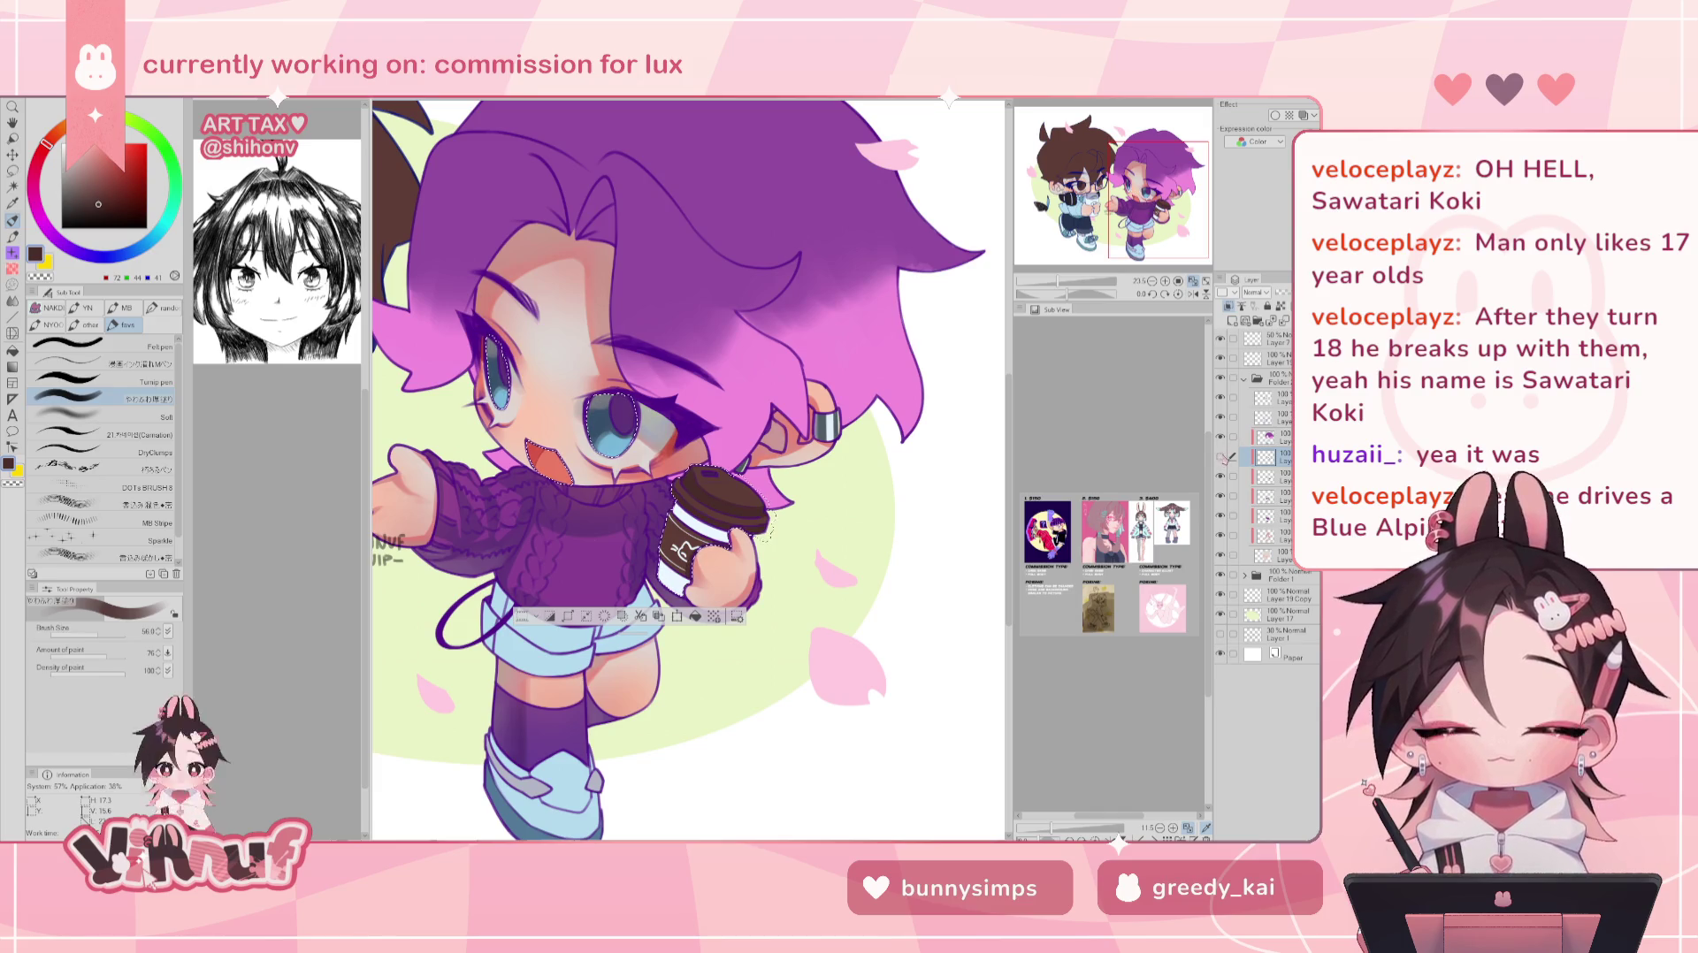
drag(1076, 268, 1061, 276)
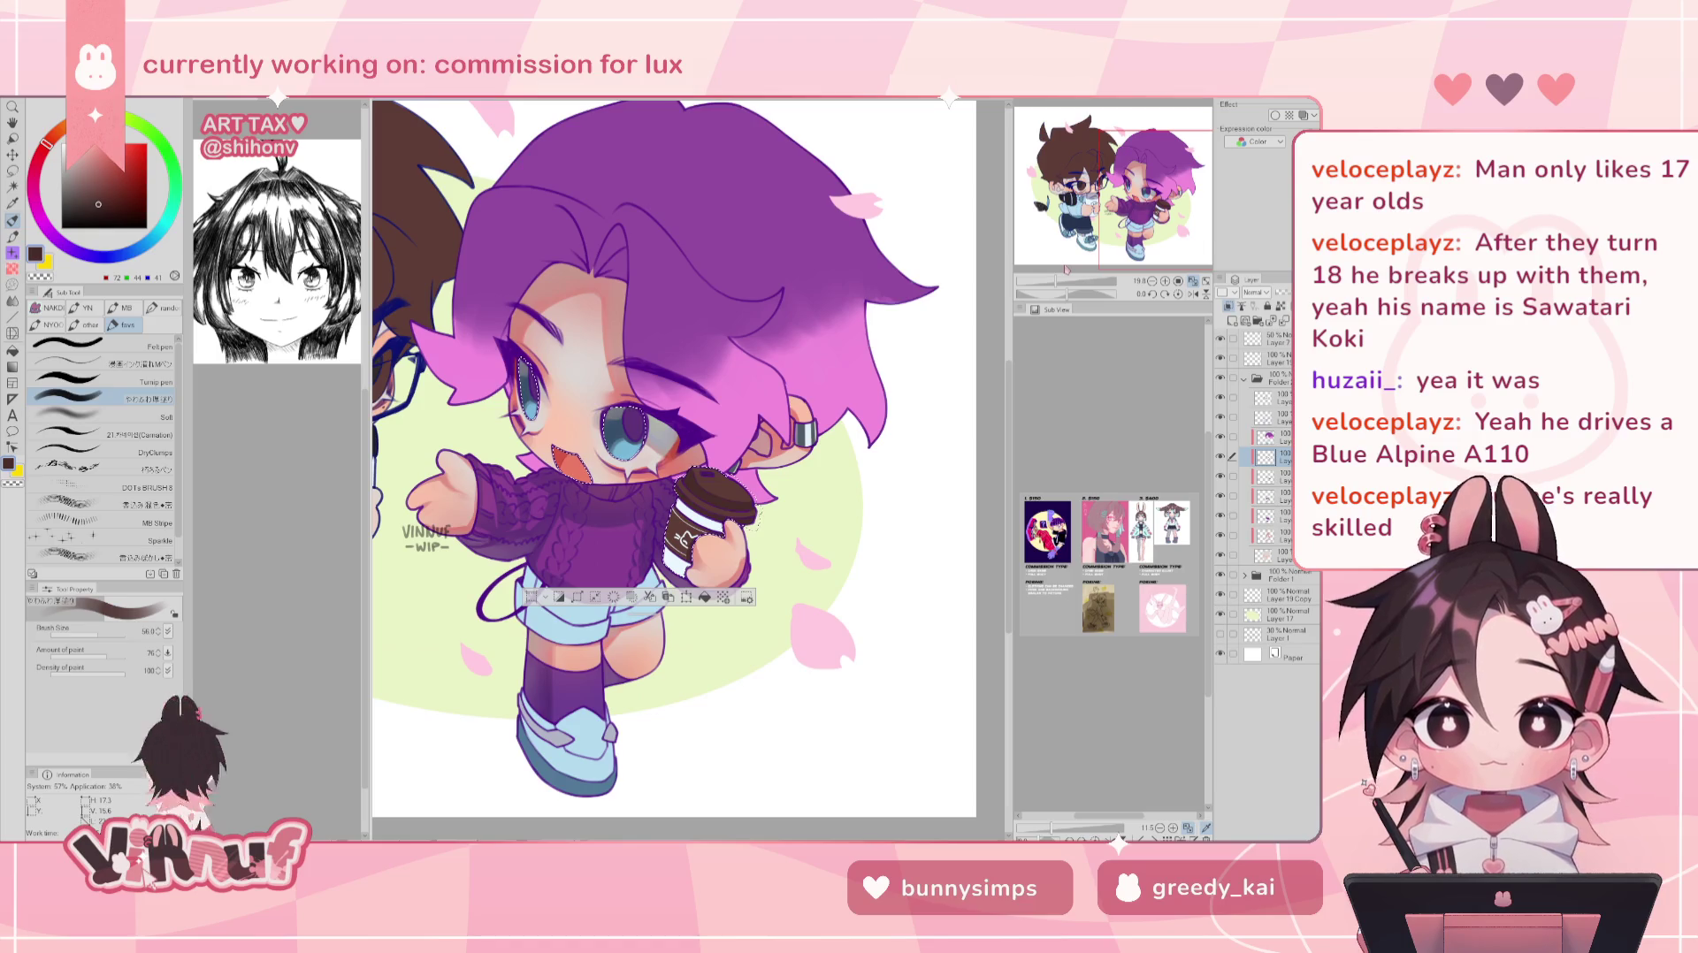
drag(1059, 281, 1060, 265)
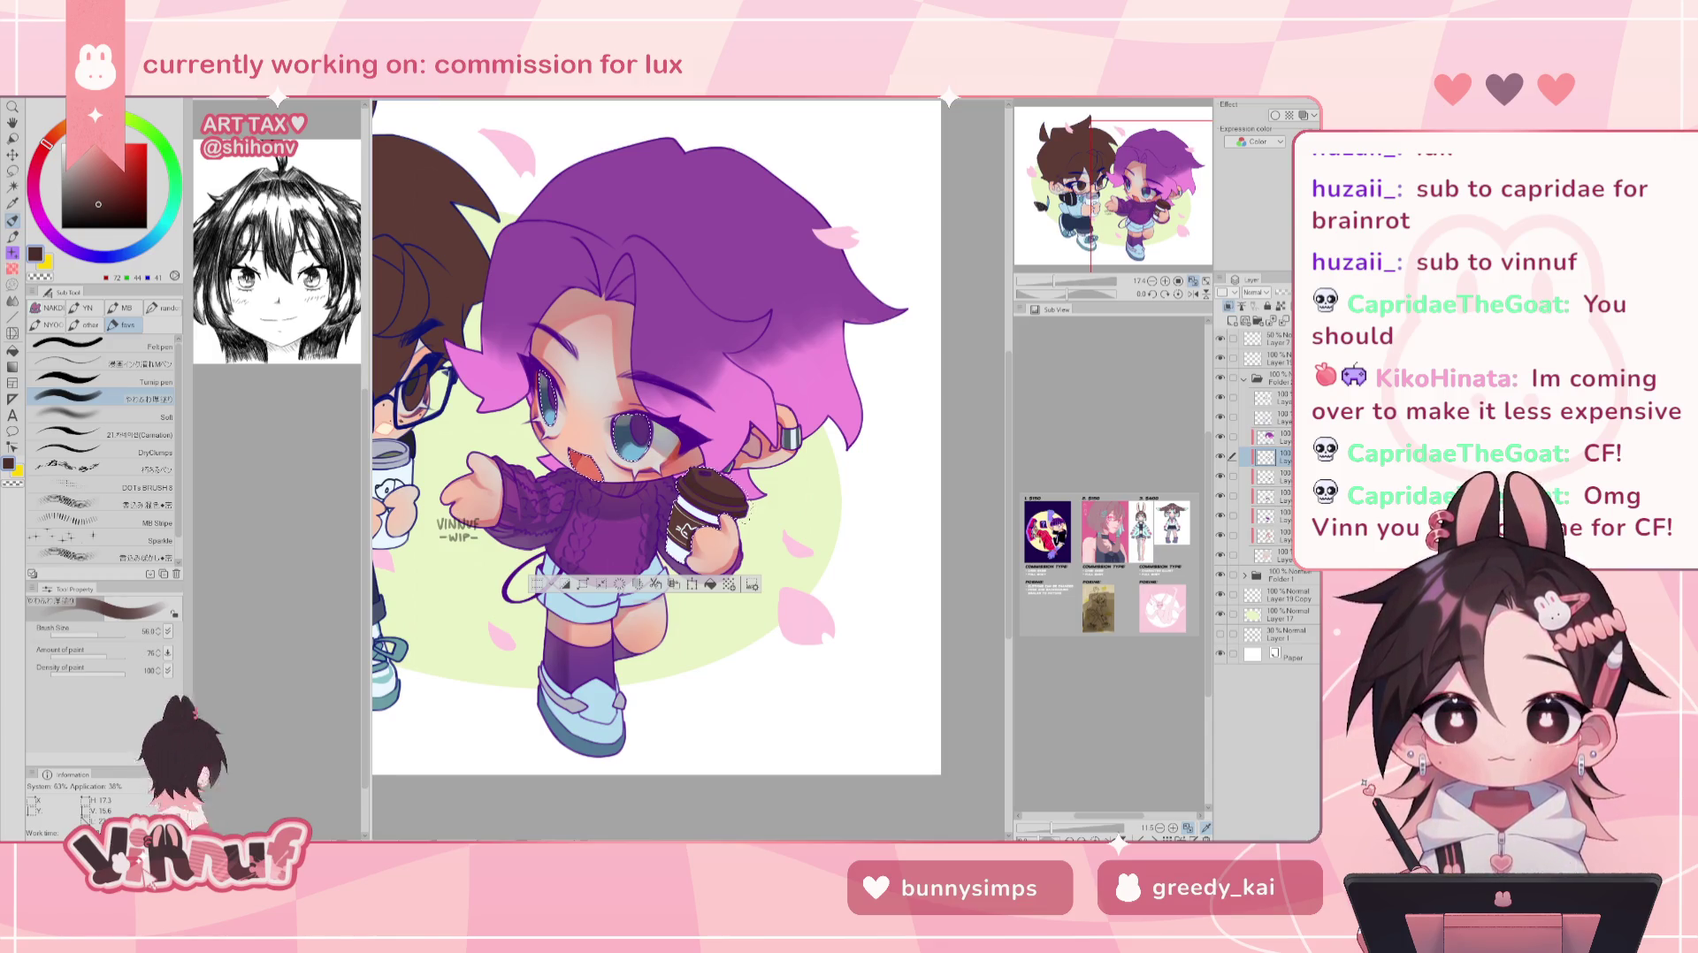
key(alt+Tab)
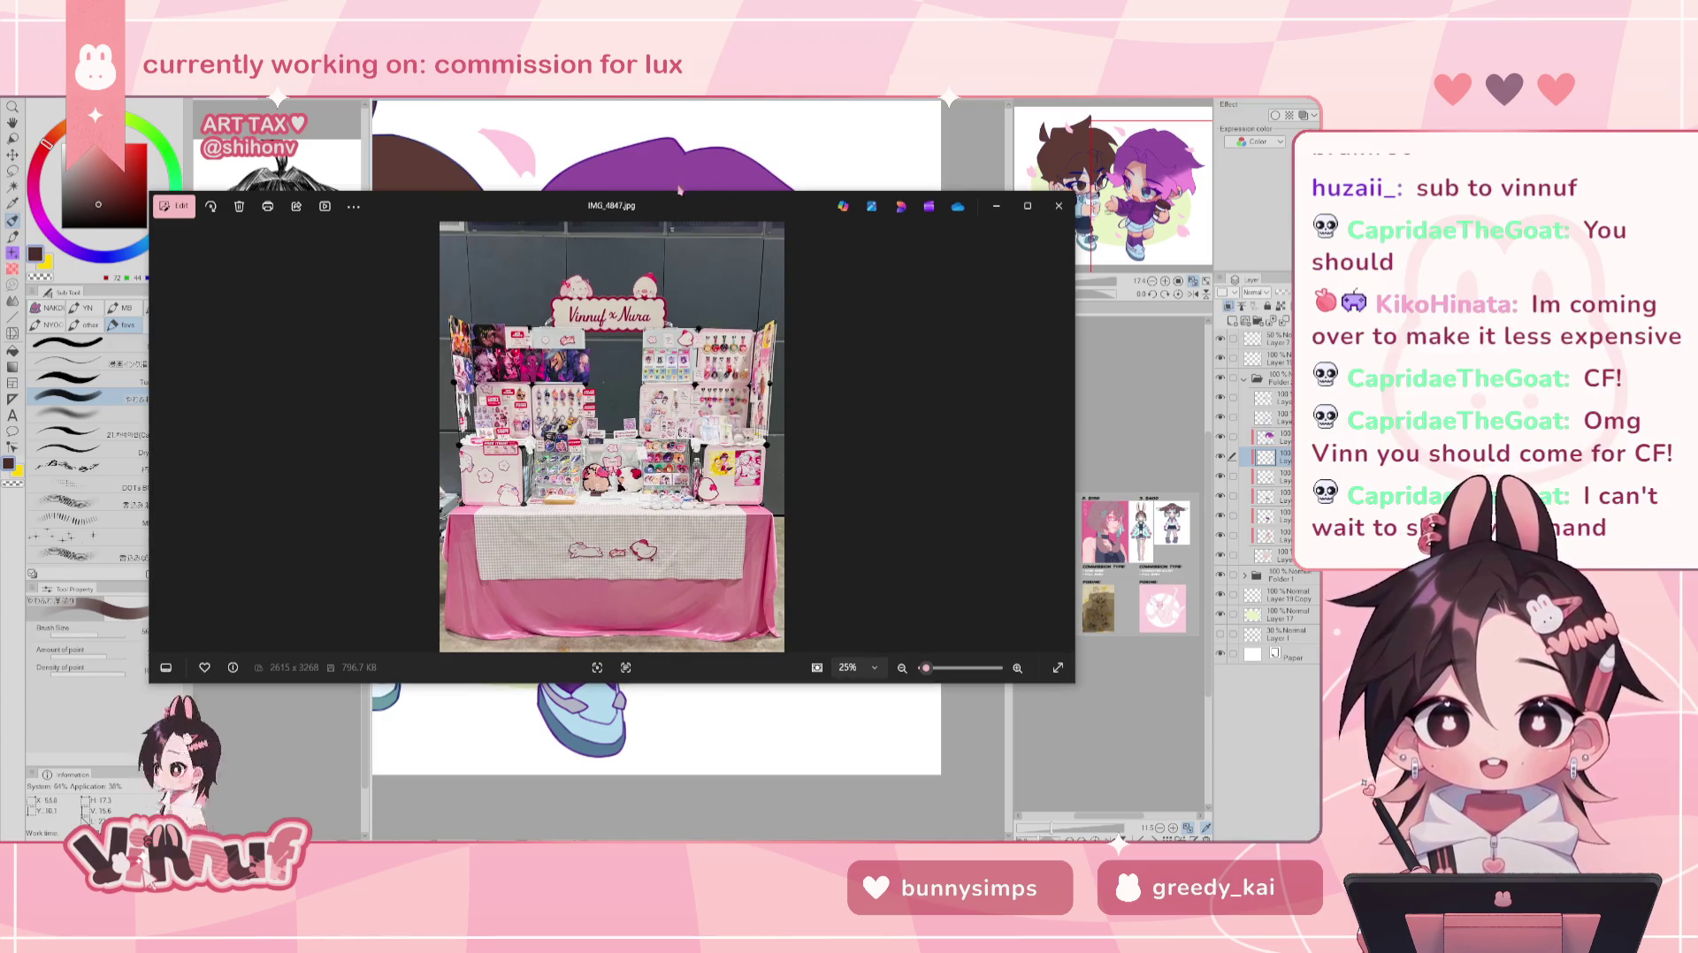
- Make the IMG_4847.jpg viewer window full height, taller, and shifted right
key(super+shift+Up)
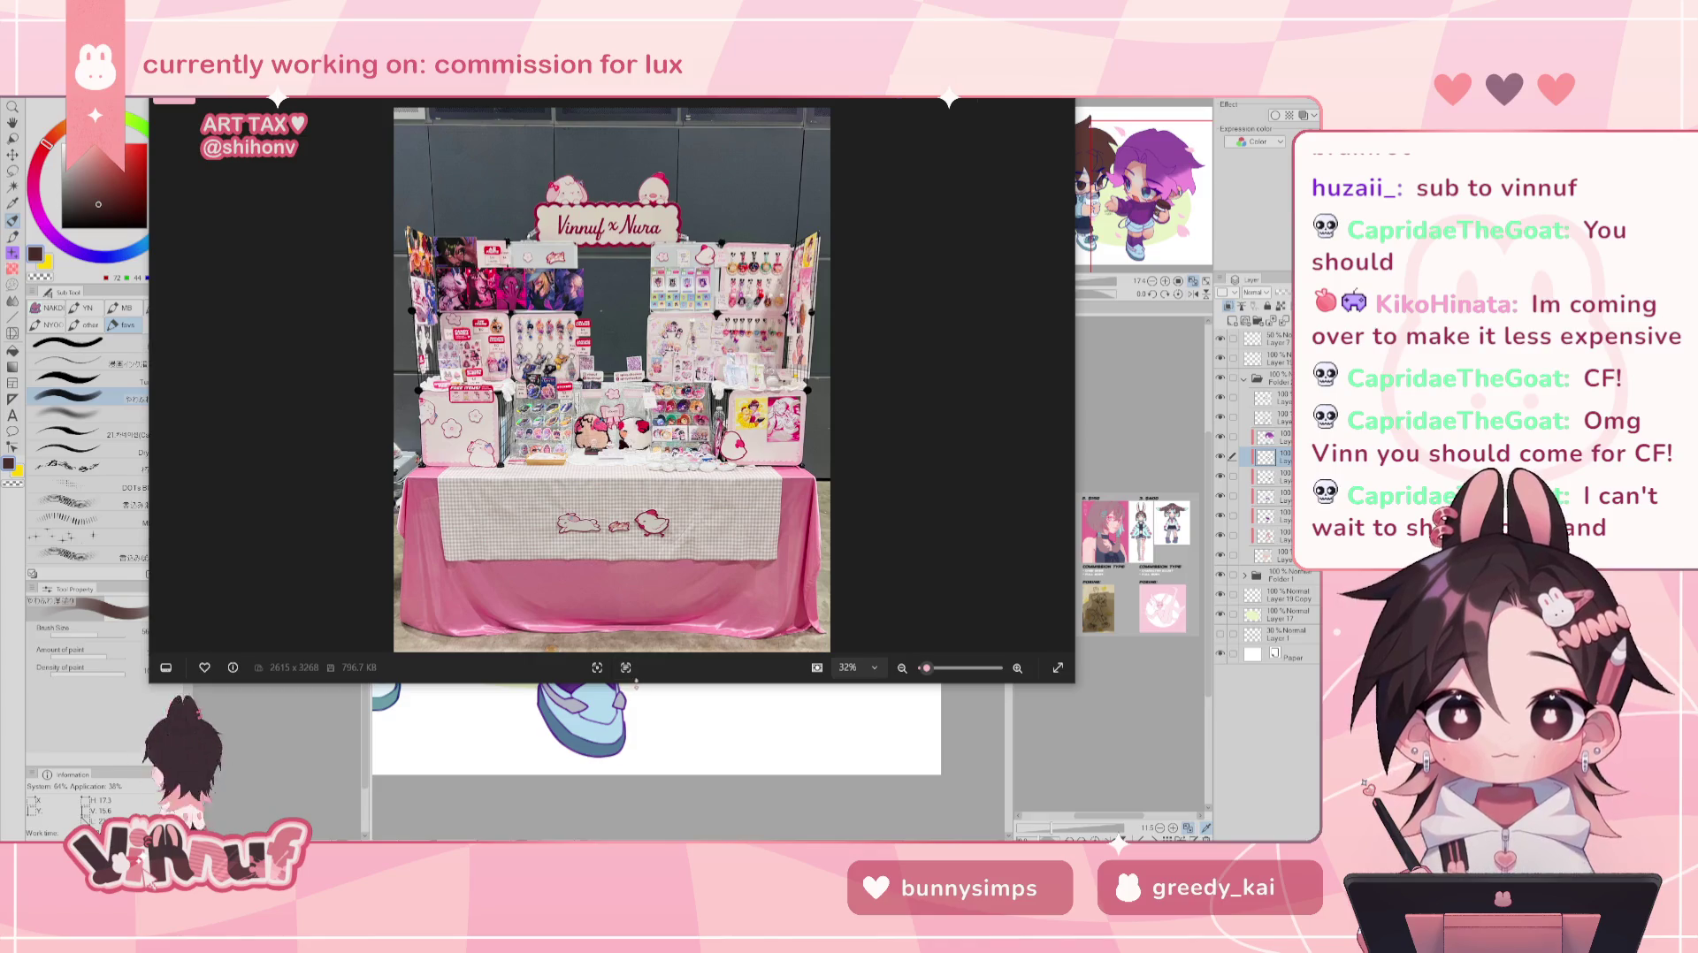
drag(633, 682, 633, 840)
drag(619, 101, 836, 101)
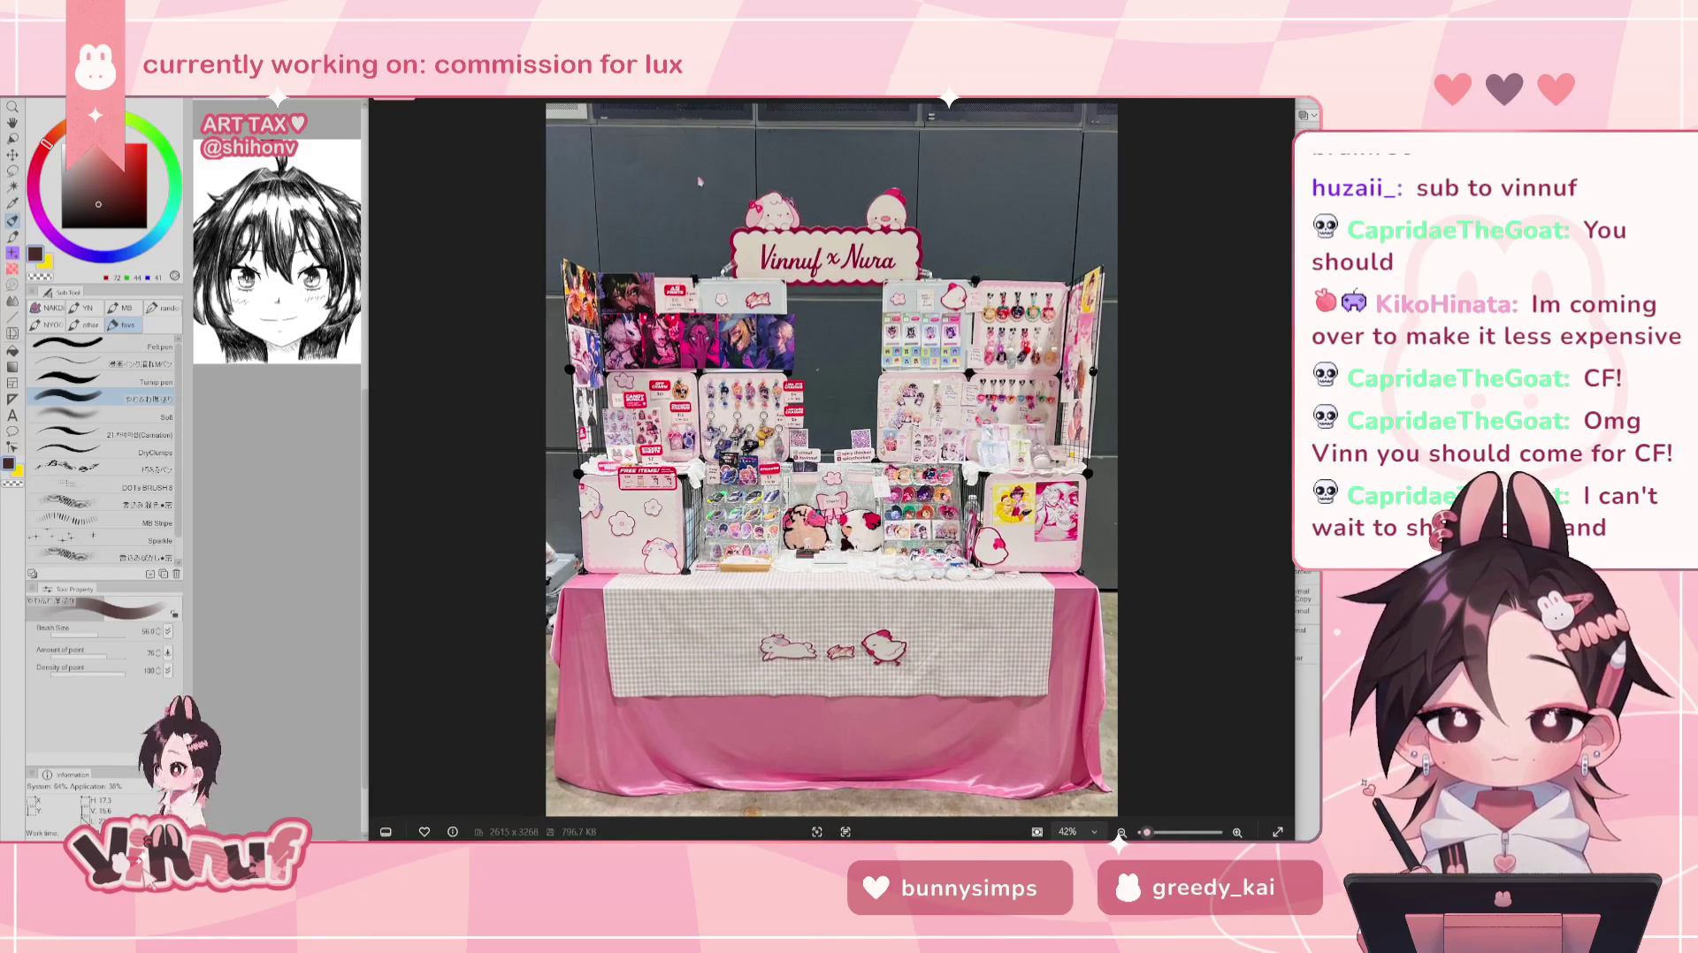
scroll(593, 309, up, 8)
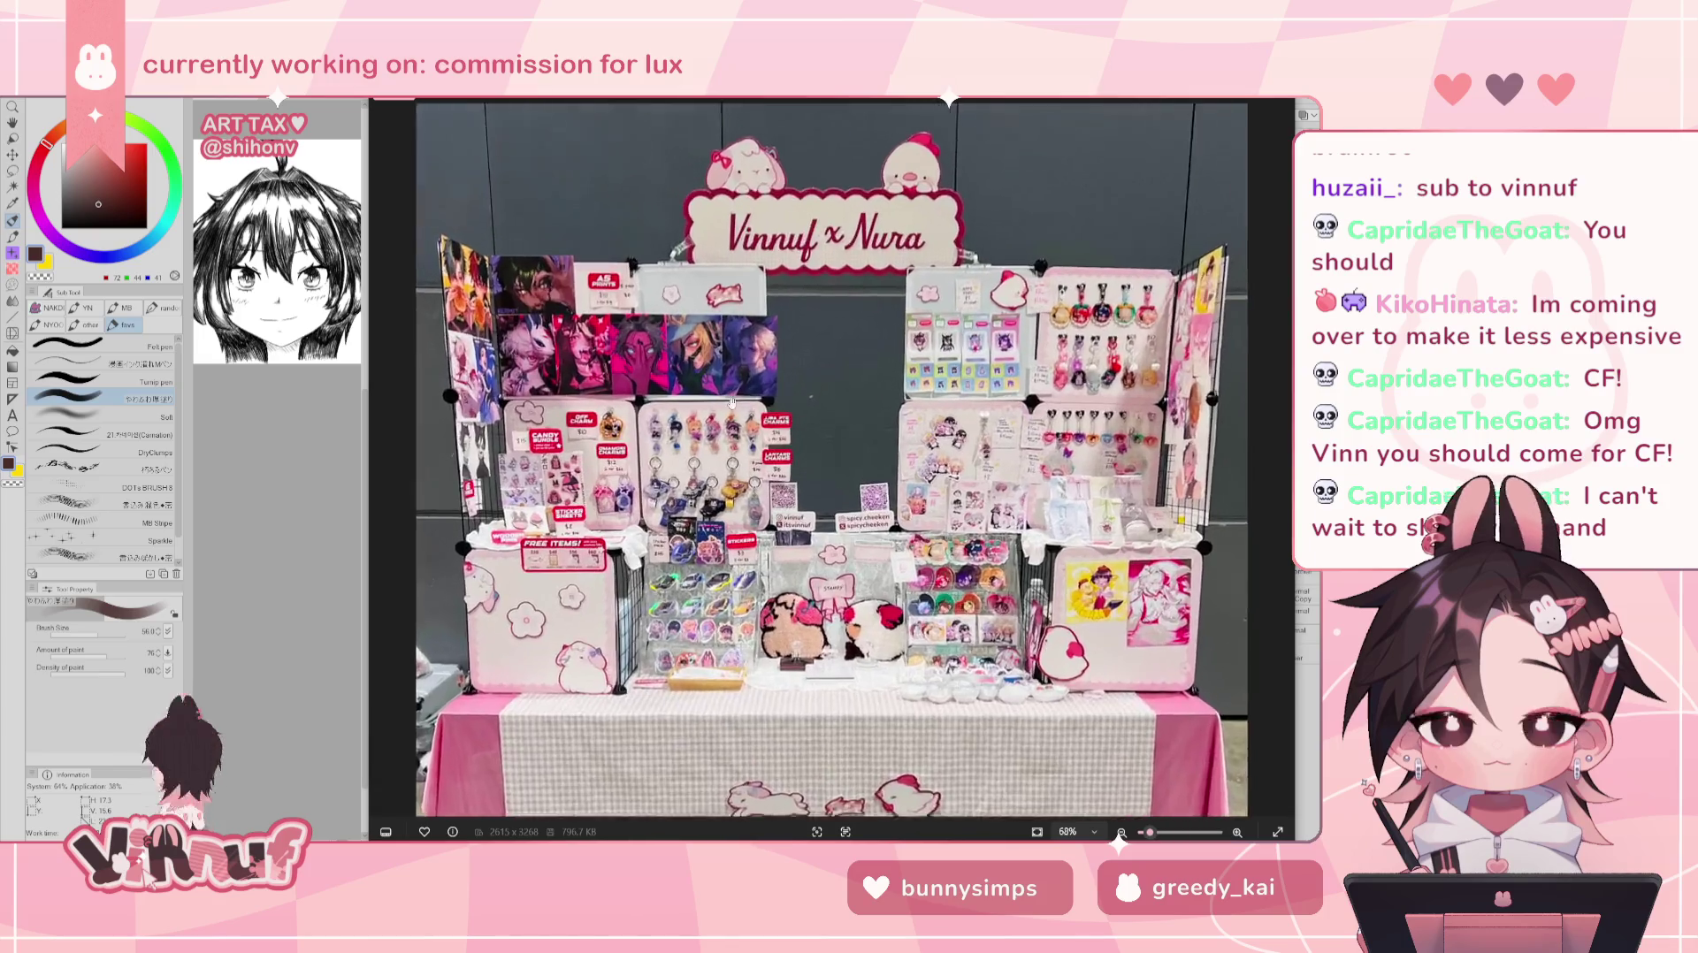
- Zoom in and out on the booth photo, then close it to return to the drawing
scroll(696, 618, up, 3)
scroll(696, 617, up, 2)
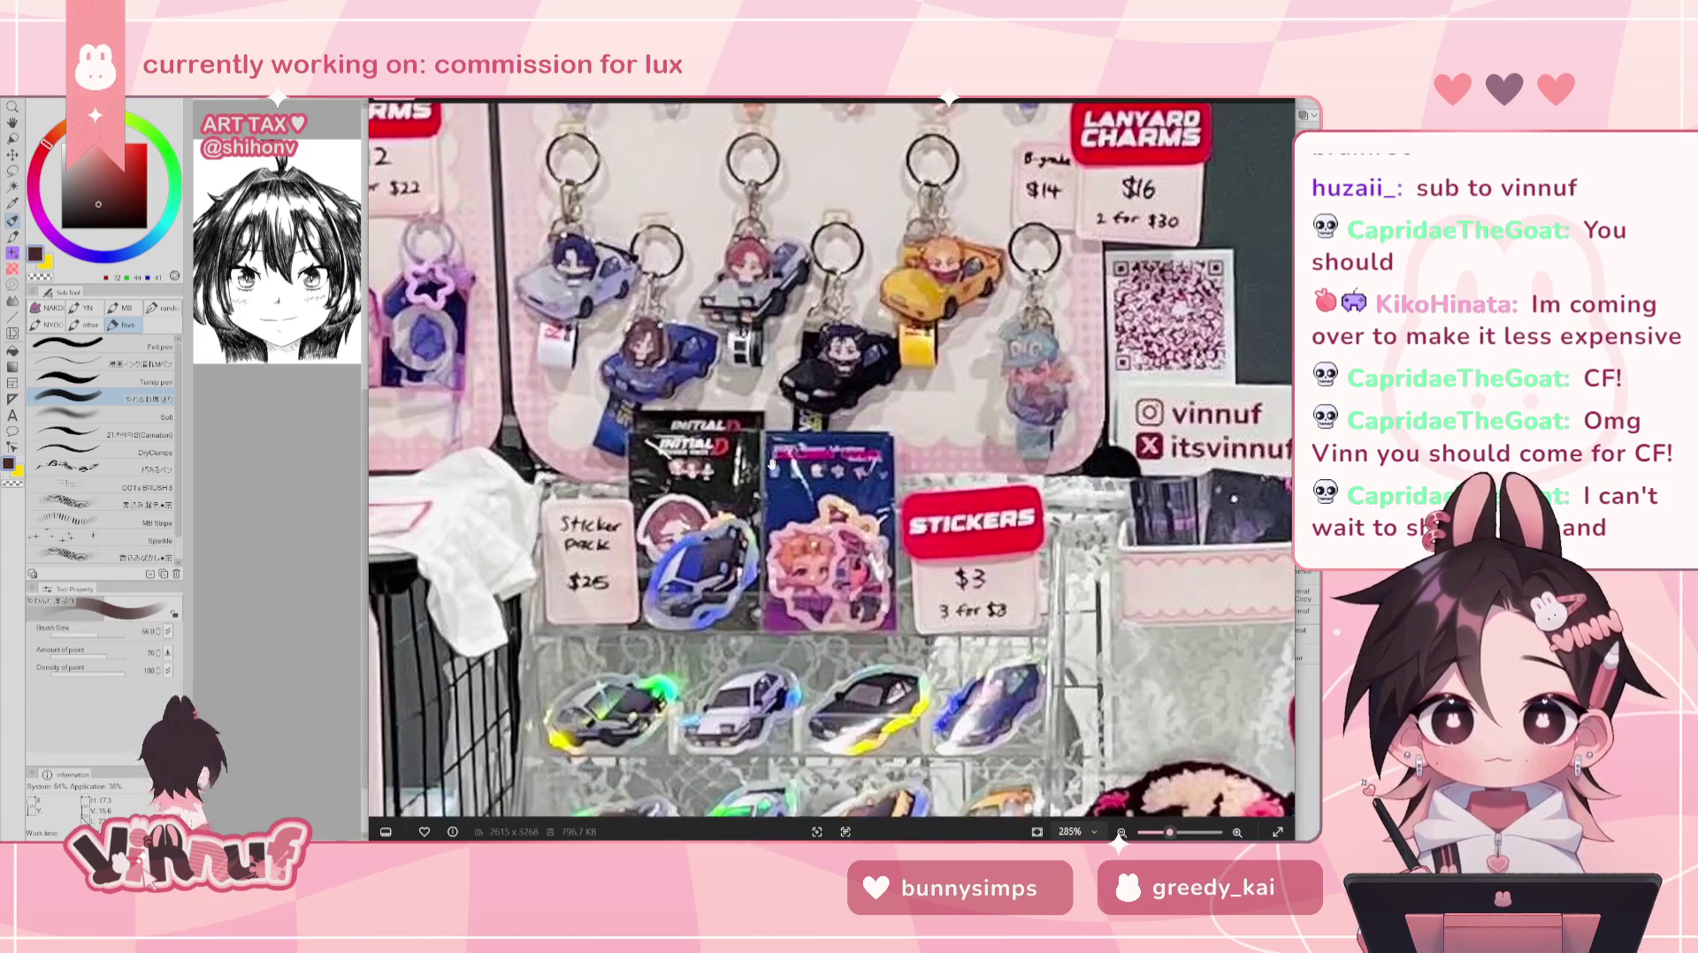
scroll(708, 601, up, 2)
scroll(725, 575, up, 2)
scroll(740, 550, down, 2)
scroll(725, 535, down, 1)
scroll(712, 522, down, 1)
scroll(701, 513, down, 1)
scroll(701, 513, down, 1)
scroll(702, 513, down, 1)
scroll(702, 513, down, 1)
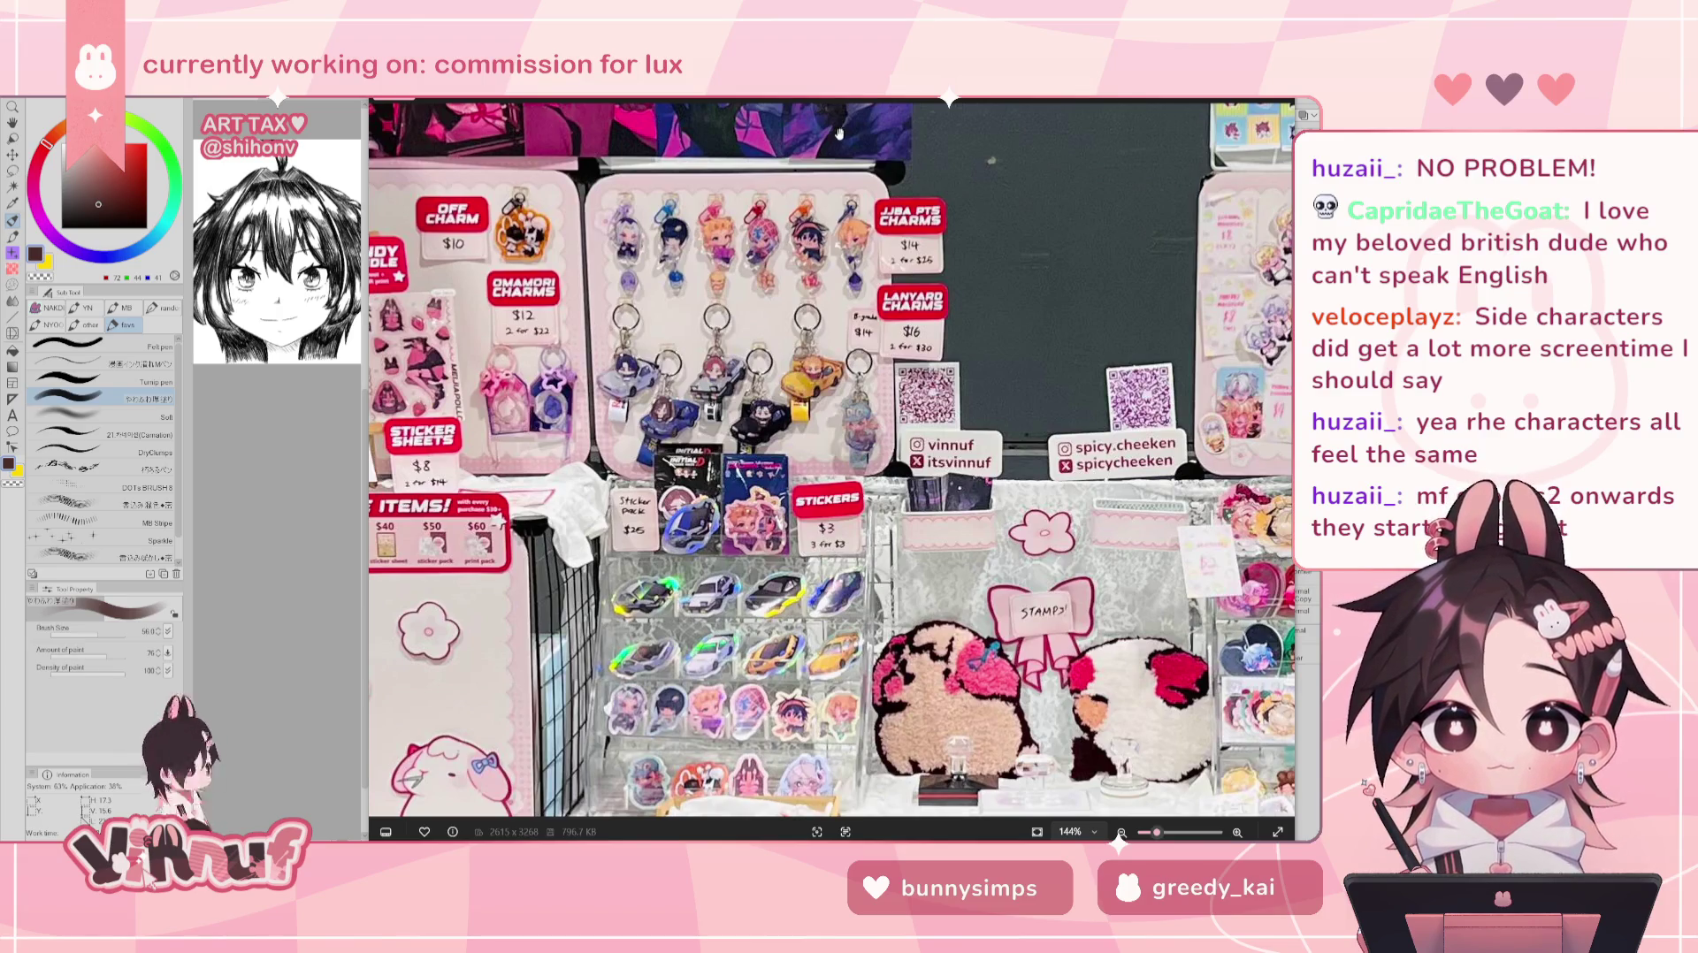
key(alt+F4)
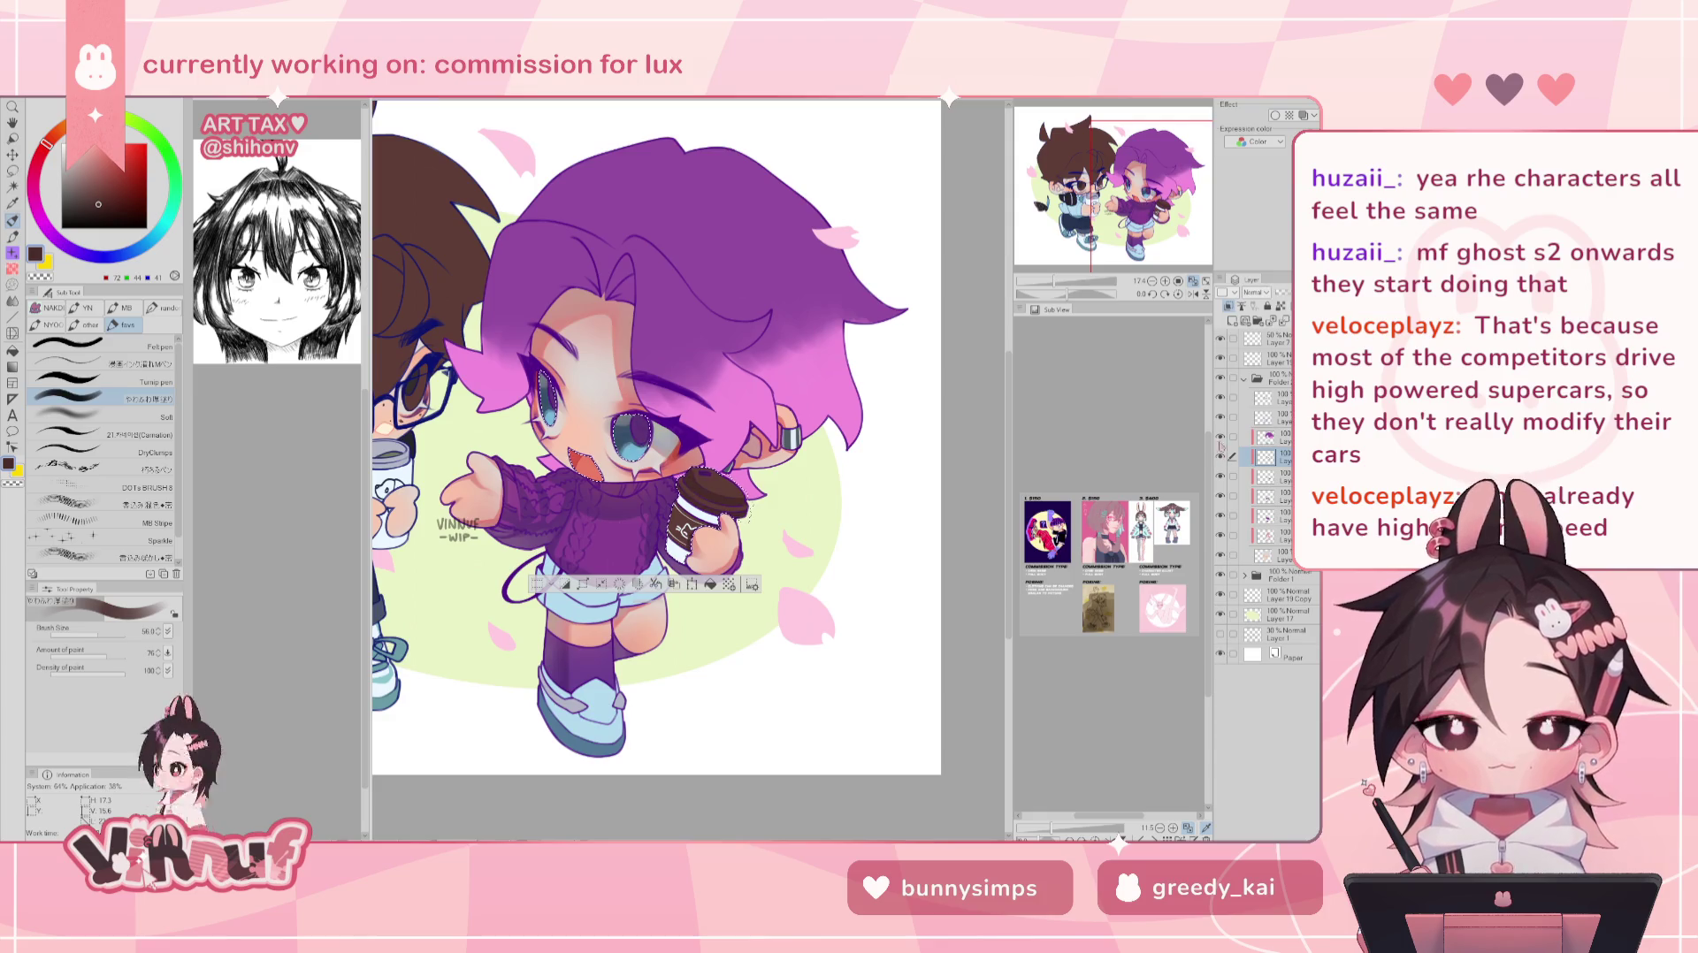
- Bring the cup and sweater into view, set brush size to about 146.6, and mirror-check the canvas
scroll(654, 415, up, 5)
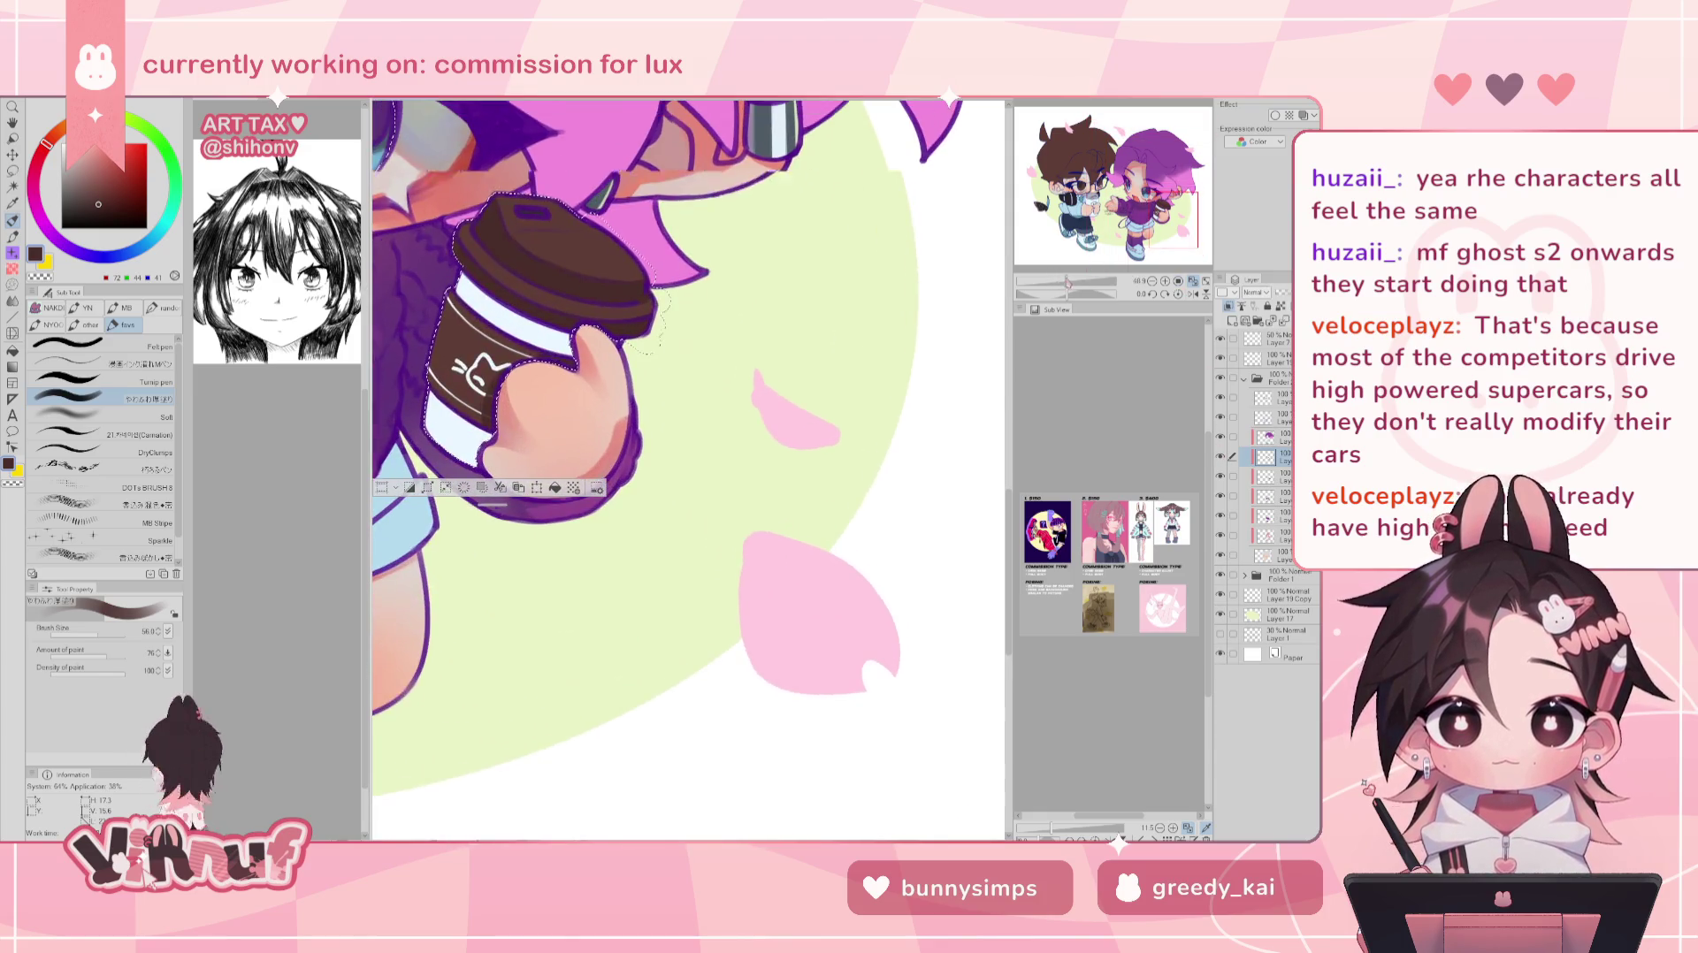
drag(885, 601, 601, 292)
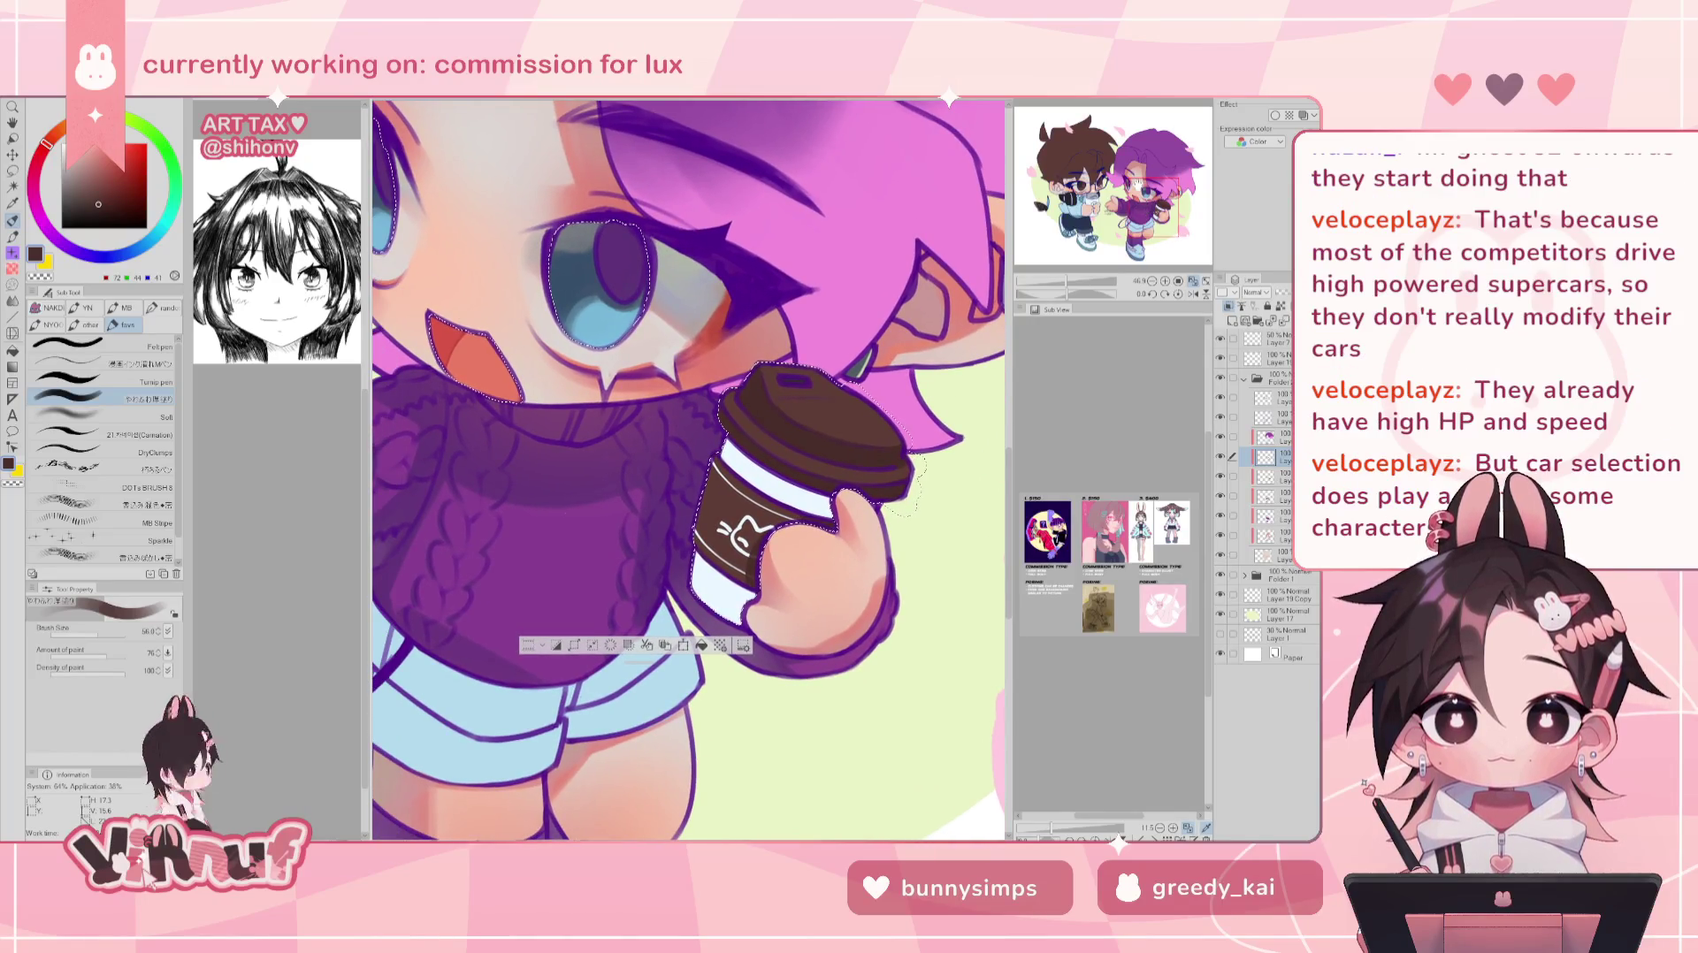
drag(904, 495, 688, 469)
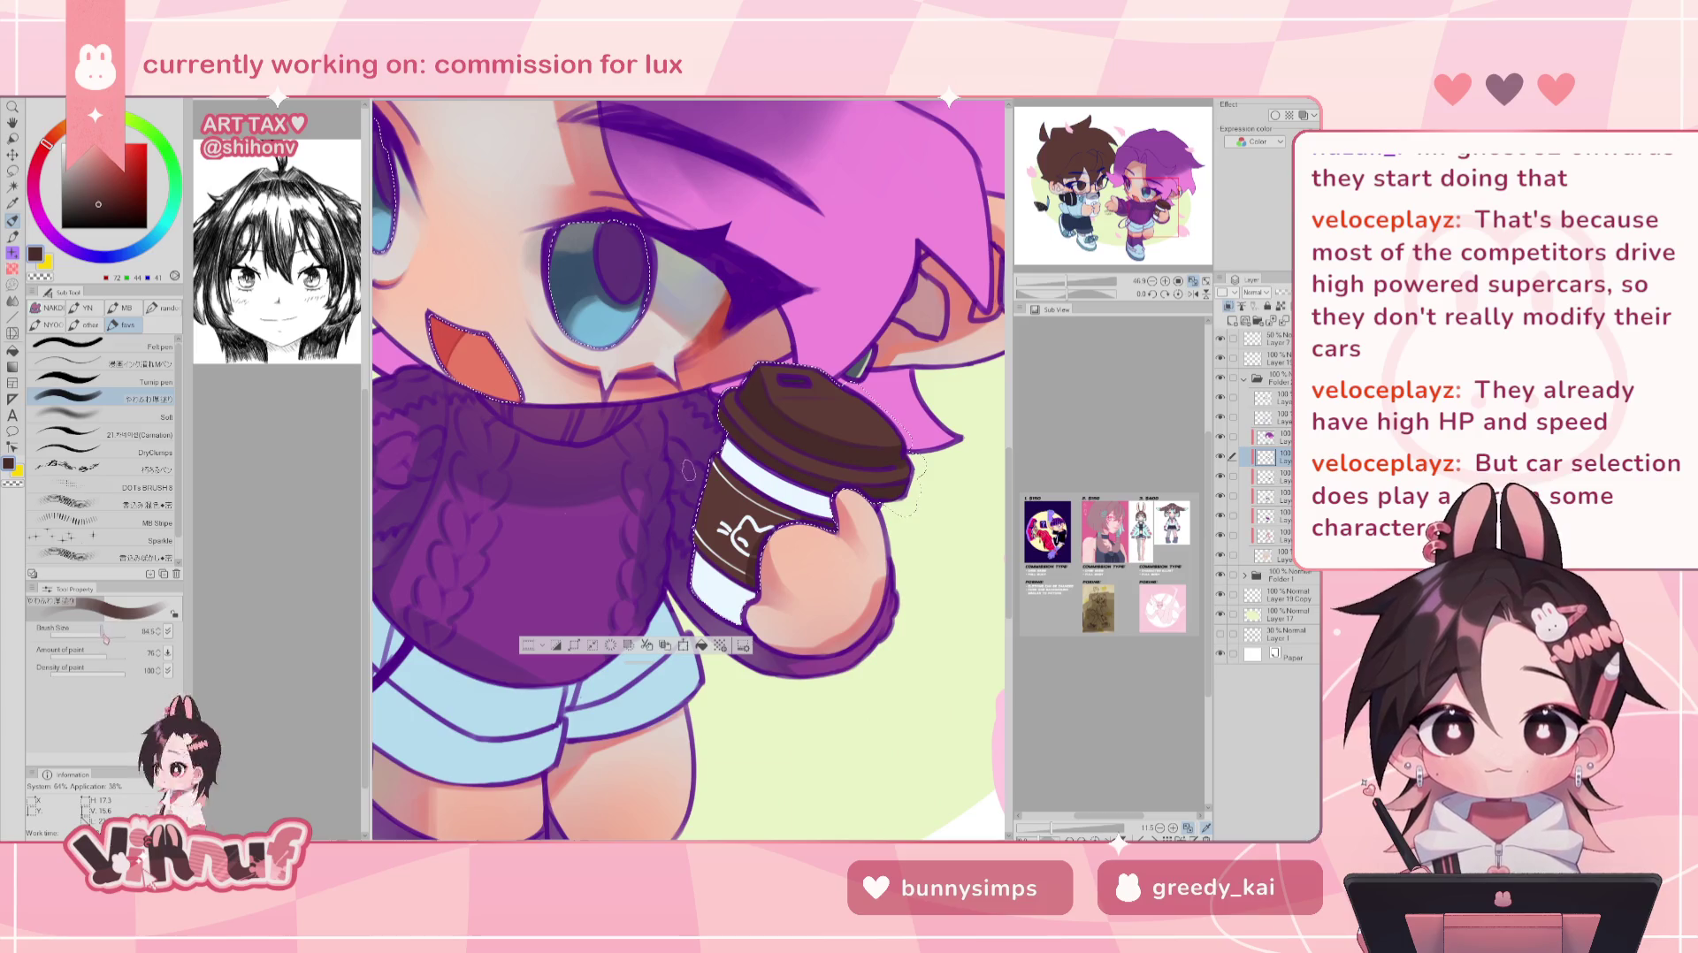
key(h)
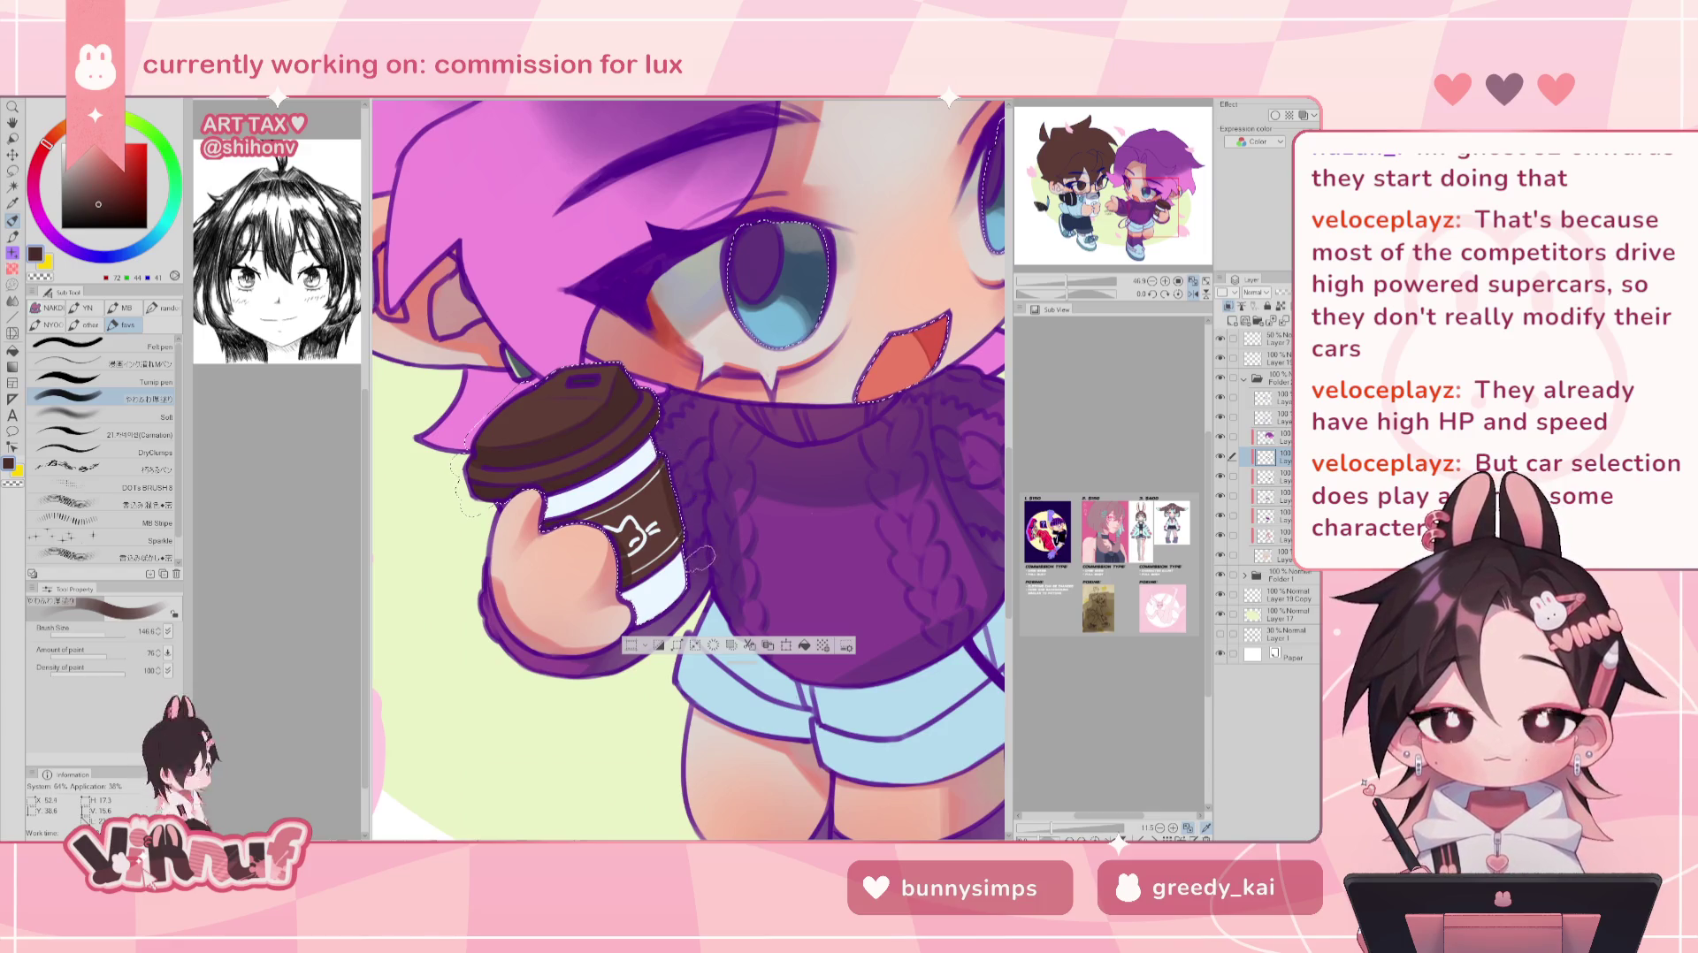
key(h)
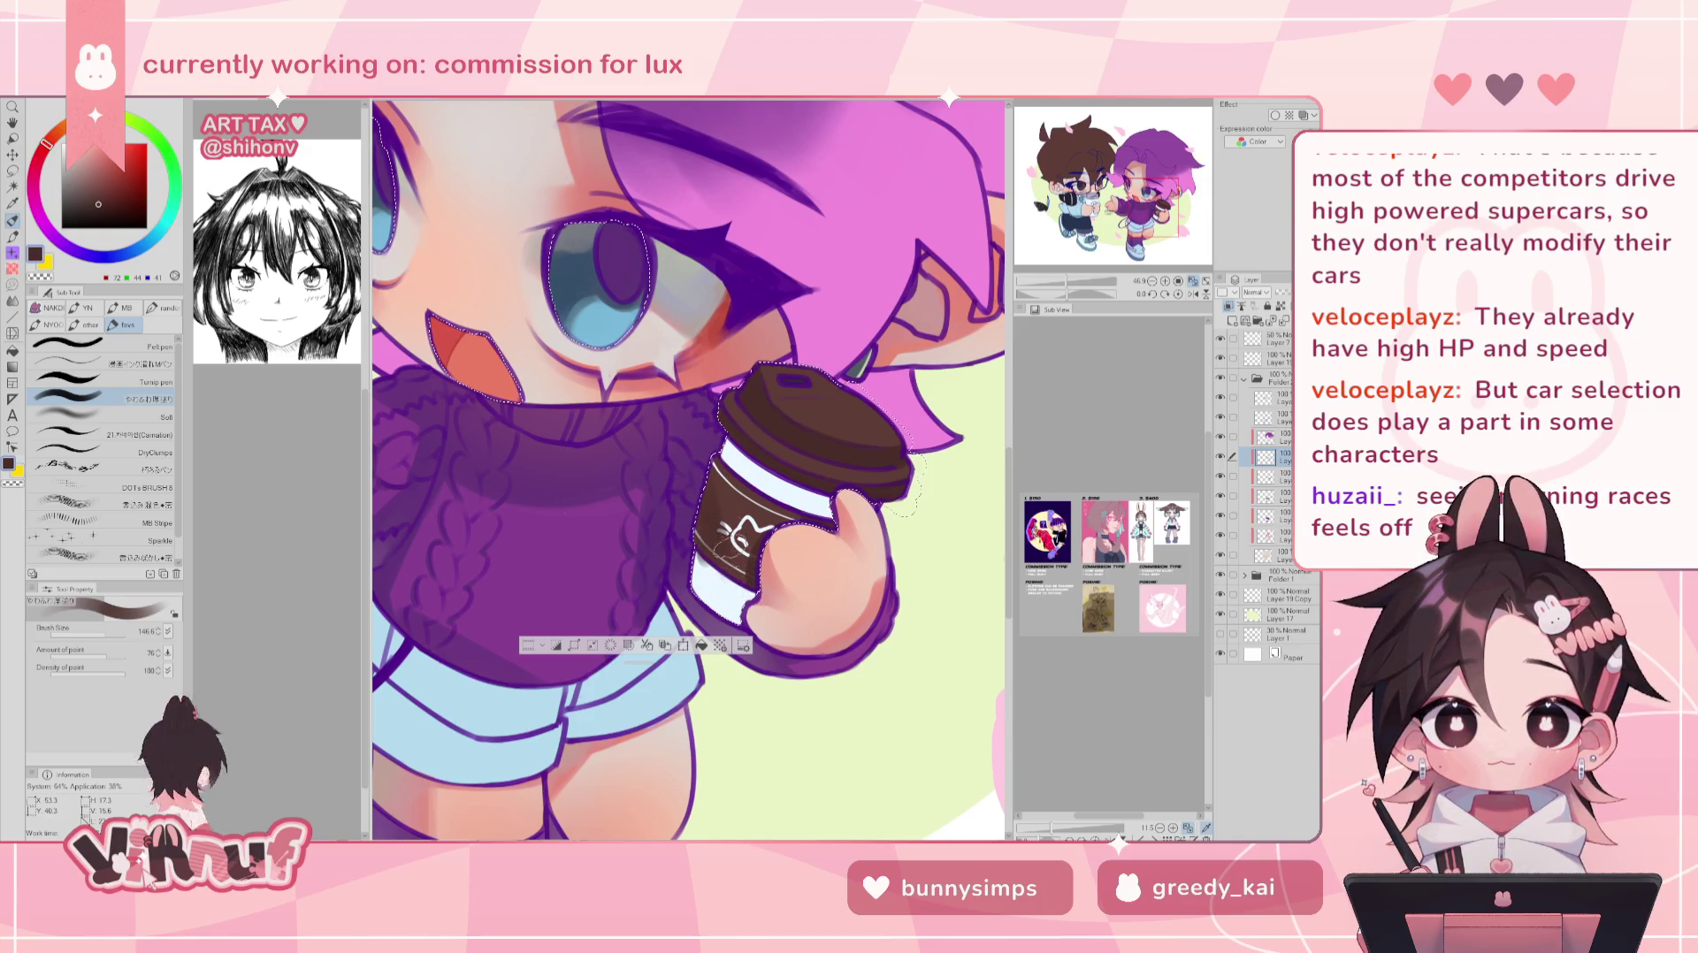
- Switch to the eraser and view the whole illustration before zooming back to the face
key(e)
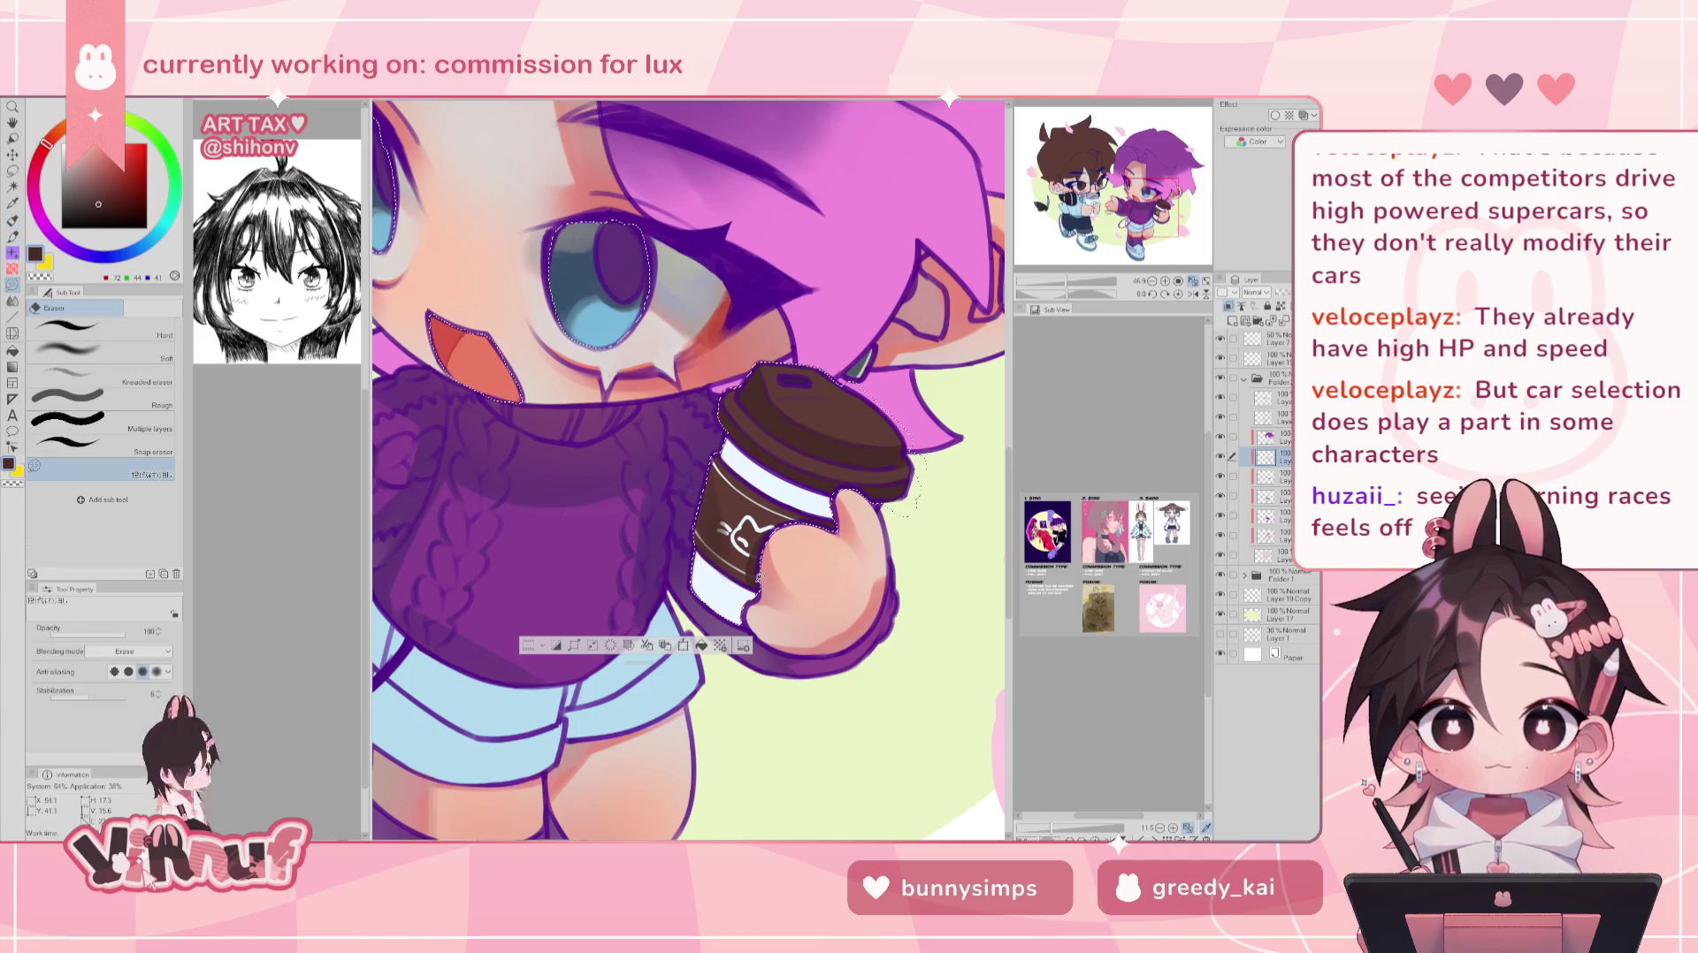
key(ctrl+0)
scroll(688, 469, up, 3)
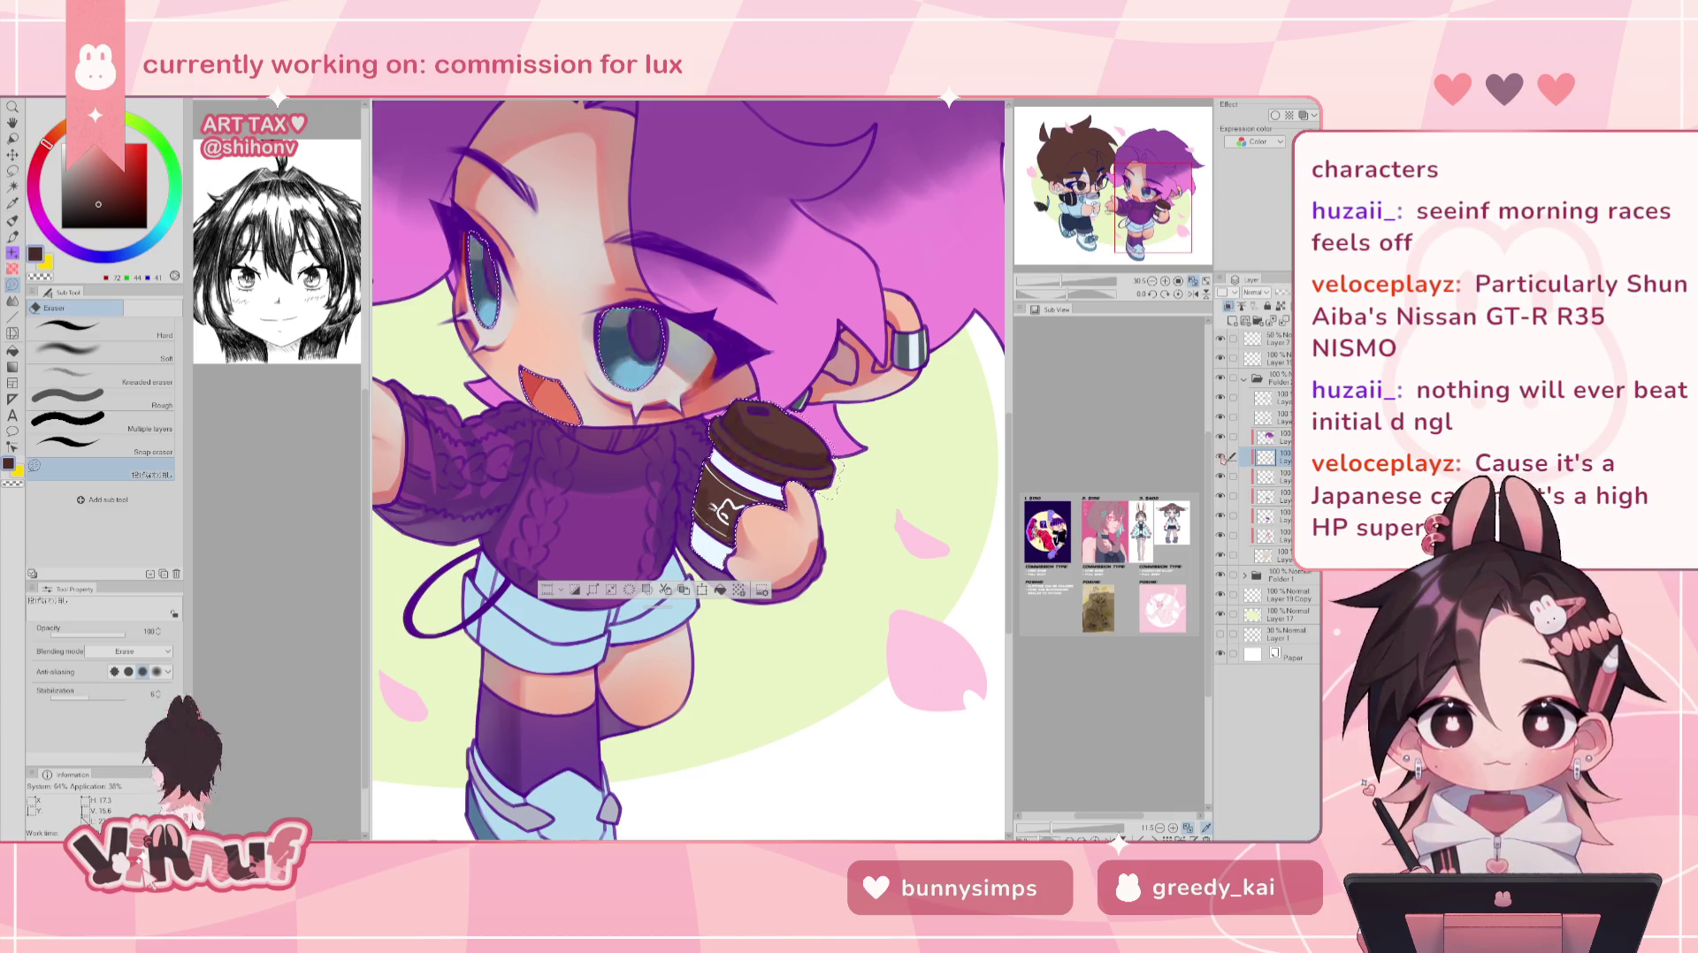
- Switch to the pen at brush size 42.5 and mirror-check the drawing
key(p)
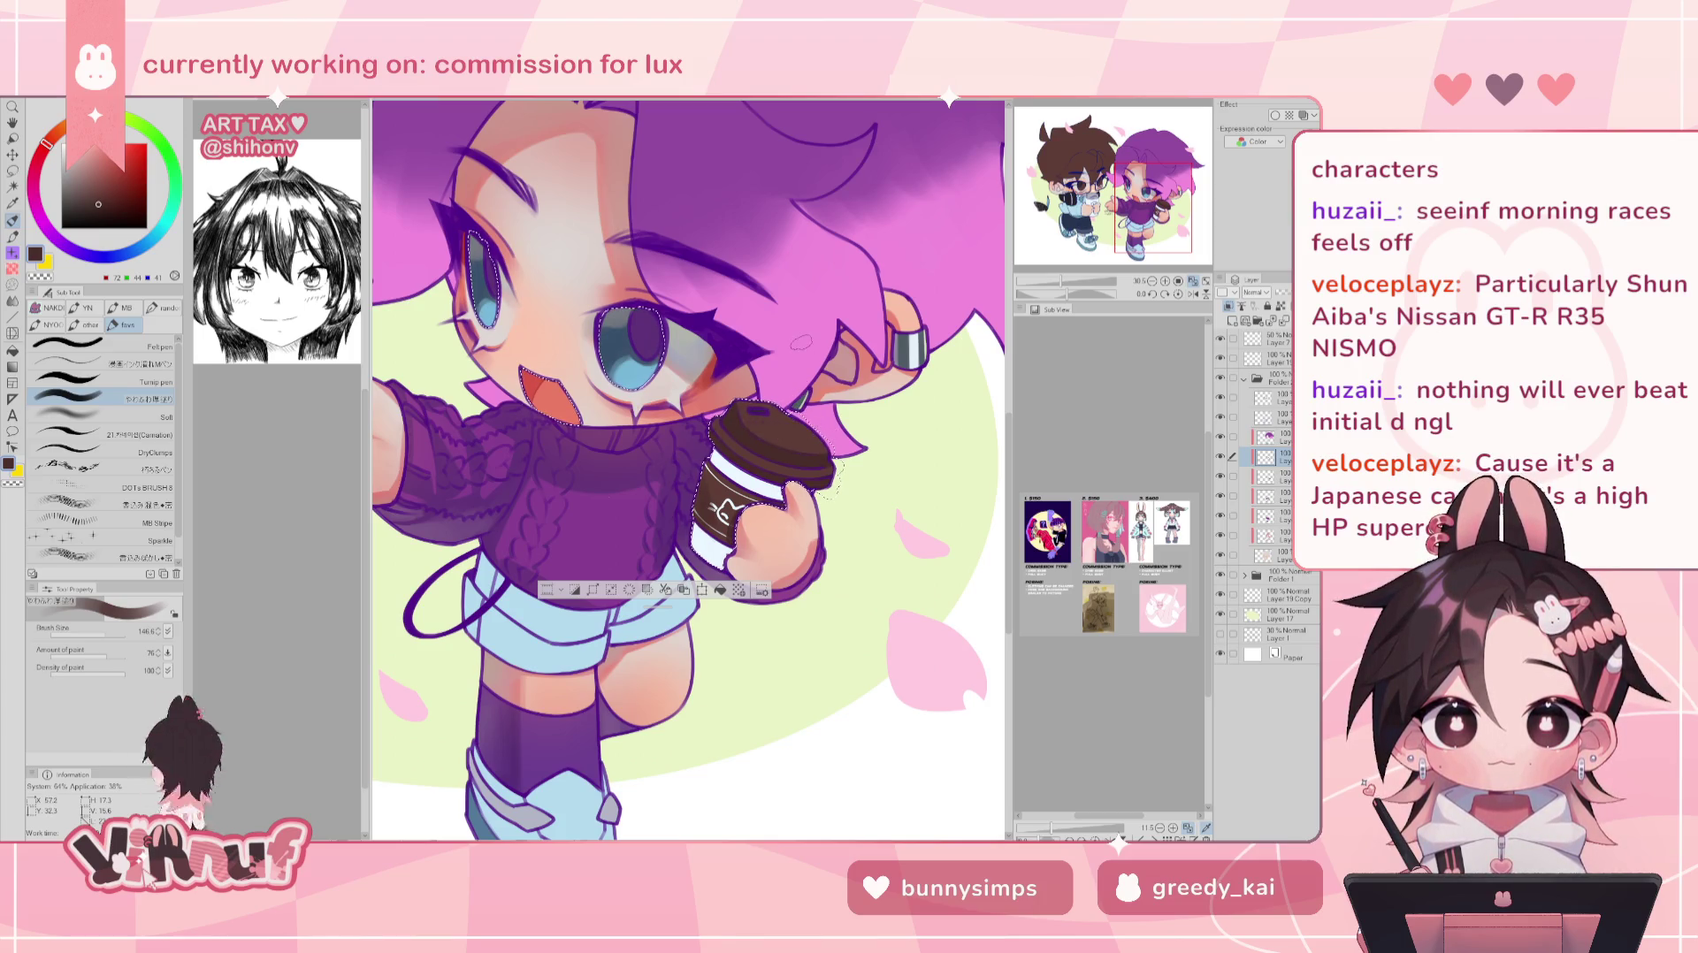
click(102, 633)
drag(101, 633, 95, 634)
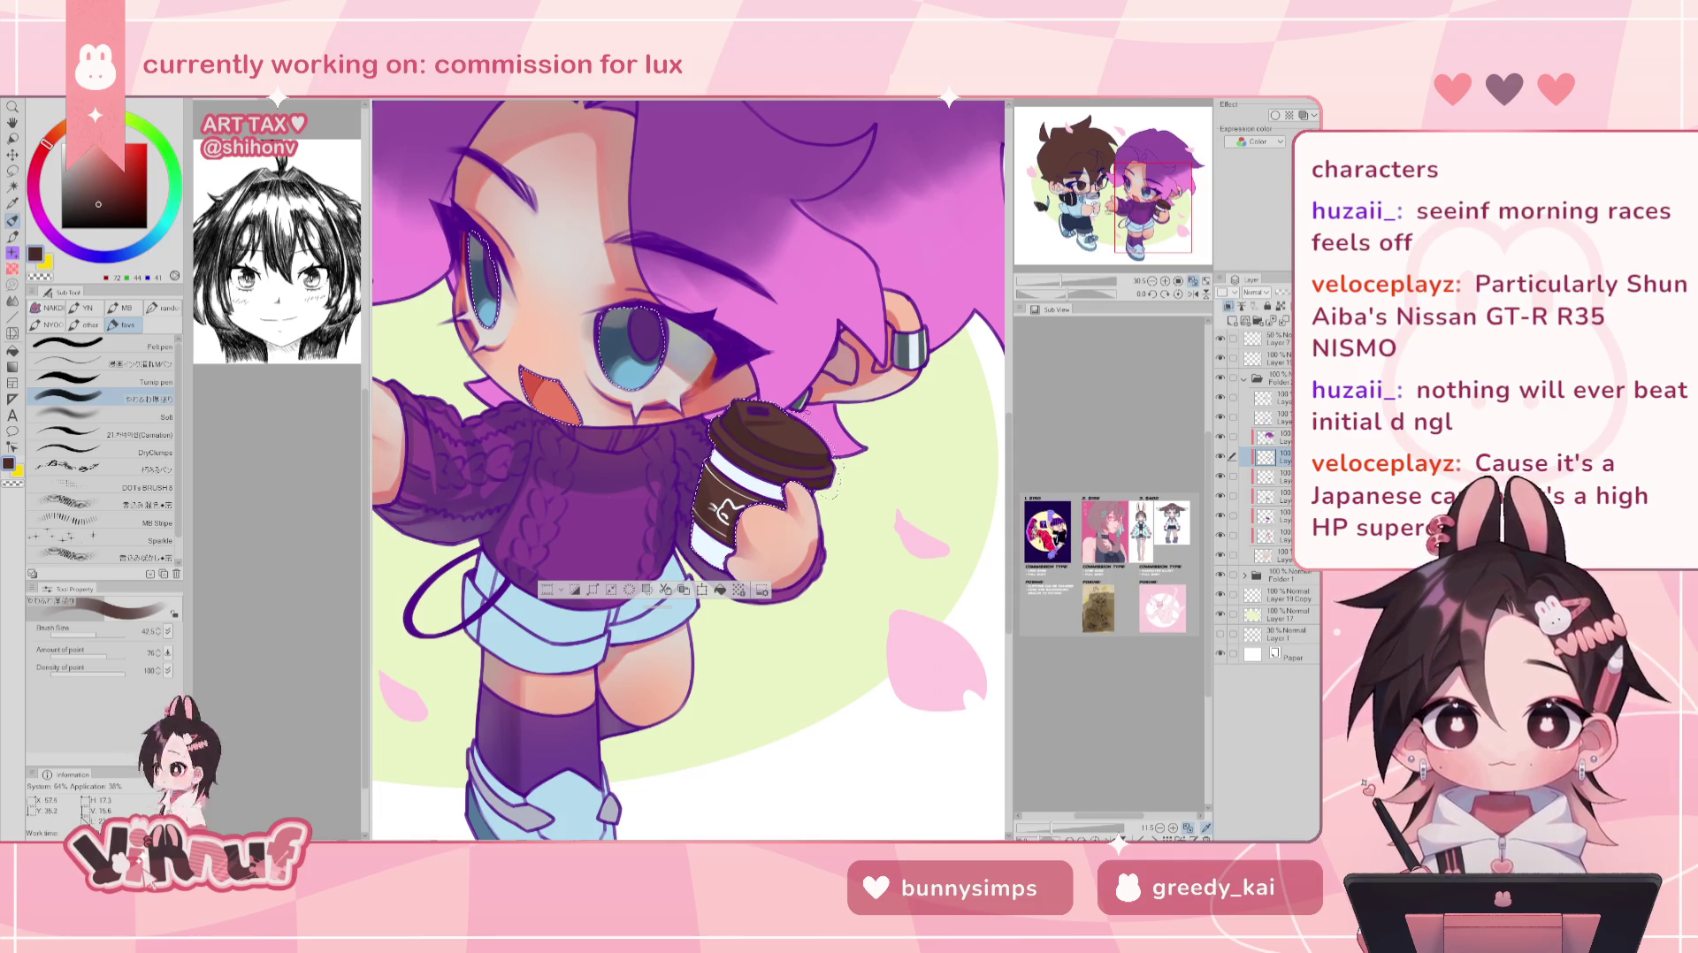
key(h)
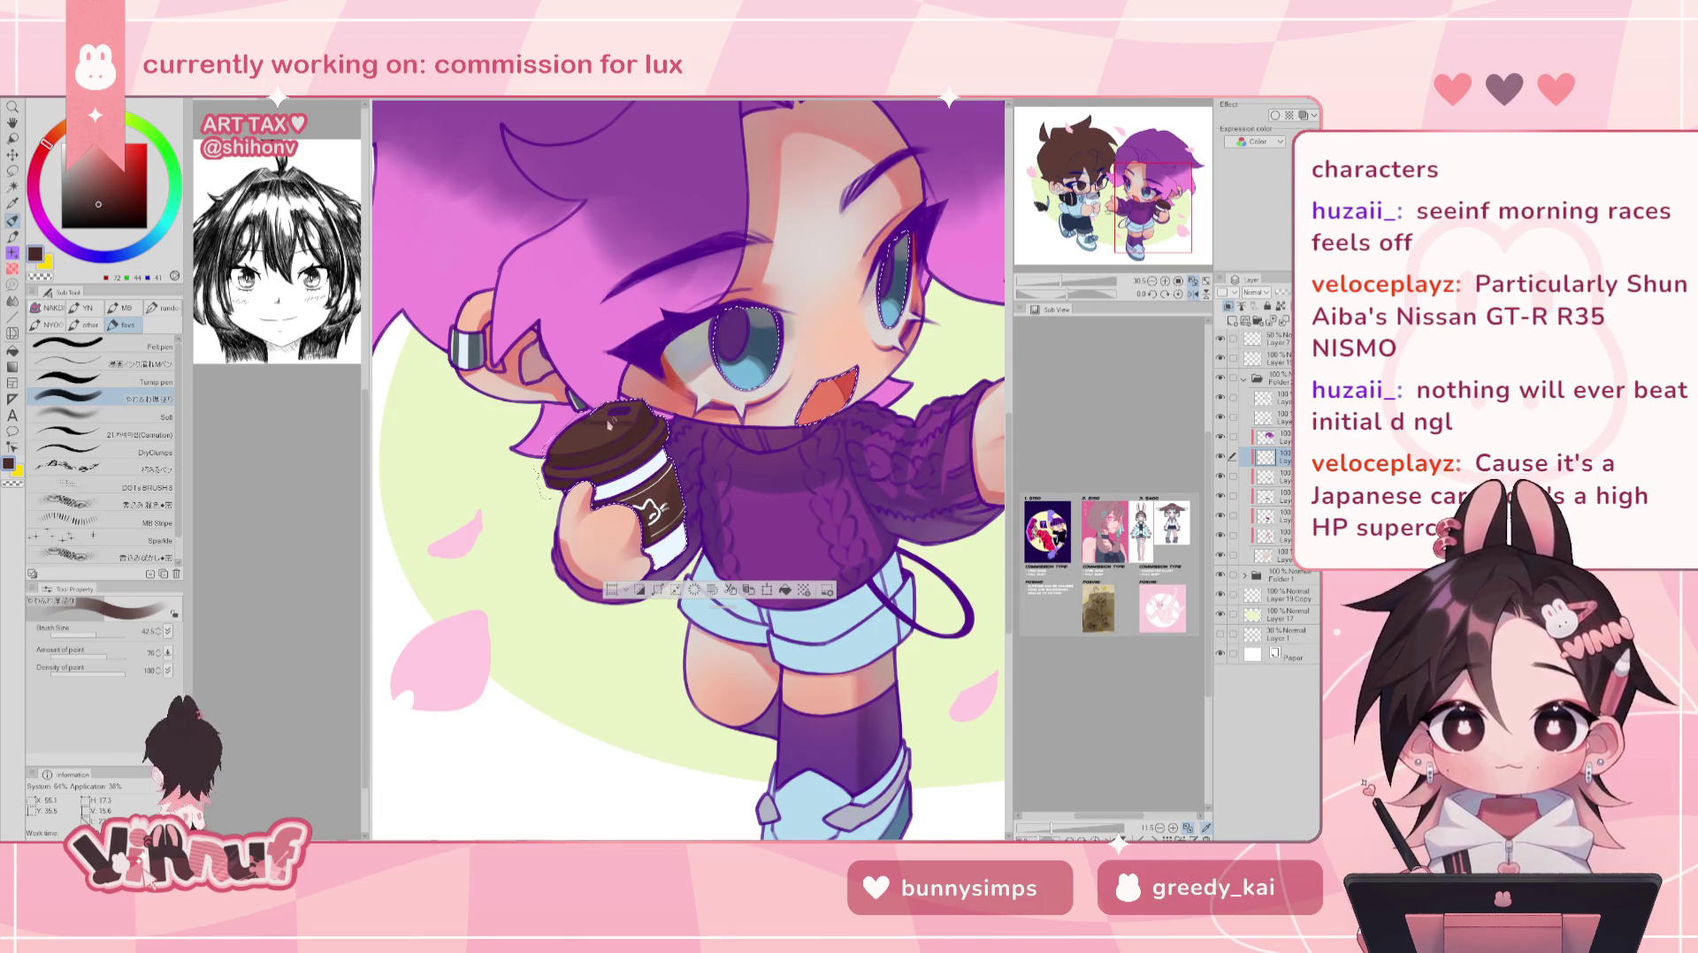
key(h)
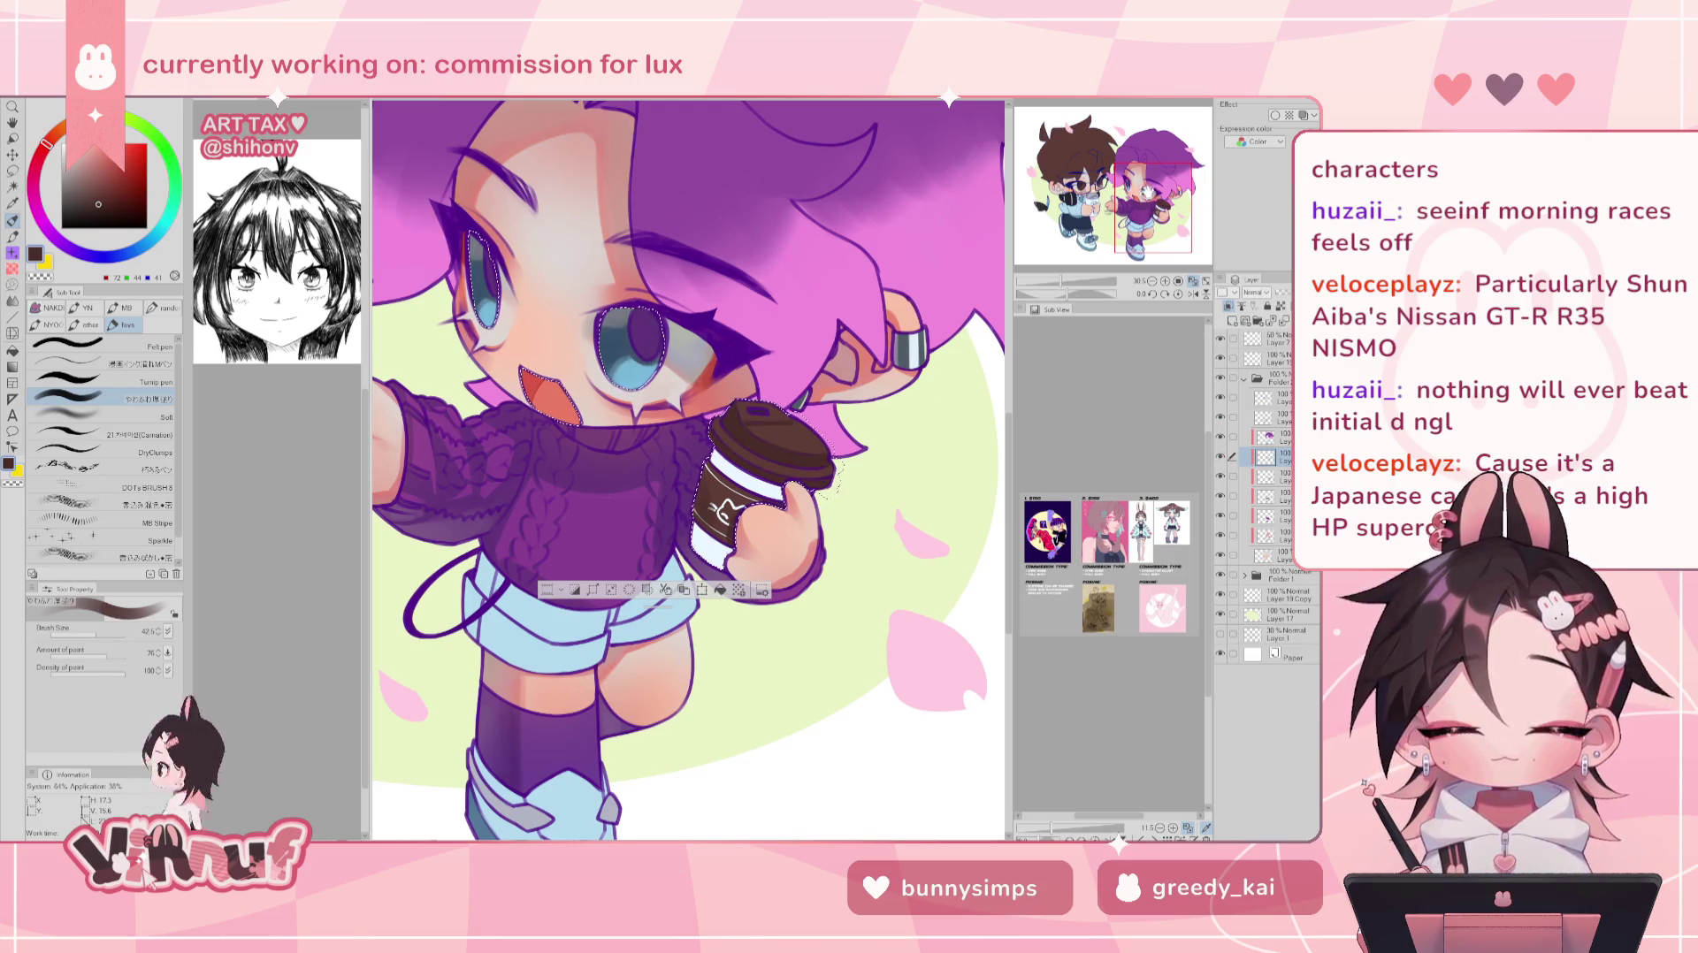
drag(1139, 194, 1137, 194)
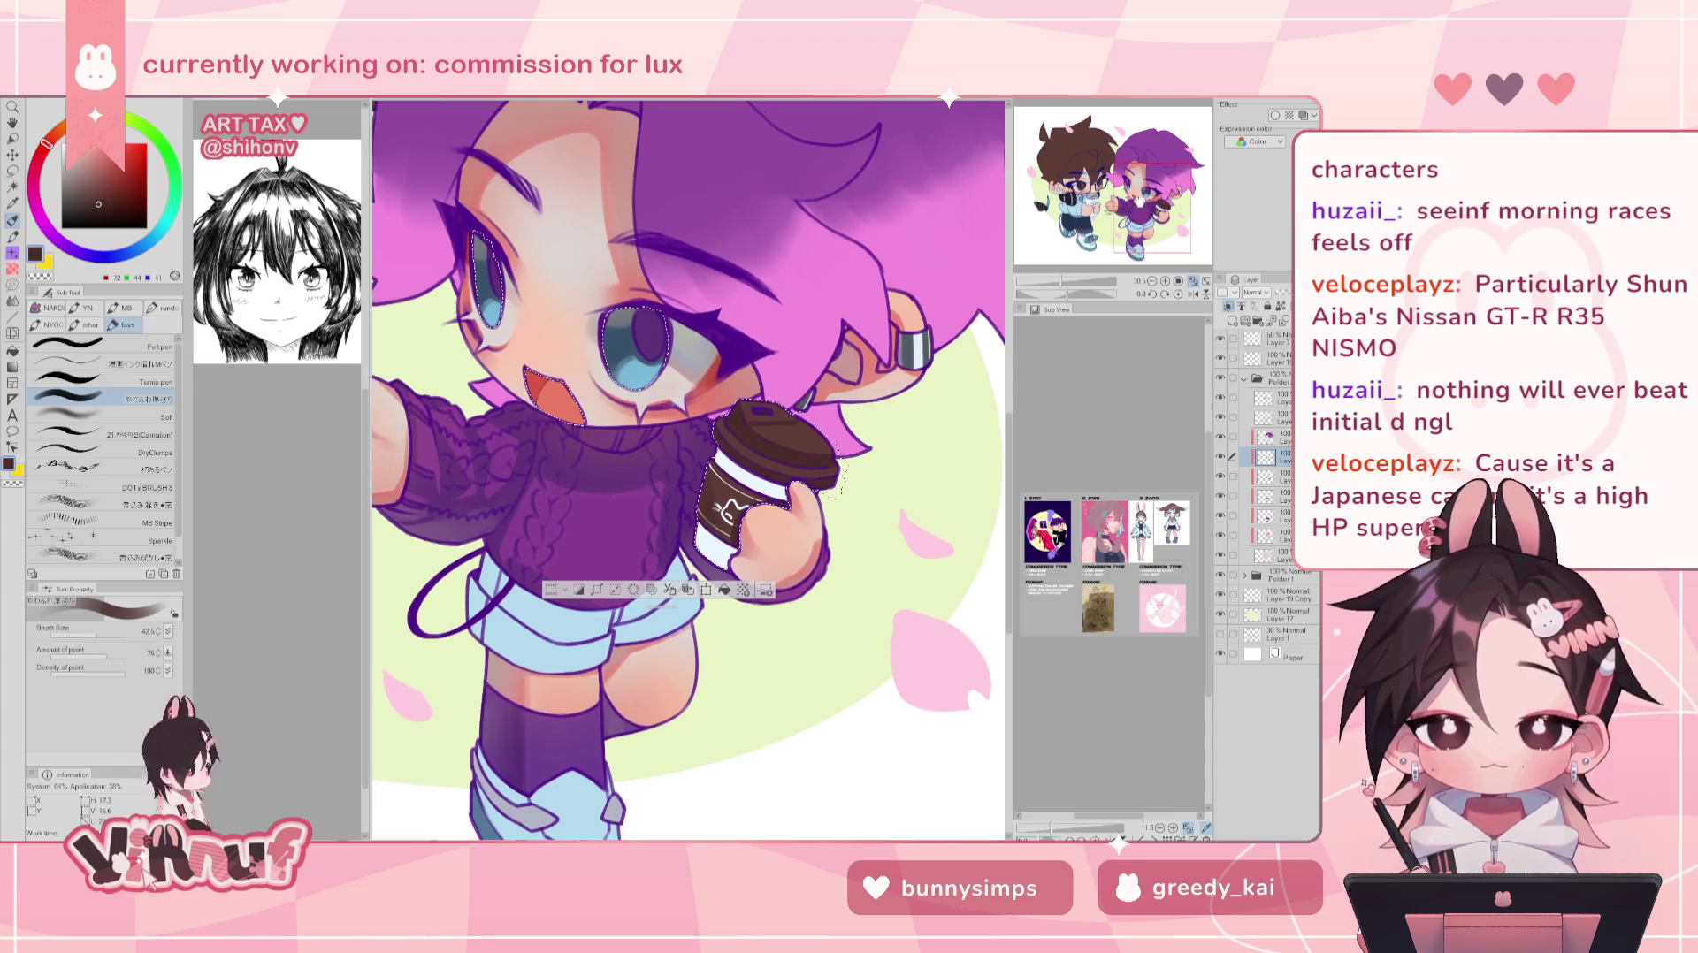
- Sample a bluish grey near the eye and paint a small highlight on the cup's left edge at size 42.5
alt+click(696, 337)
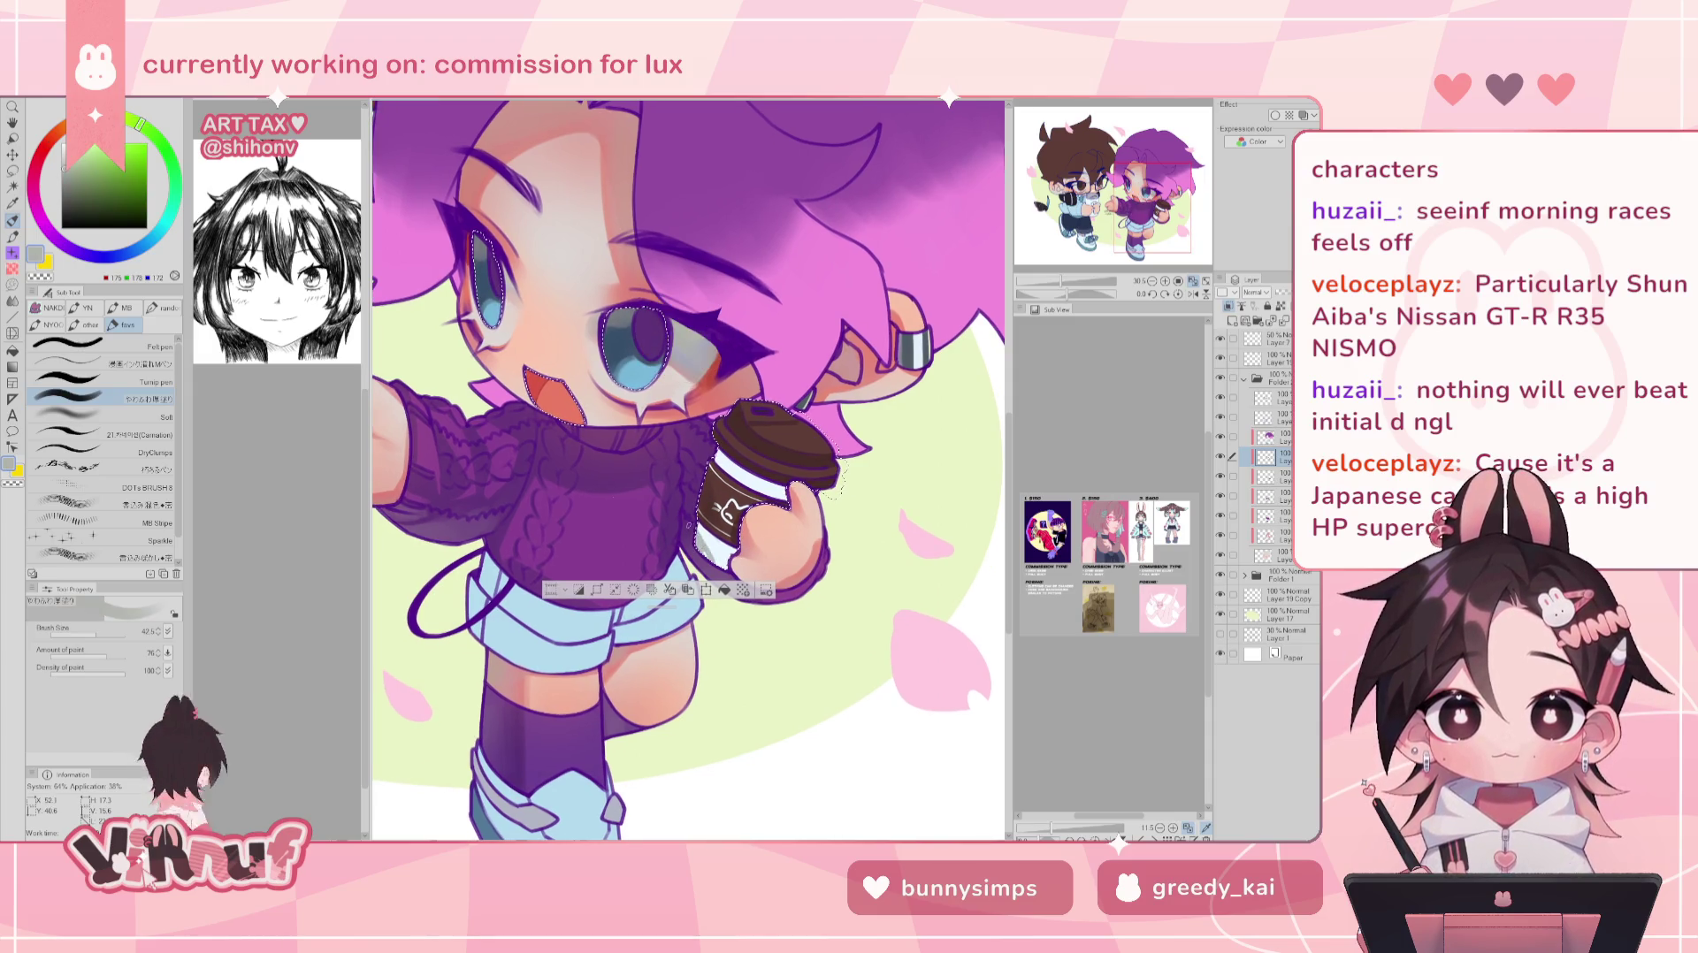
alt+click(677, 335)
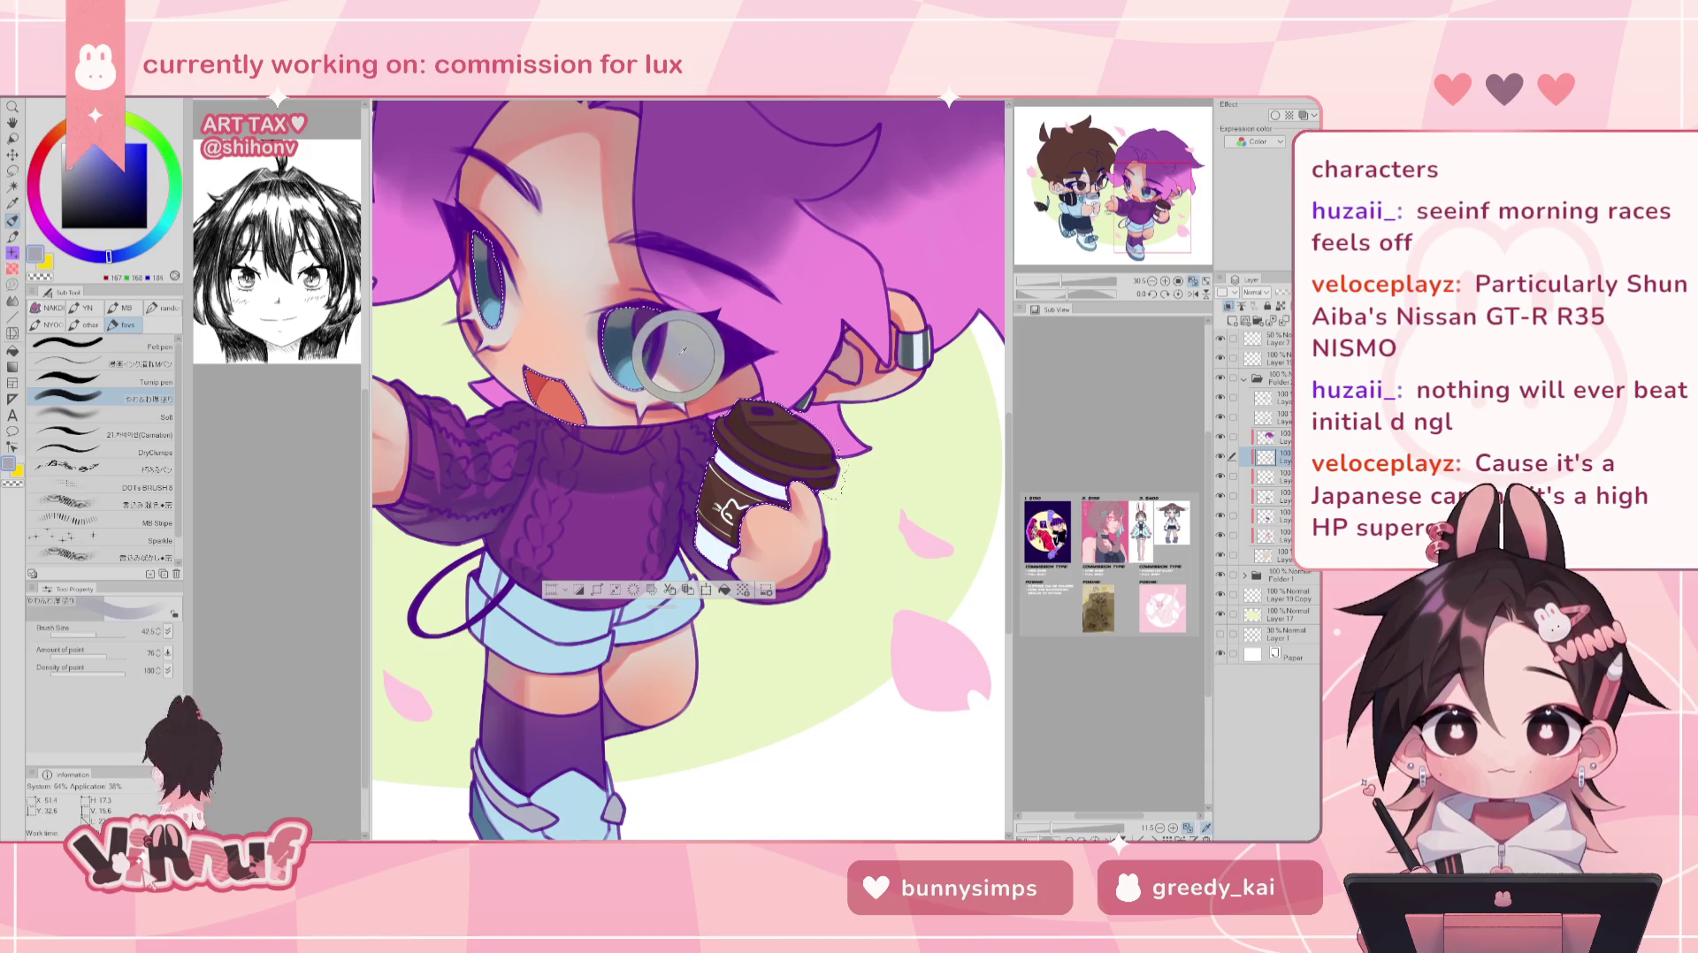
drag(97, 635, 102, 635)
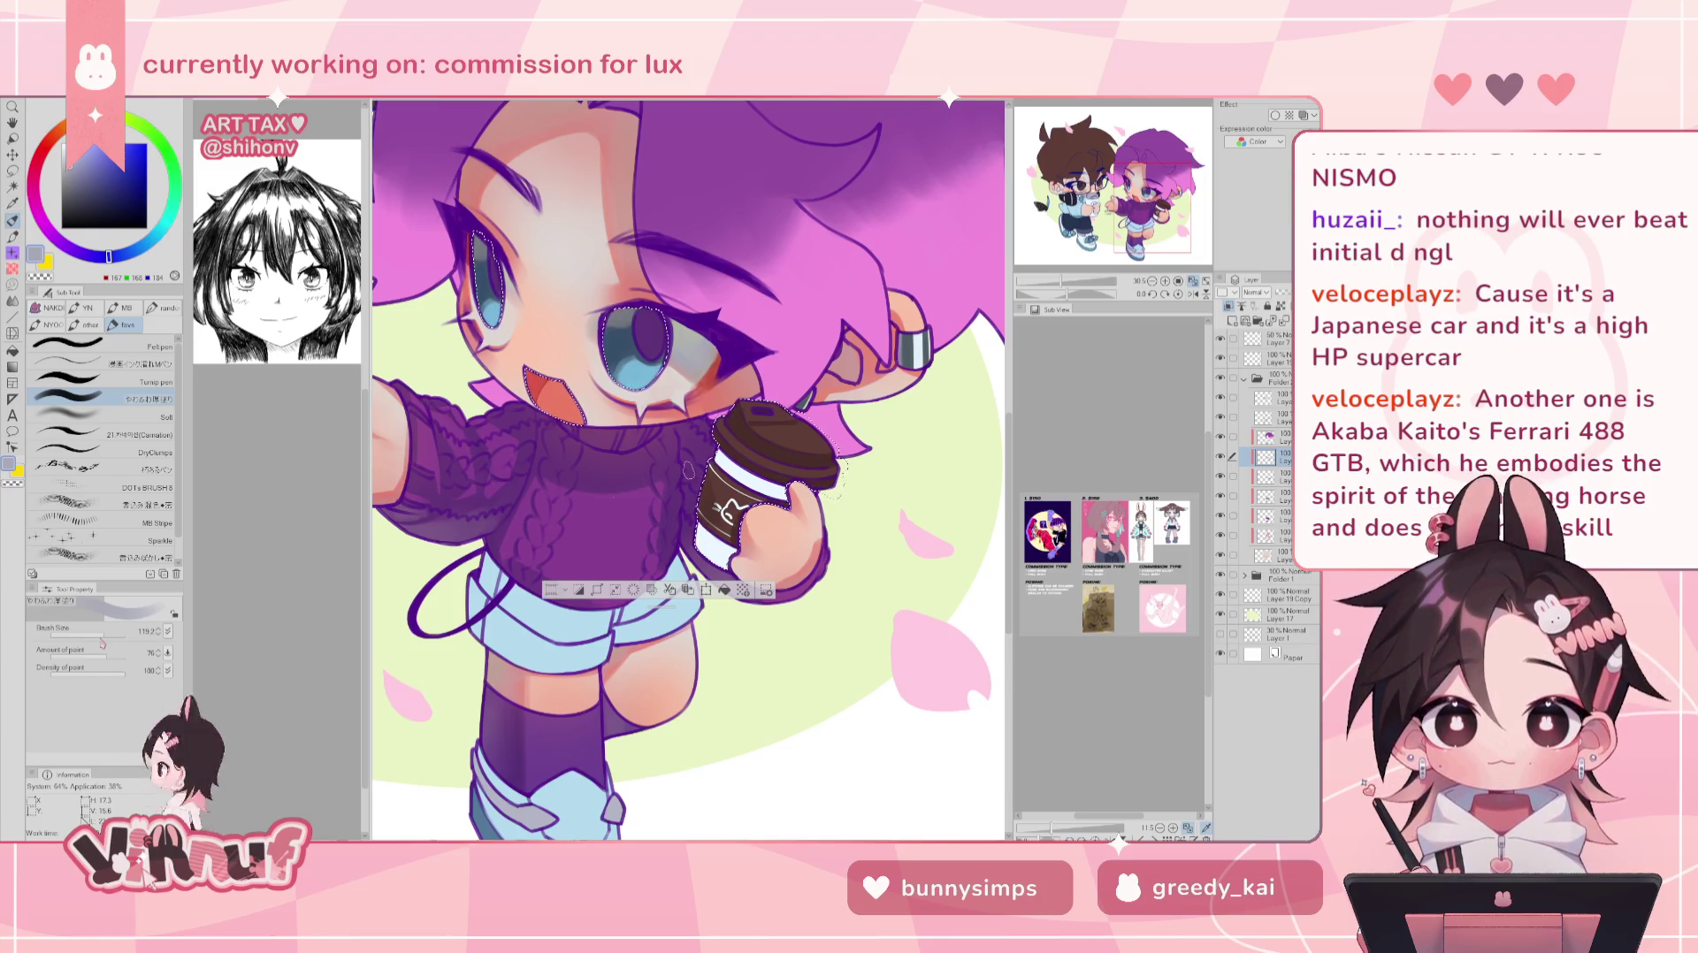
drag(102, 644, 92, 635)
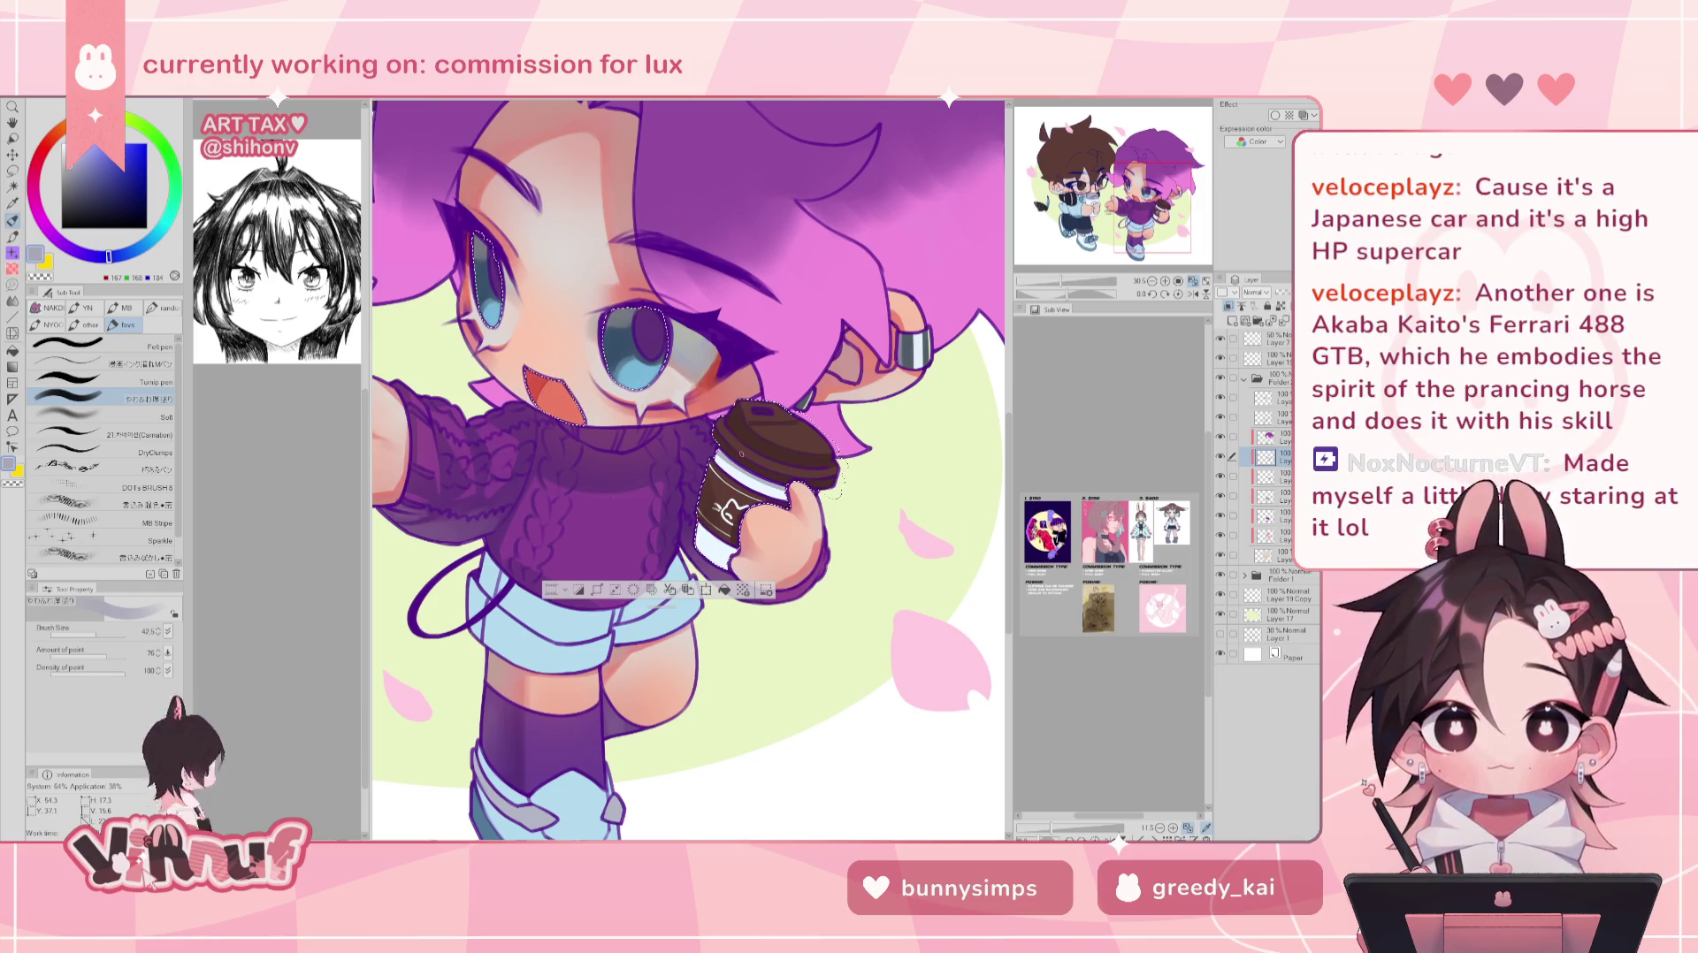
drag(741, 454, 734, 456)
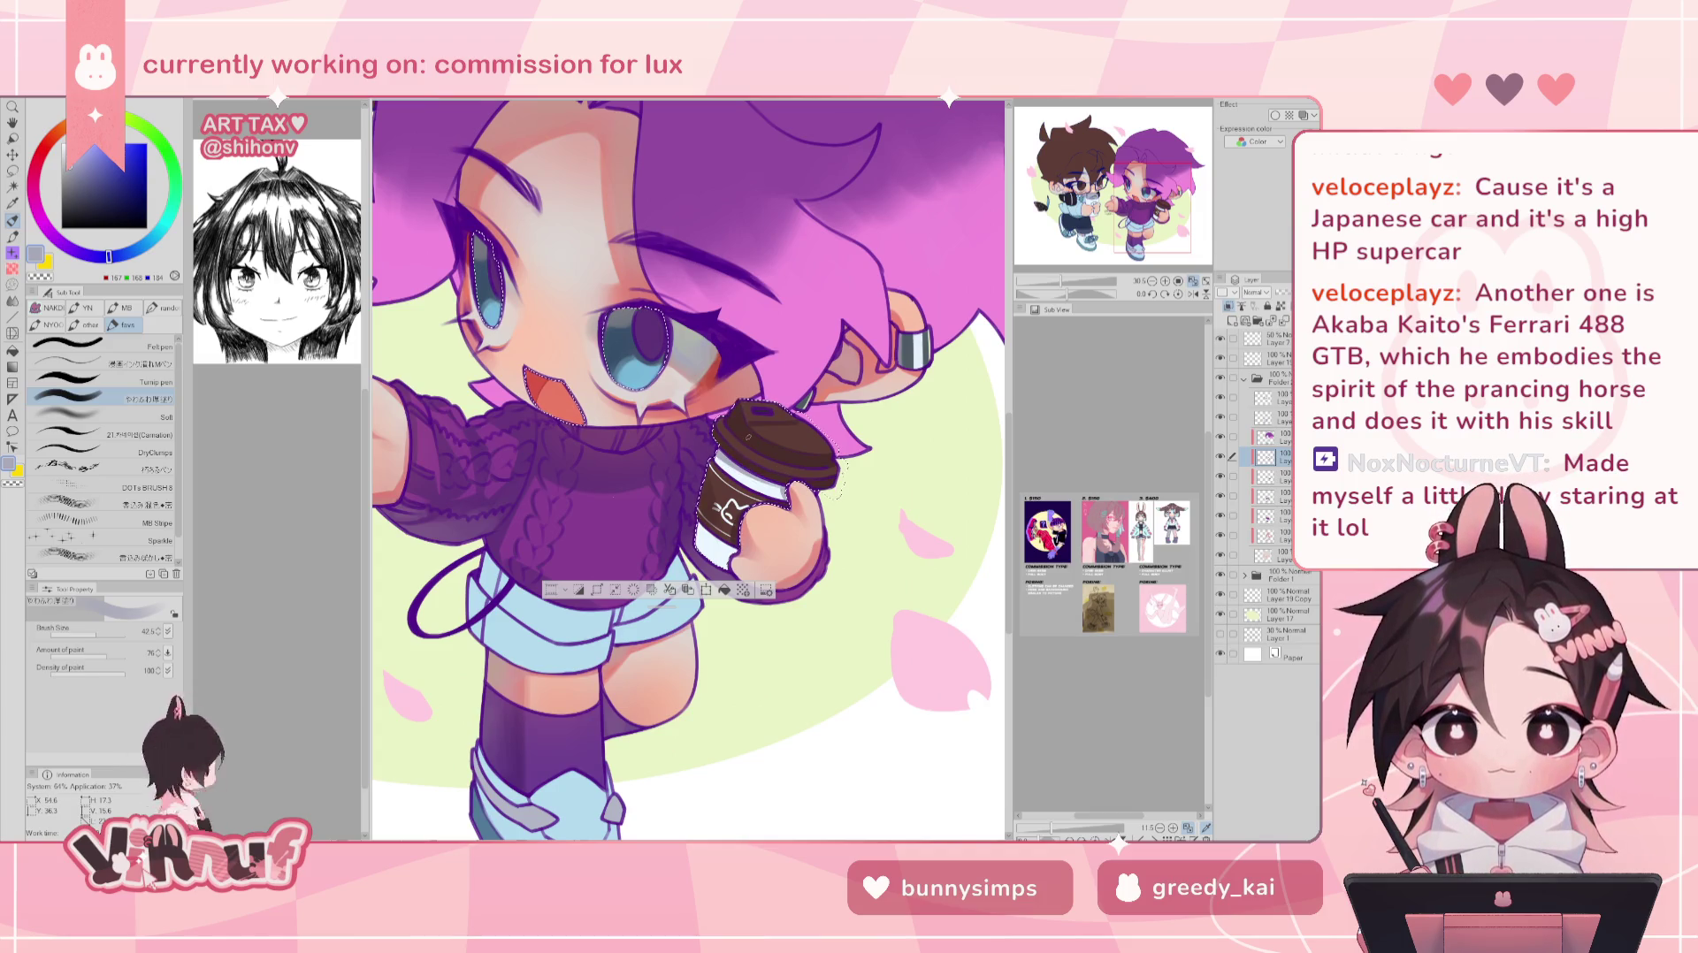
drag(831, 482, 833, 477)
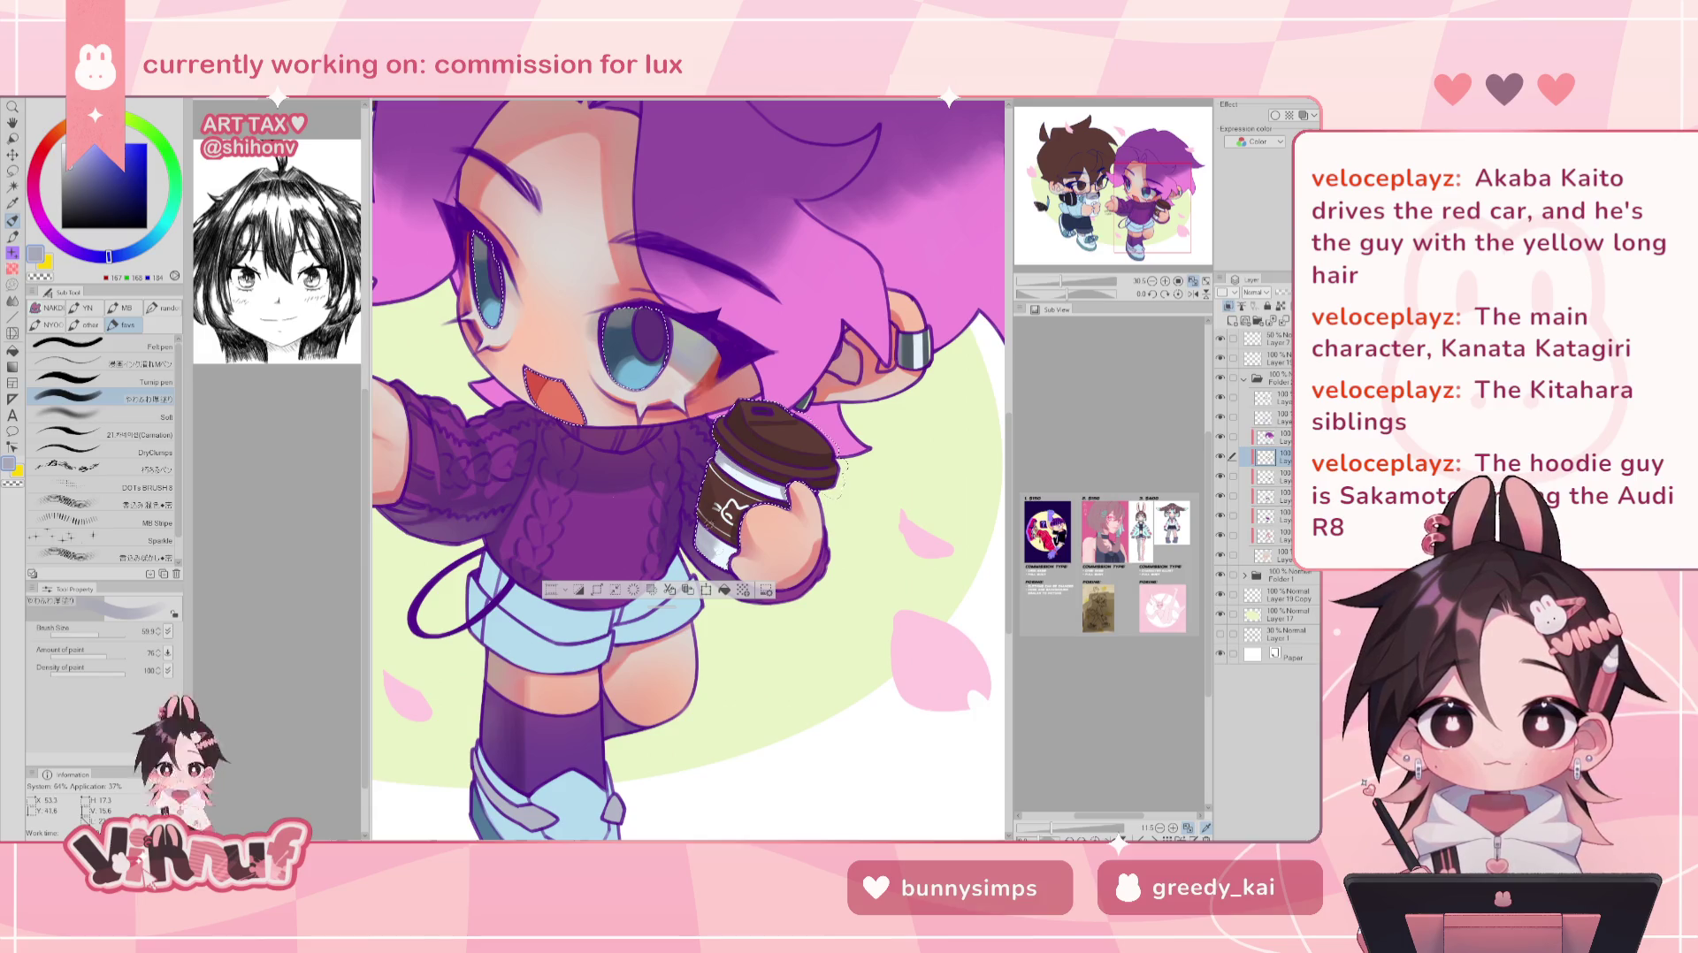
- Enlarge the brush to 237.2 and zoom out to see more of the purple-haired character
click(106, 635)
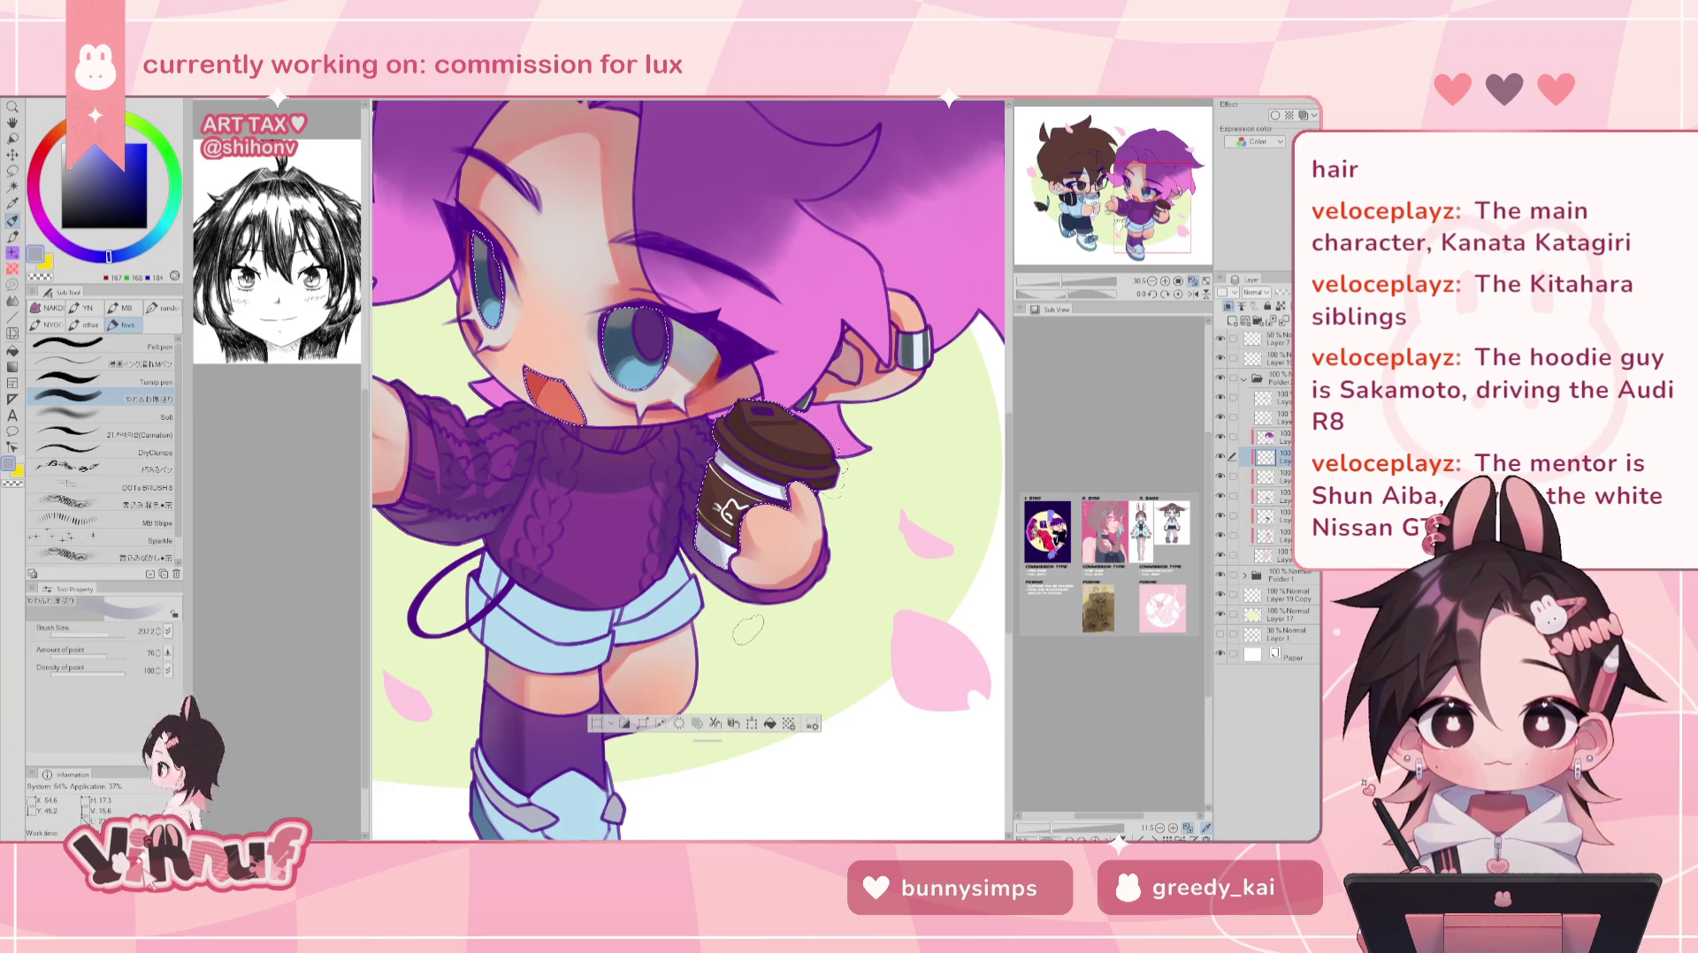
scroll(747, 629, down, 5)
scroll(748, 630, up, 3)
scroll(747, 629, up, 3)
scroll(748, 630, up, 1)
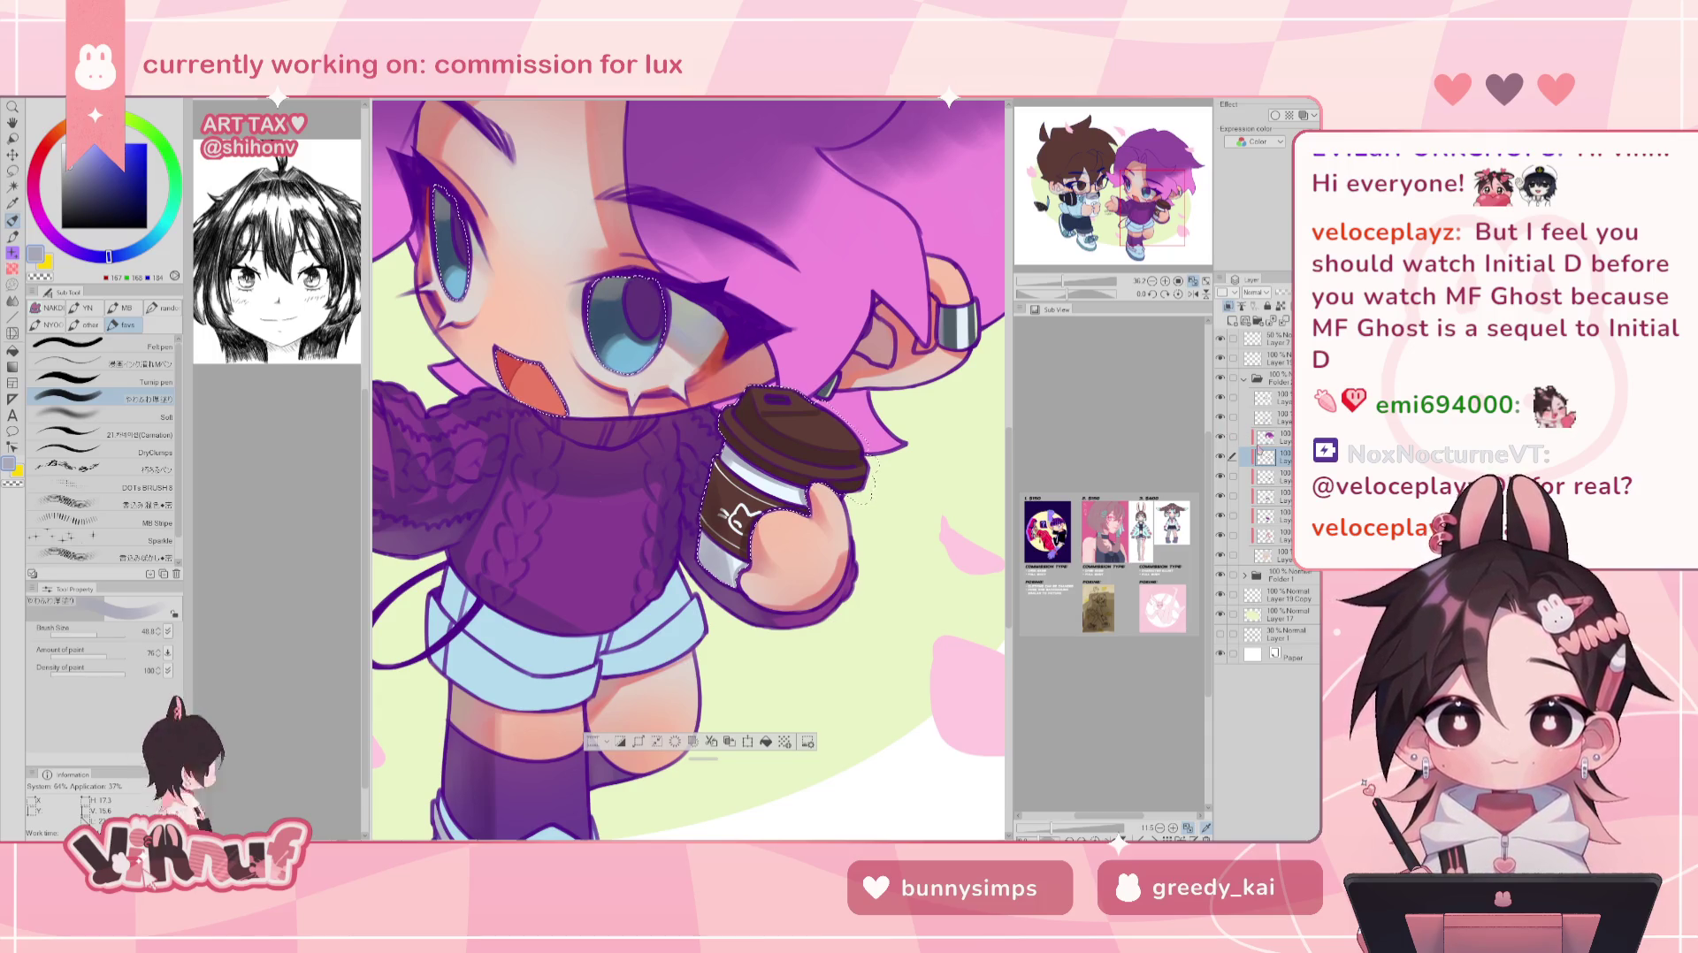
drag(1064, 281, 1067, 281)
- Sample a light grey-green colour, then zoom out and reframe the view around the purple-haired character
alt+click(703, 320)
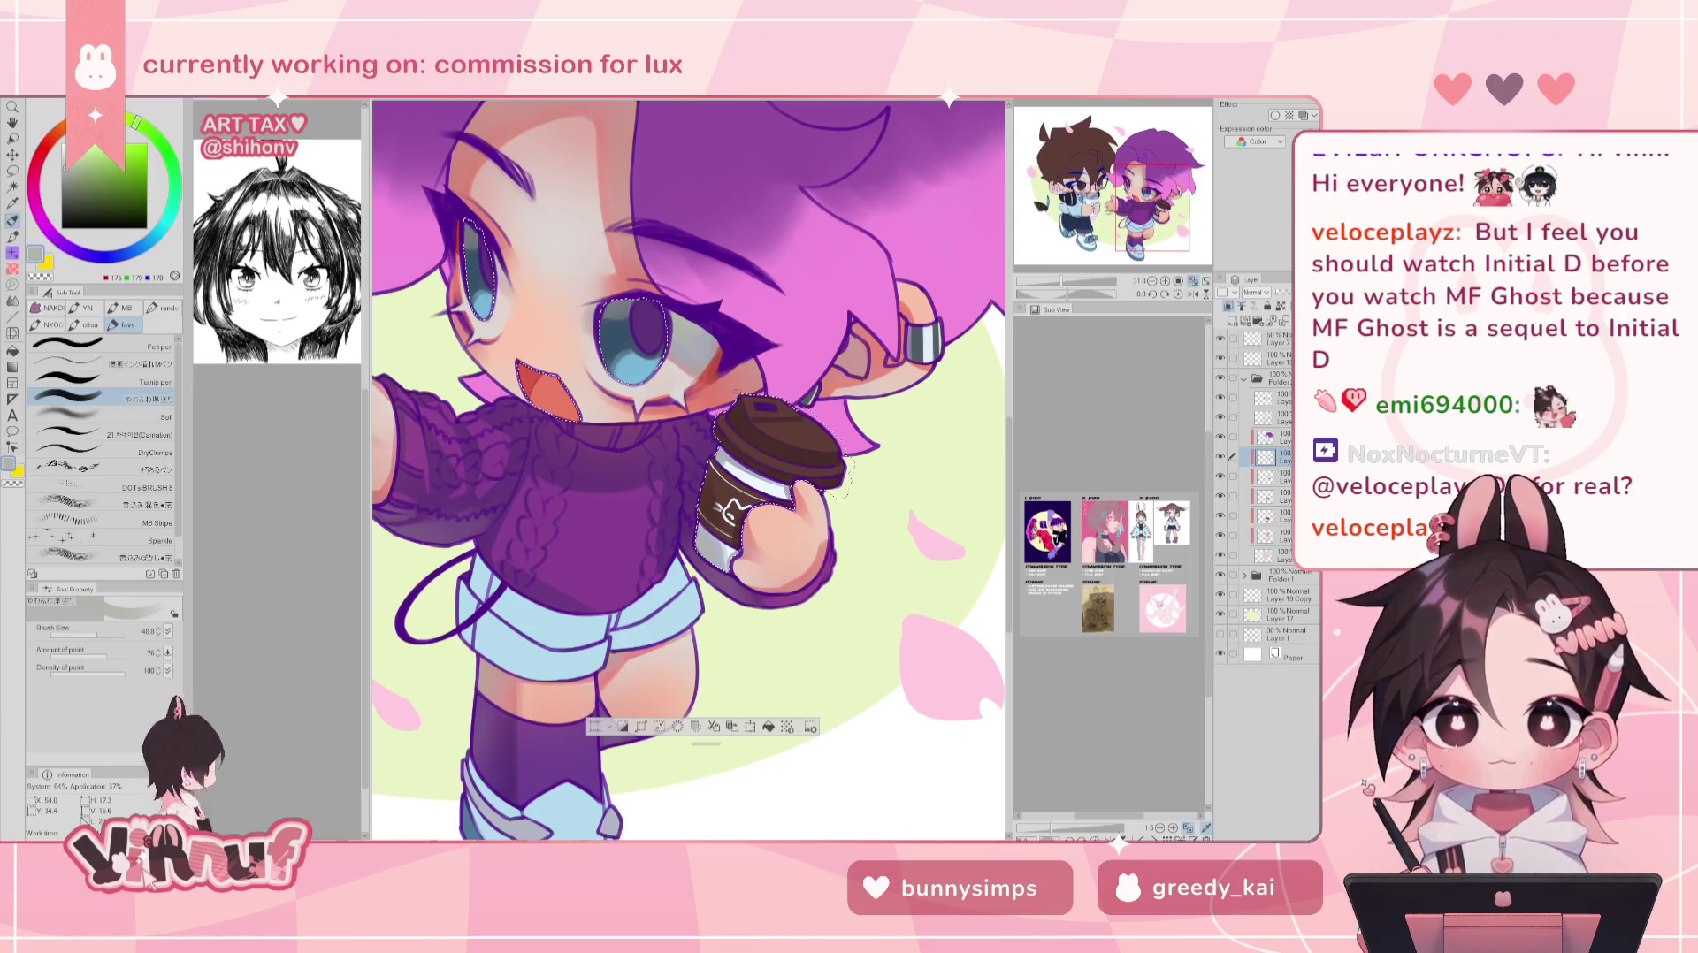
drag(1065, 281, 1062, 283)
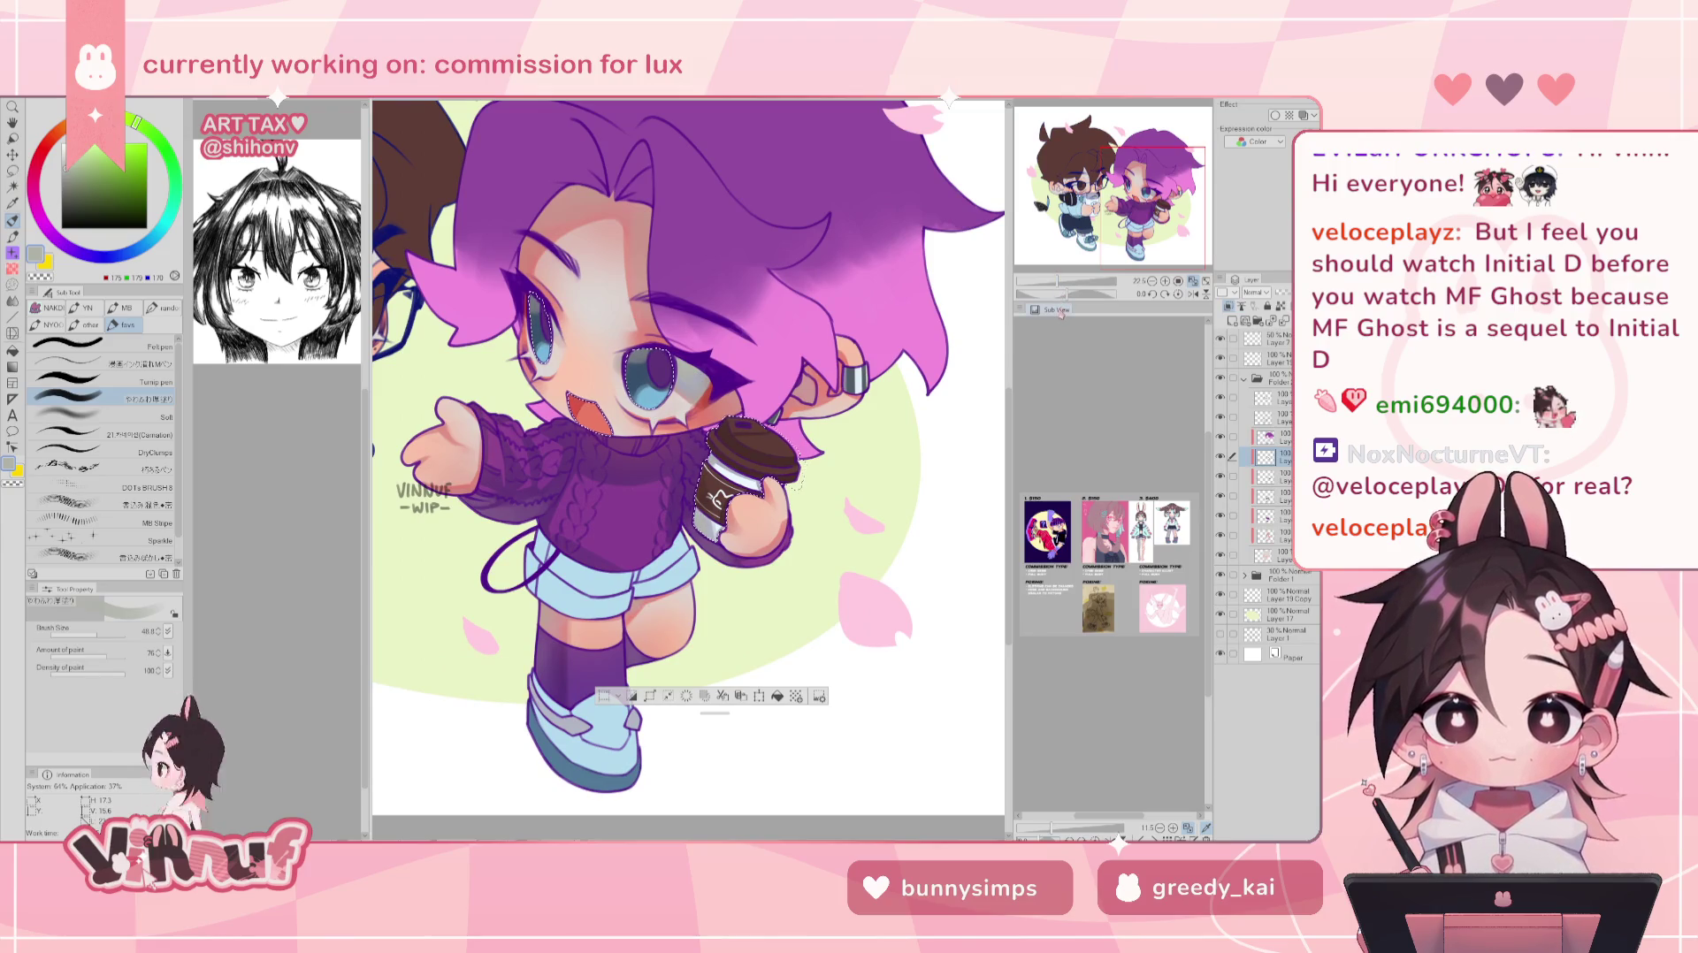
drag(1139, 172, 1140, 176)
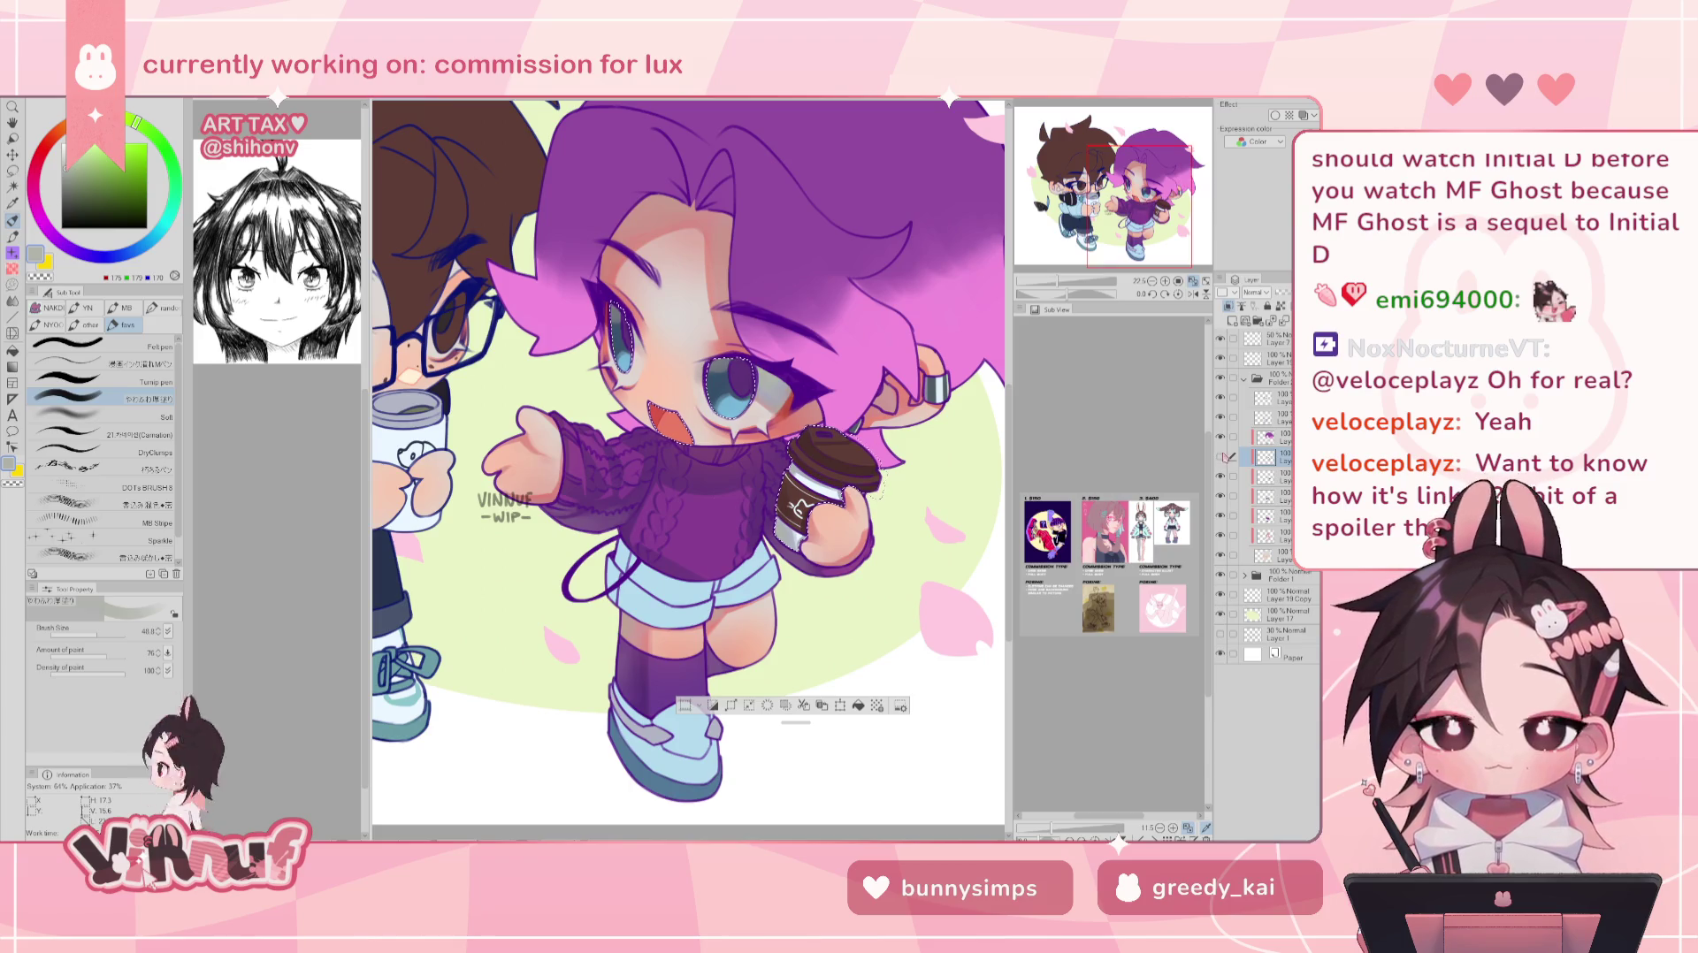
drag(1139, 207, 1128, 239)
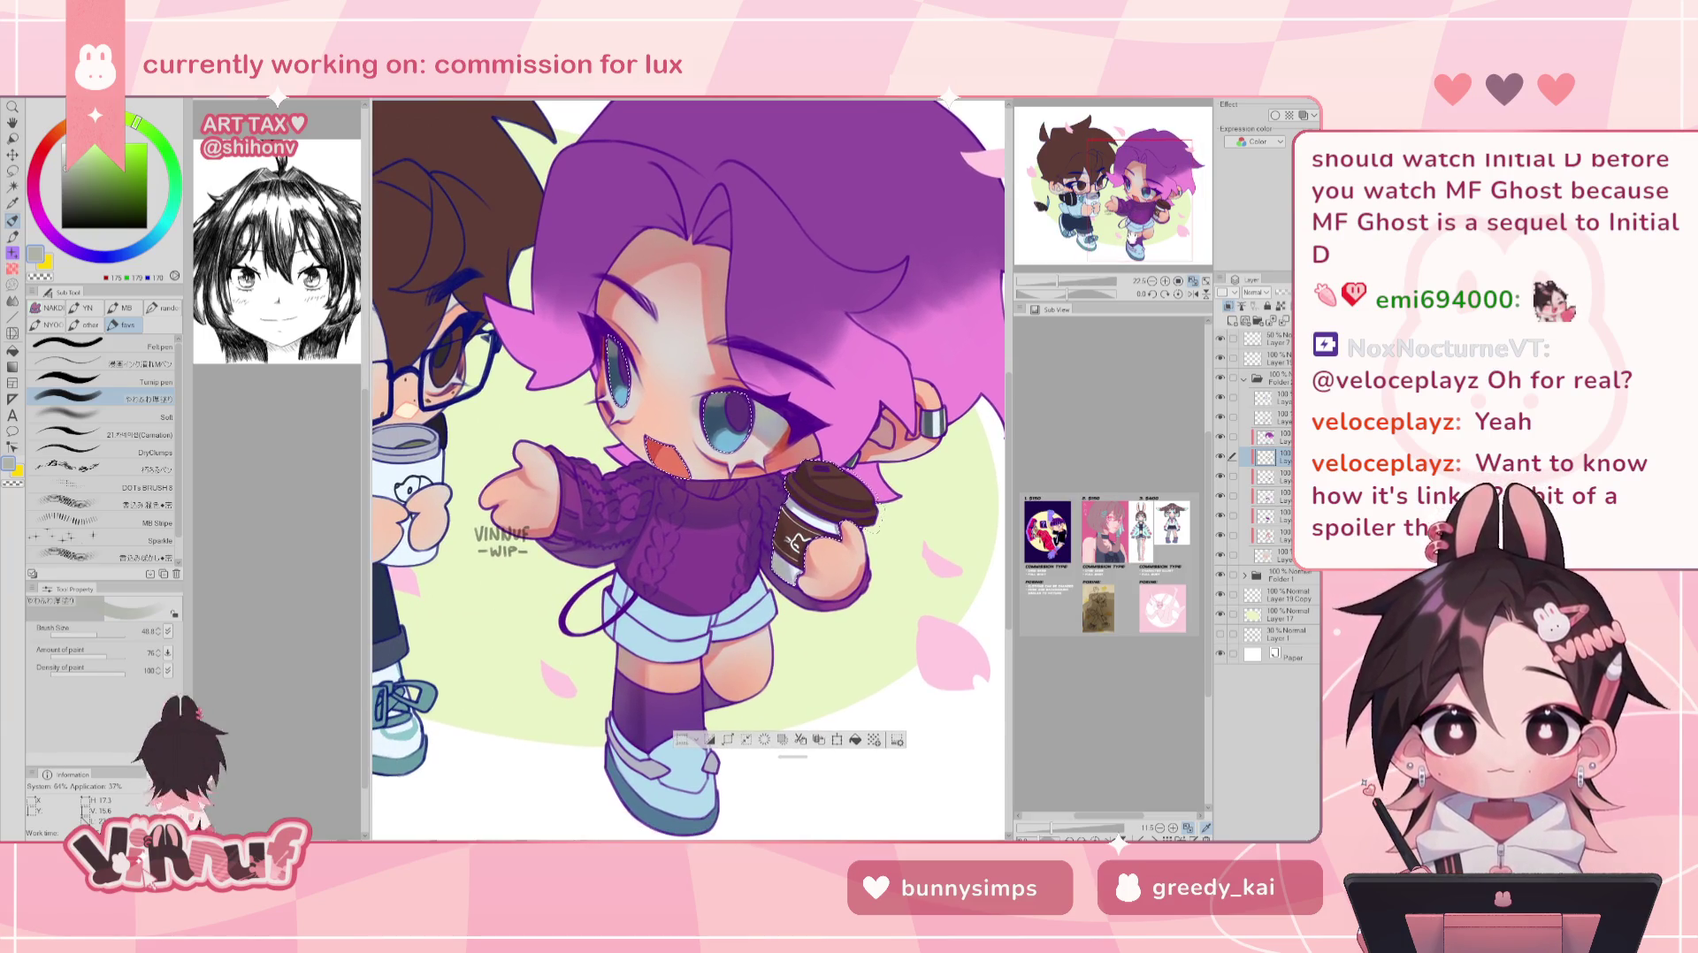
- Sample the skin tone from the purple-haired character's hand
click(1265, 535)
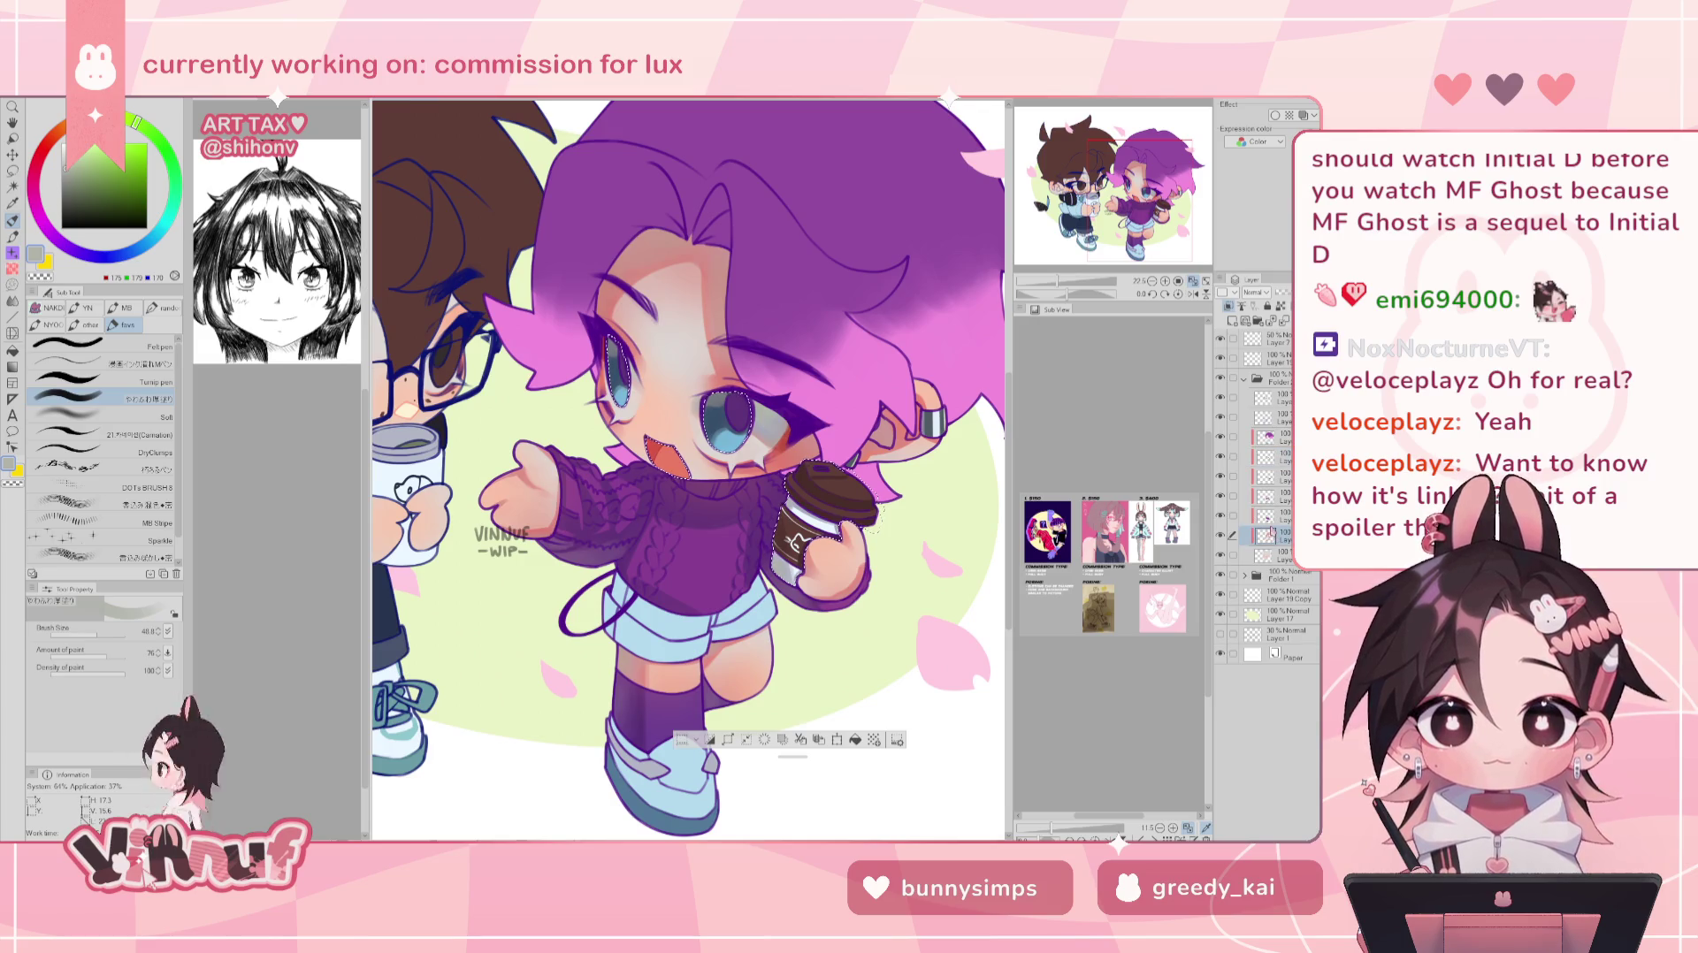
alt+click(545, 458)
alt+click(541, 460)
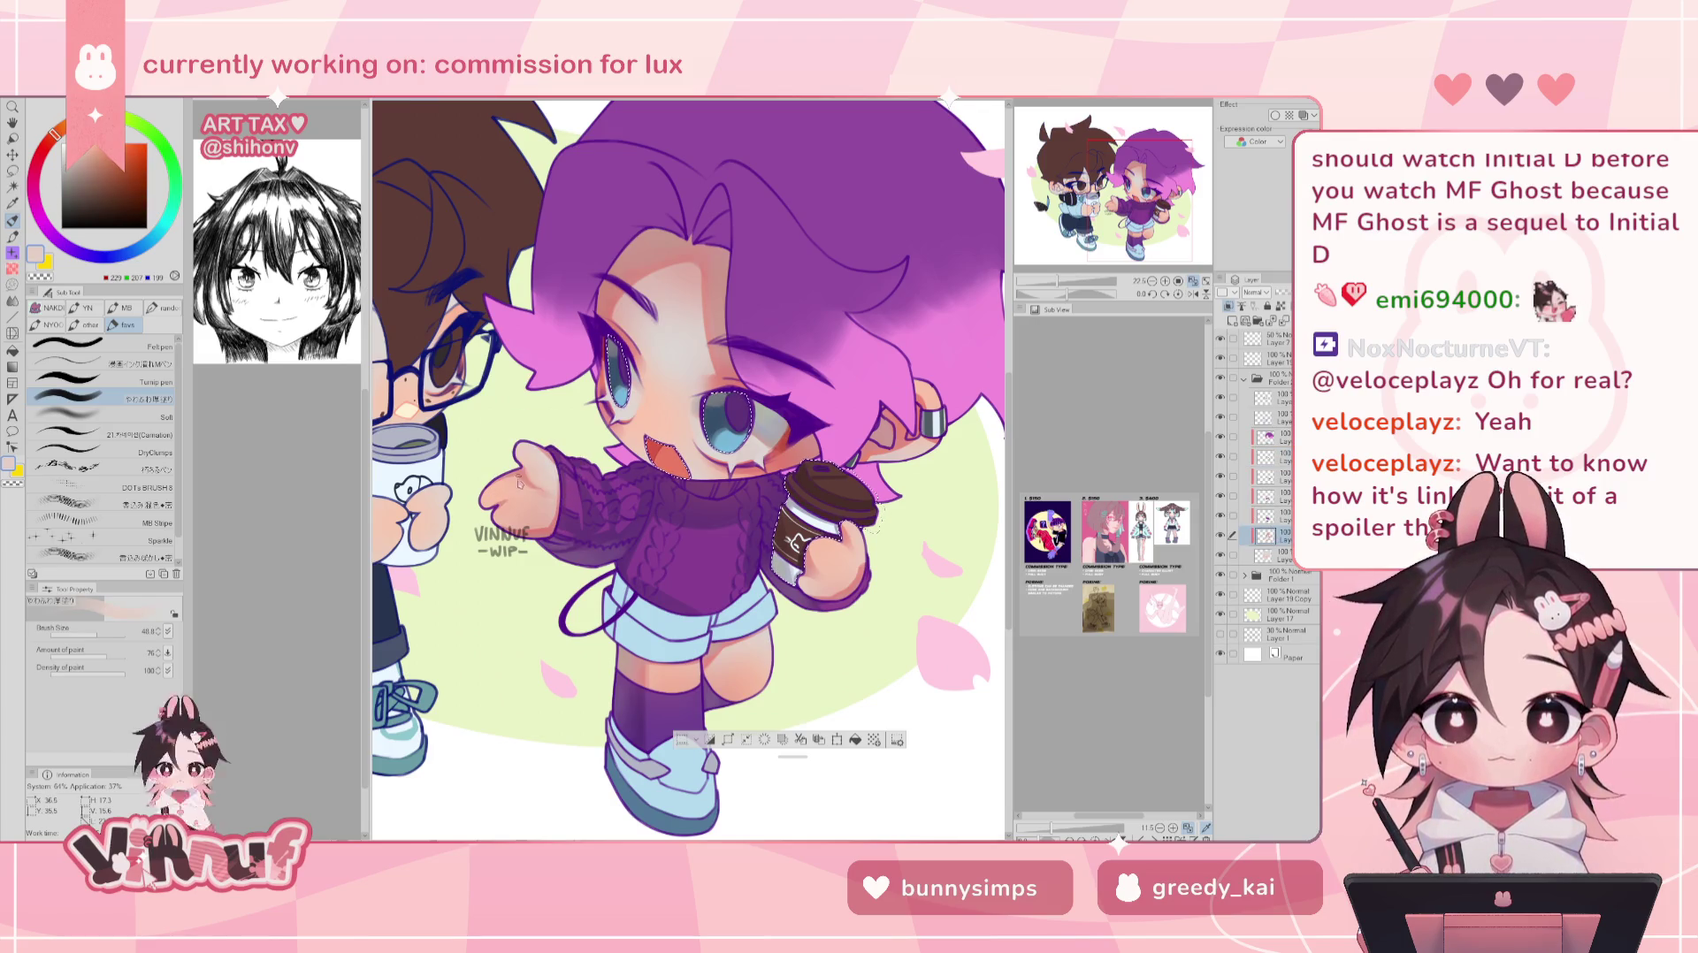
- Toggle the sweater/sock and face/leg shading layers off and on to compare, then resample the hand colour
click(1219, 515)
click(1220, 515)
click(1220, 515)
click(1220, 515)
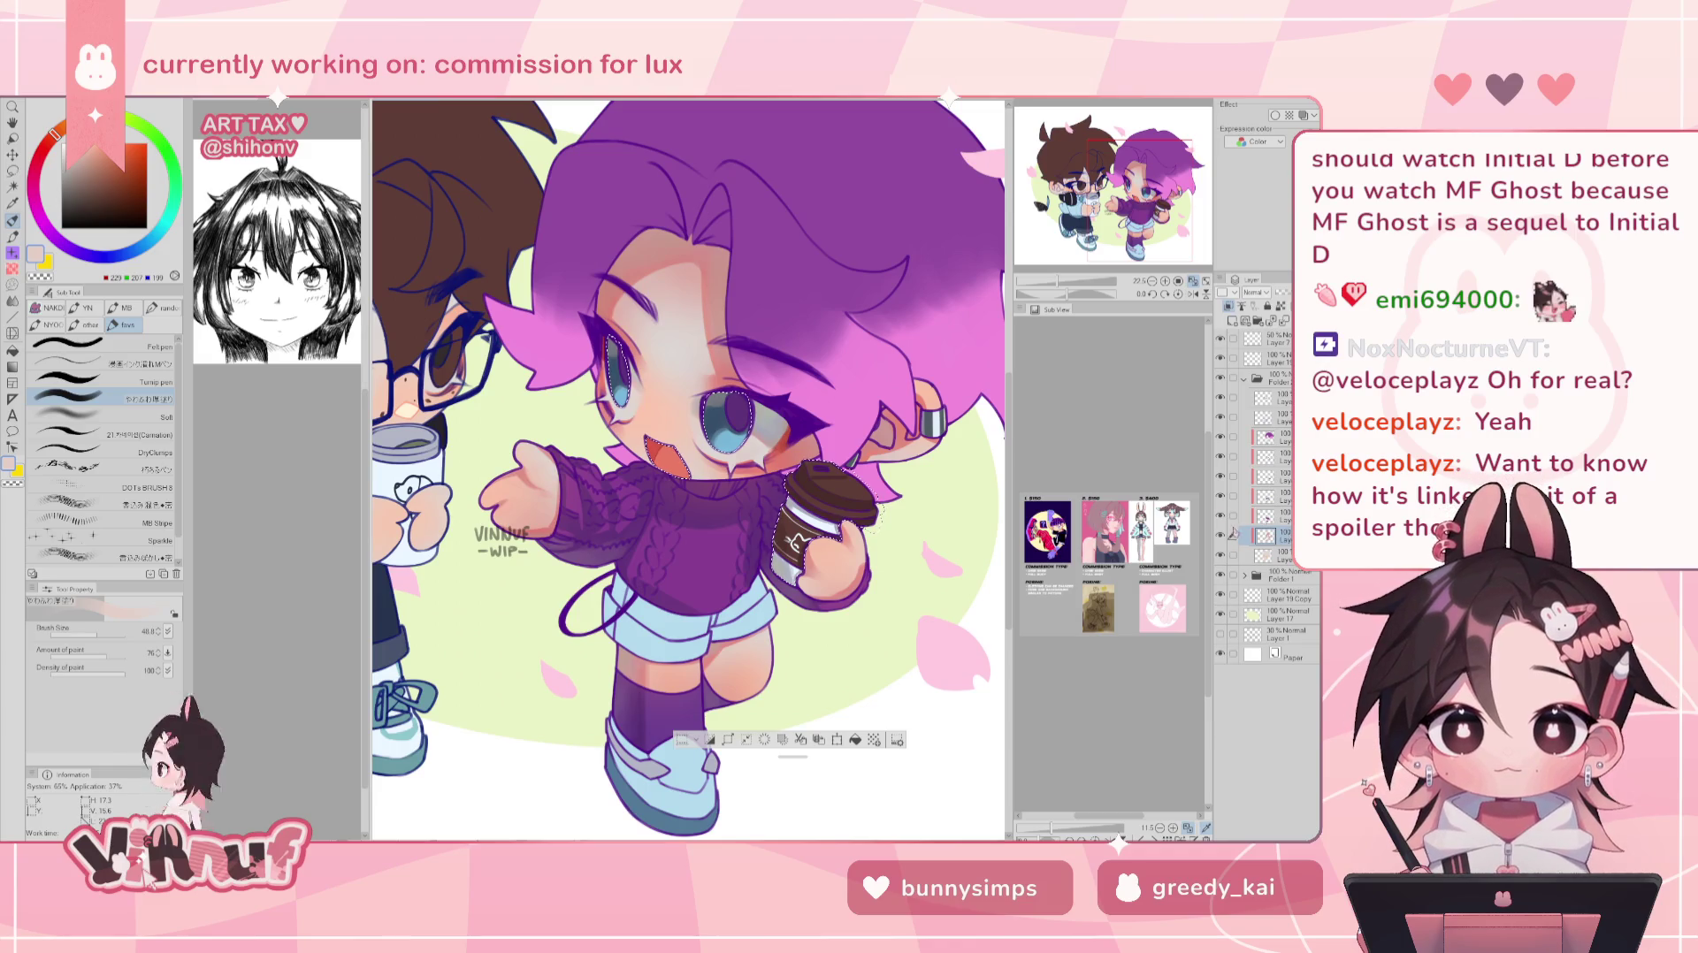
alt+click(538, 447)
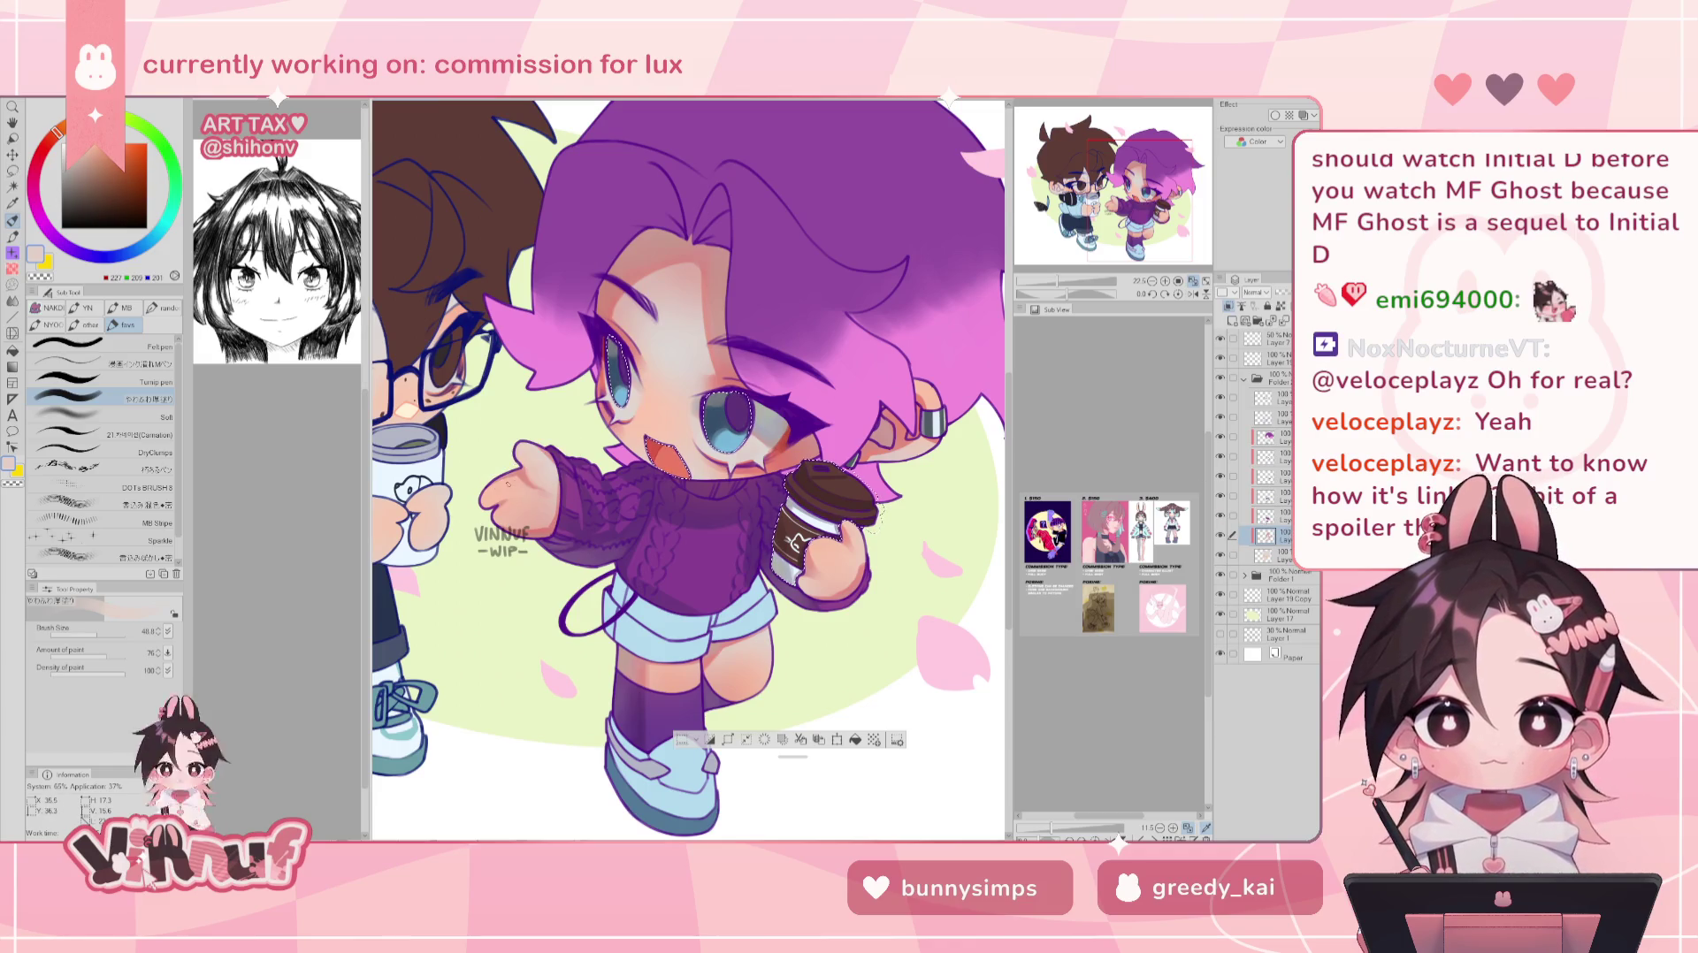
- Reset the view rotation, clear the eye selection, sample skin, enlarge the brush, and check the canvas mirrored
key(ctrl+0)
key(ctrl+shift+a)
alt+click(588, 487)
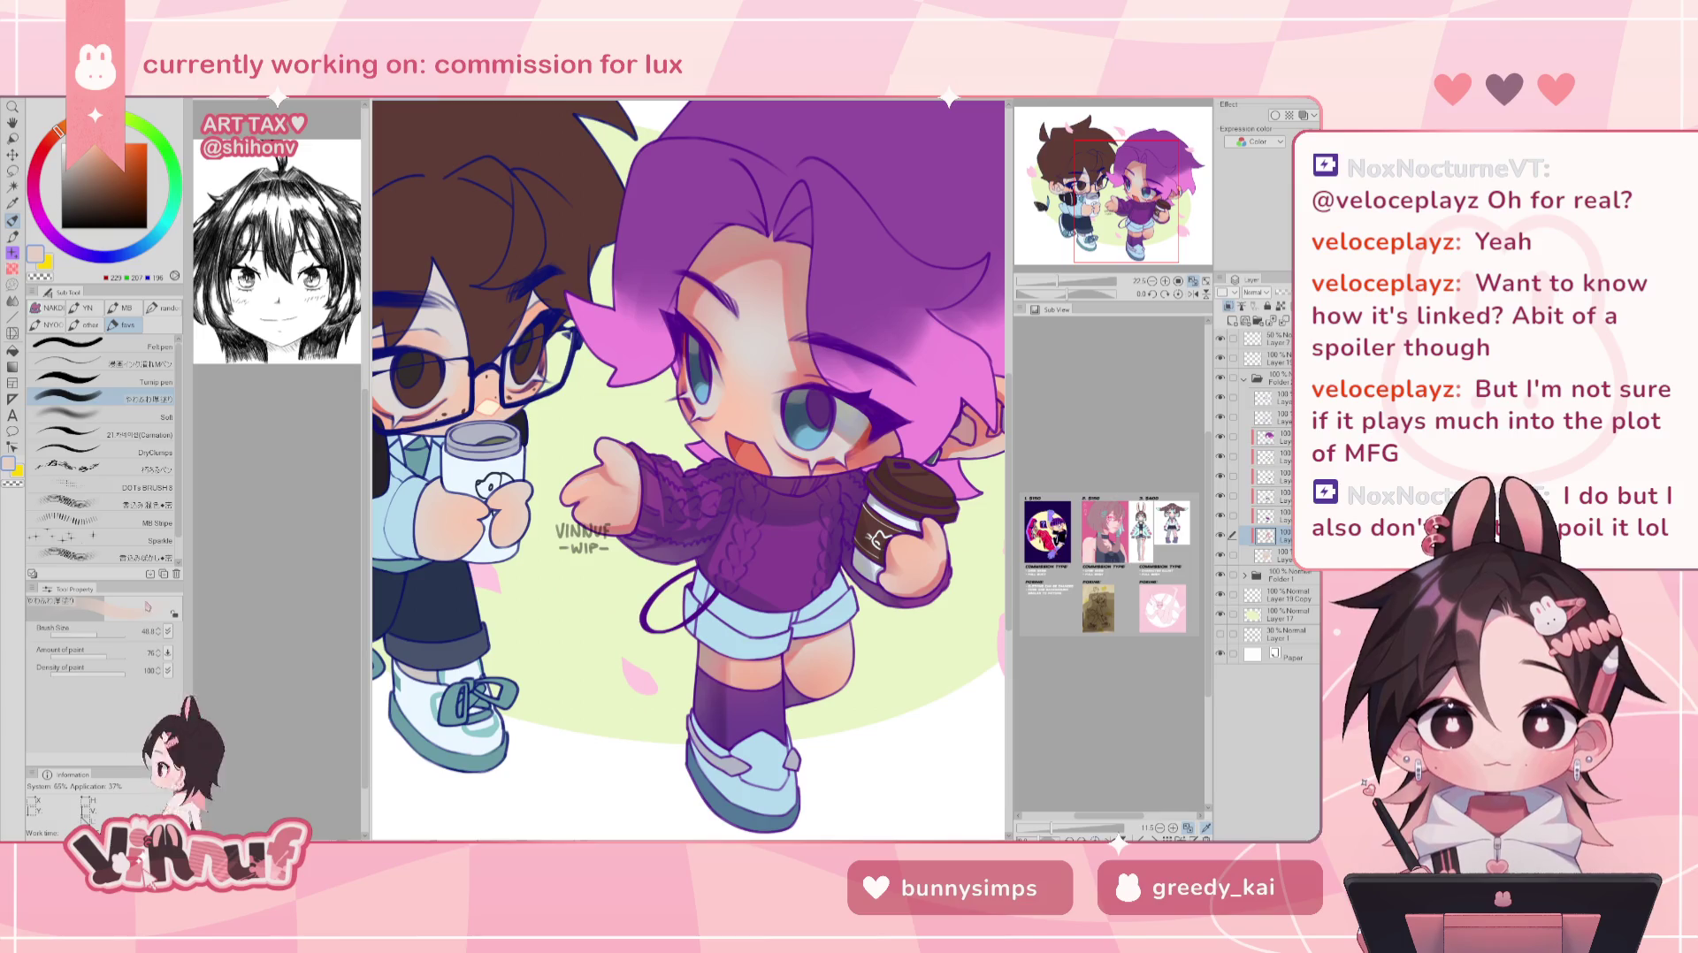
drag(587, 391, 688, 471)
key(h)
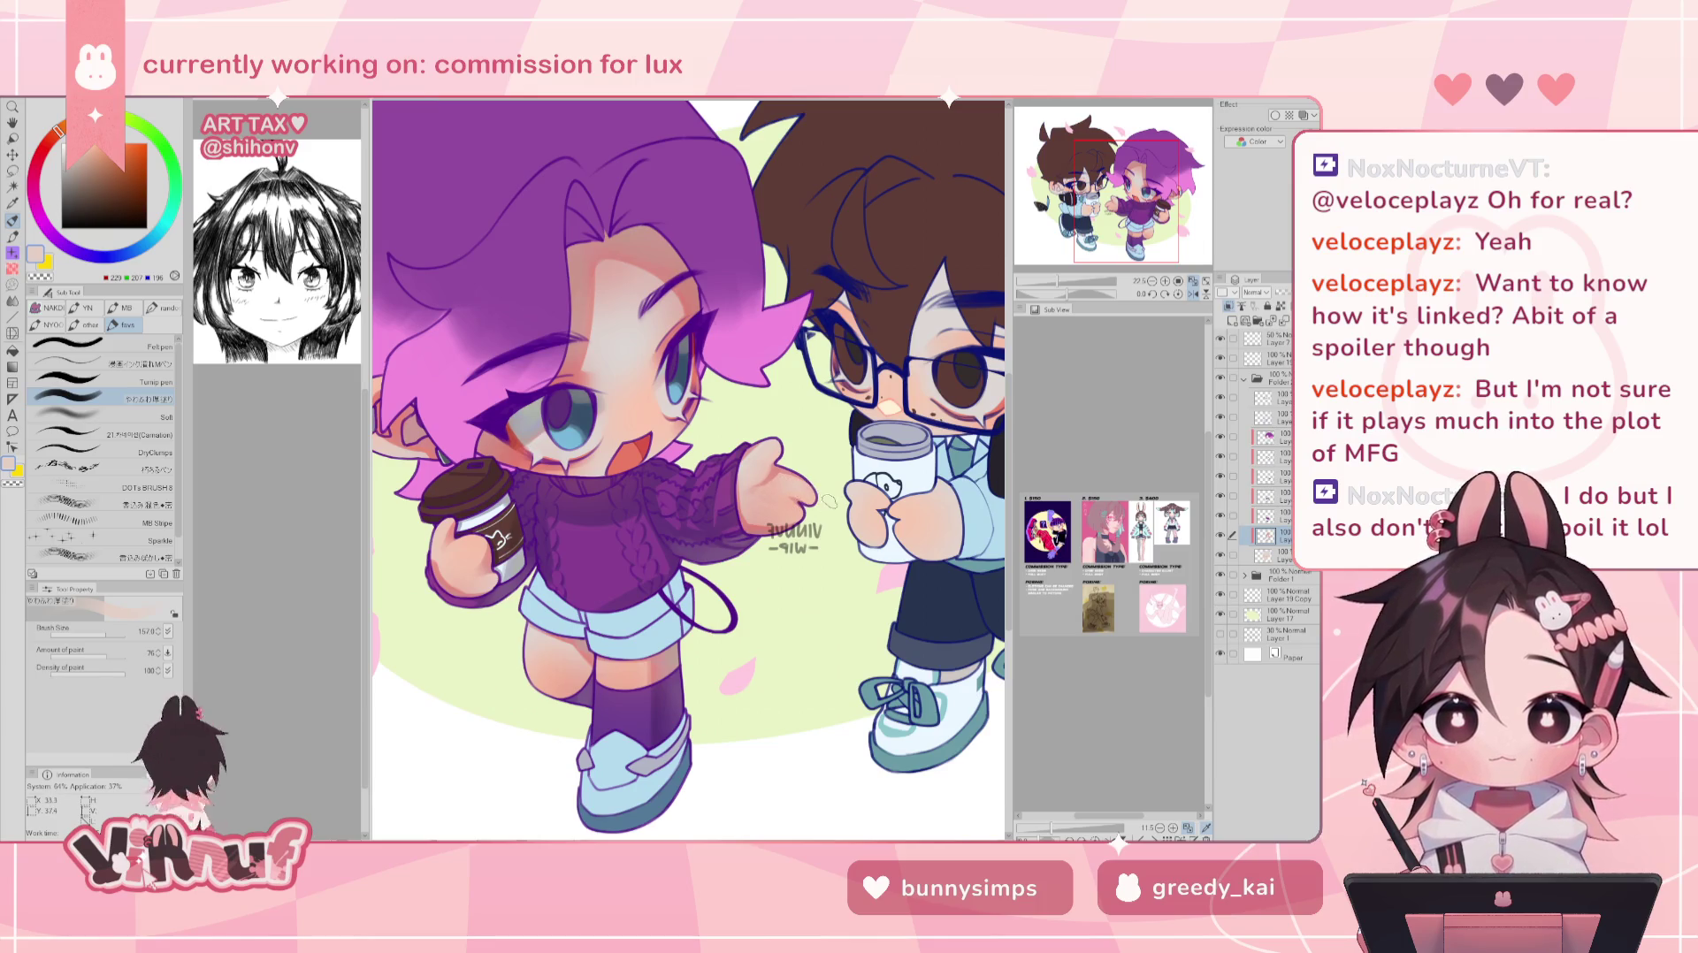
key(h)
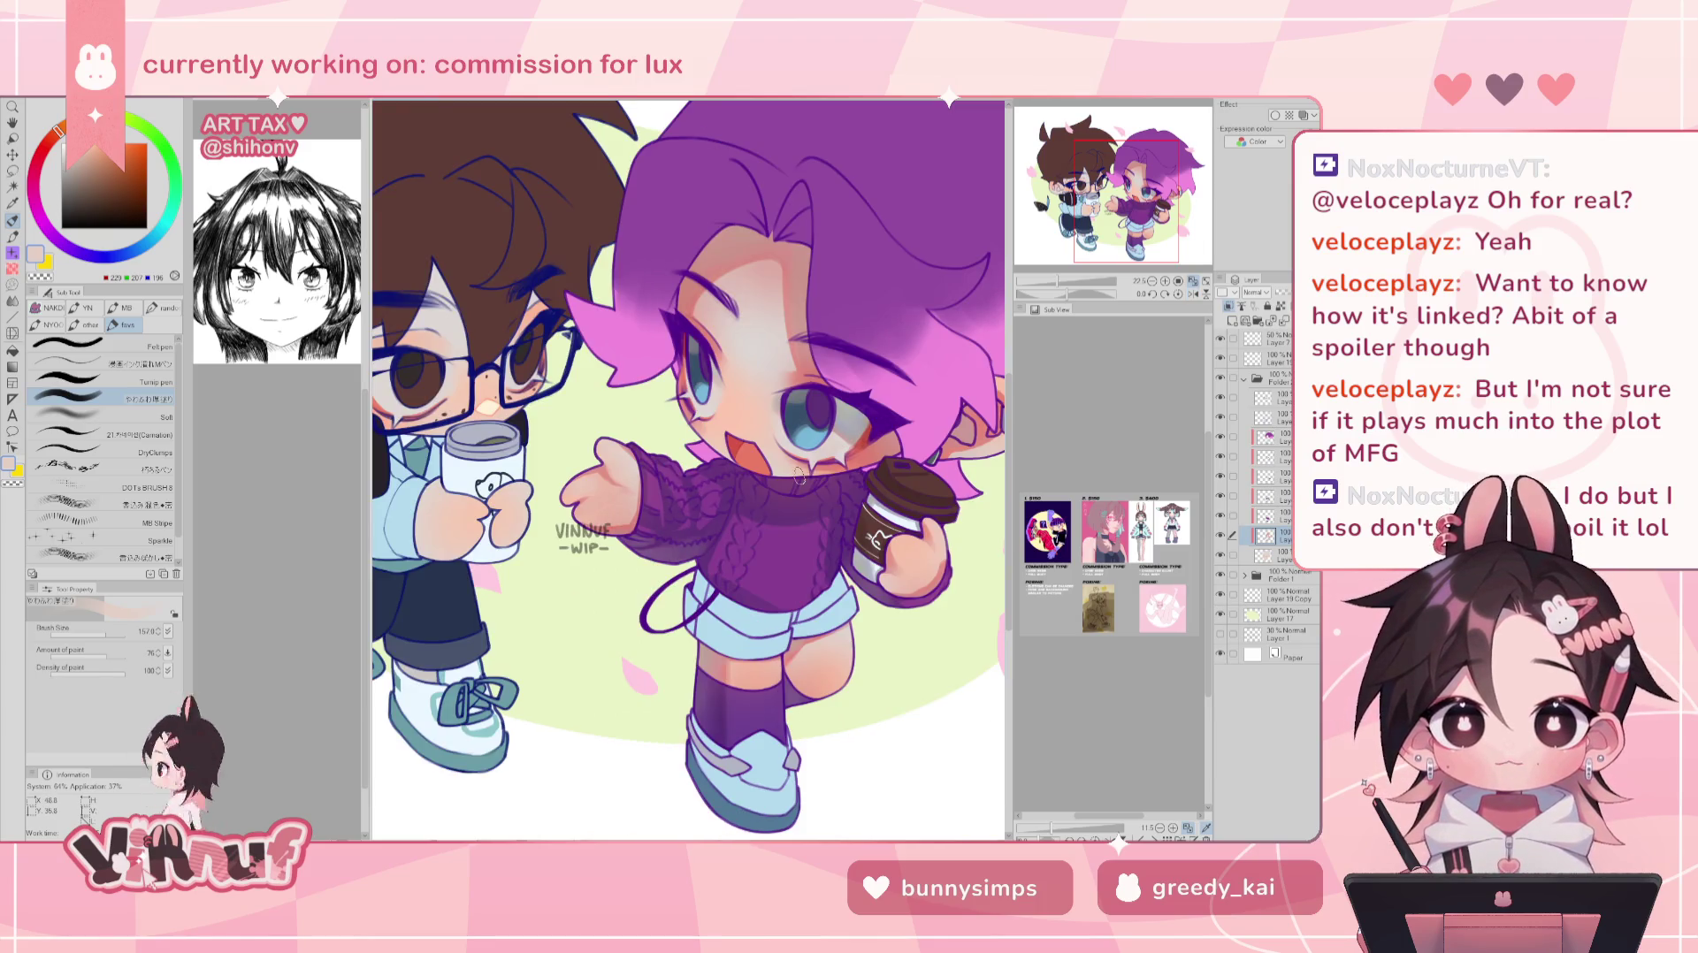
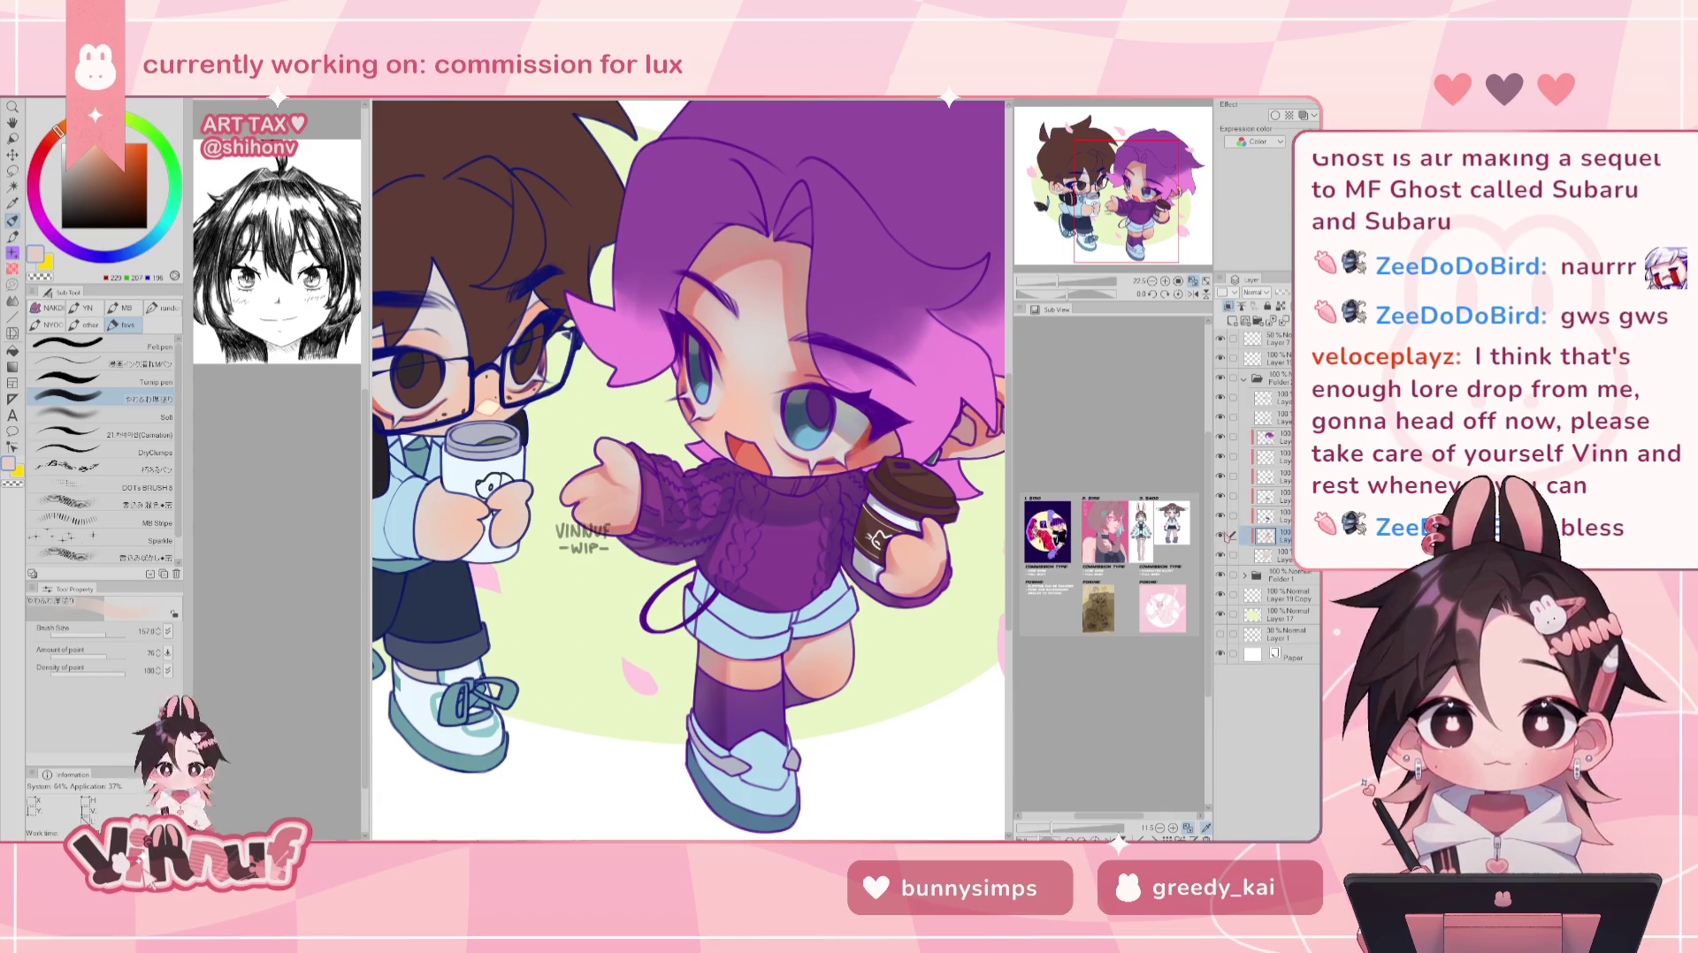
- Step through the layers, zoom onto the purple-haired girl, and pick a dark purple colour
key(ctrl+plus)
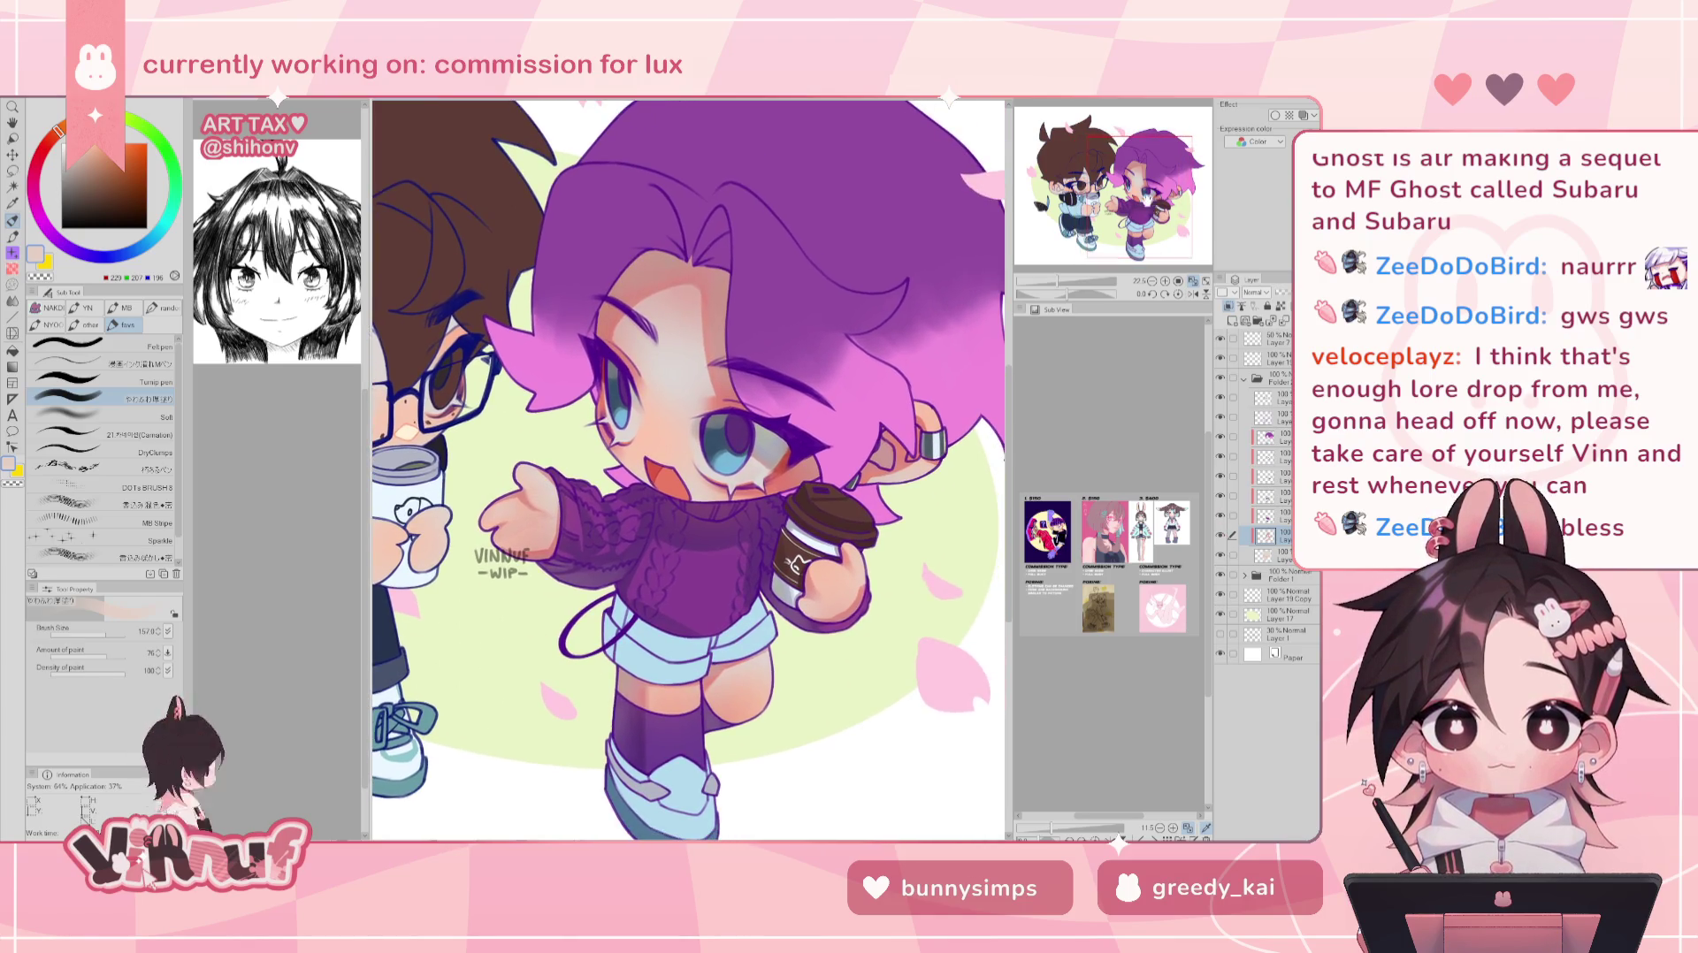
key(ctrl+minus)
key(ctrl+plus)
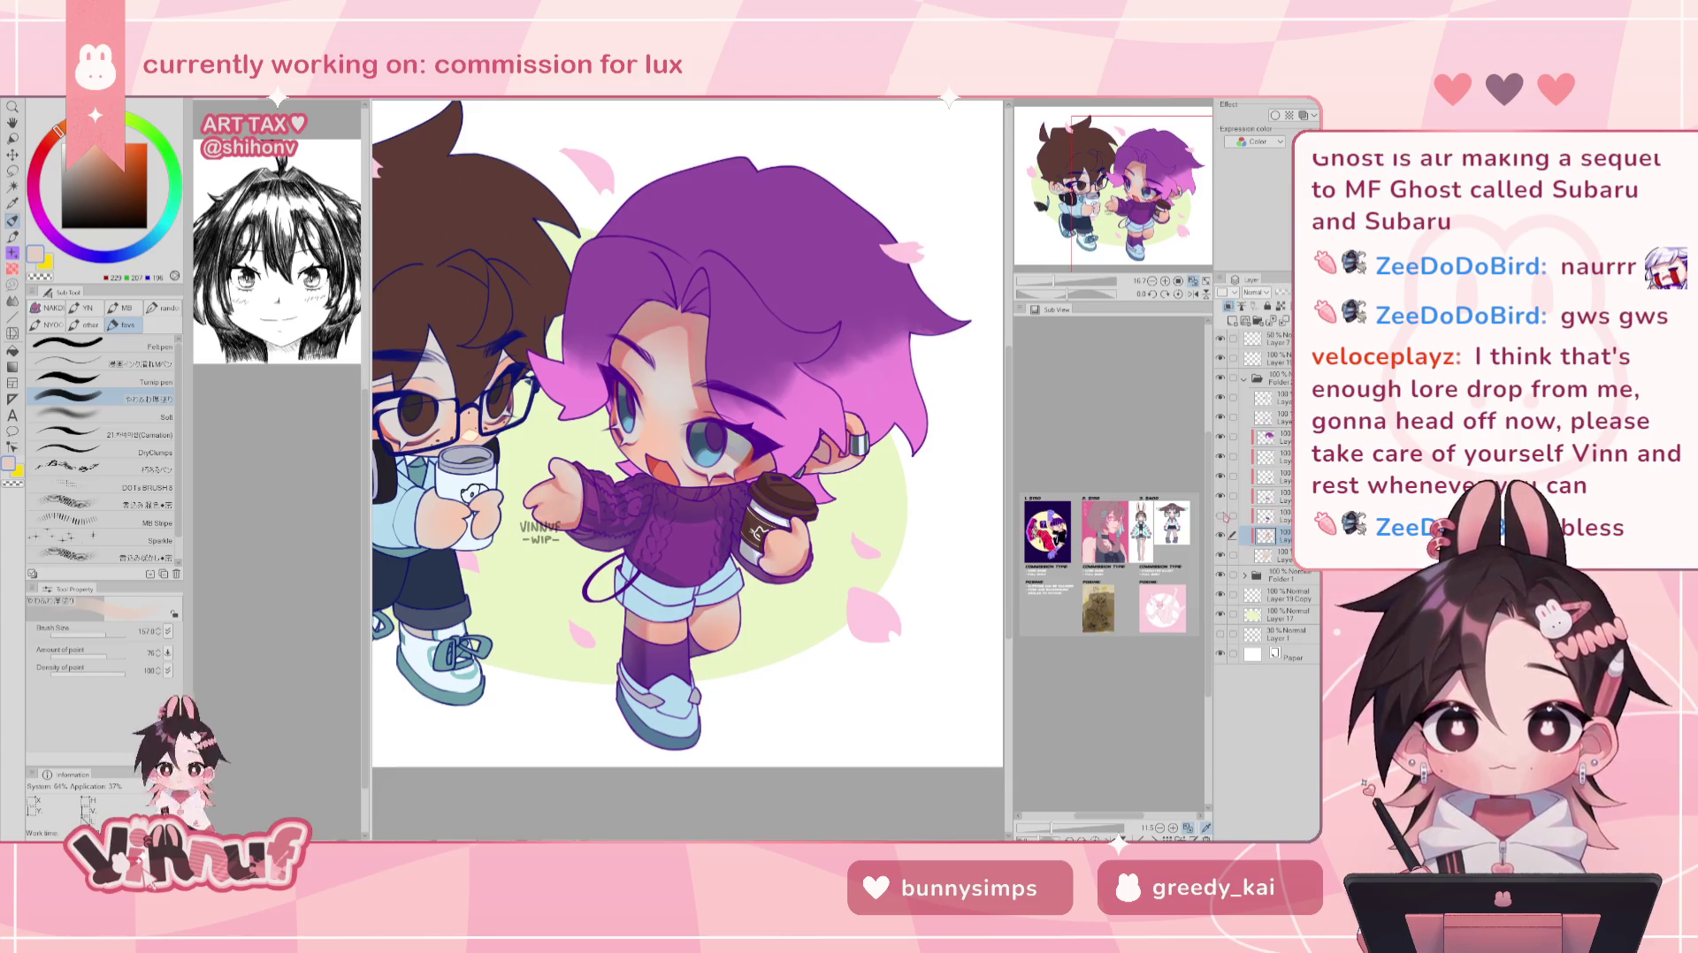
click(1229, 498)
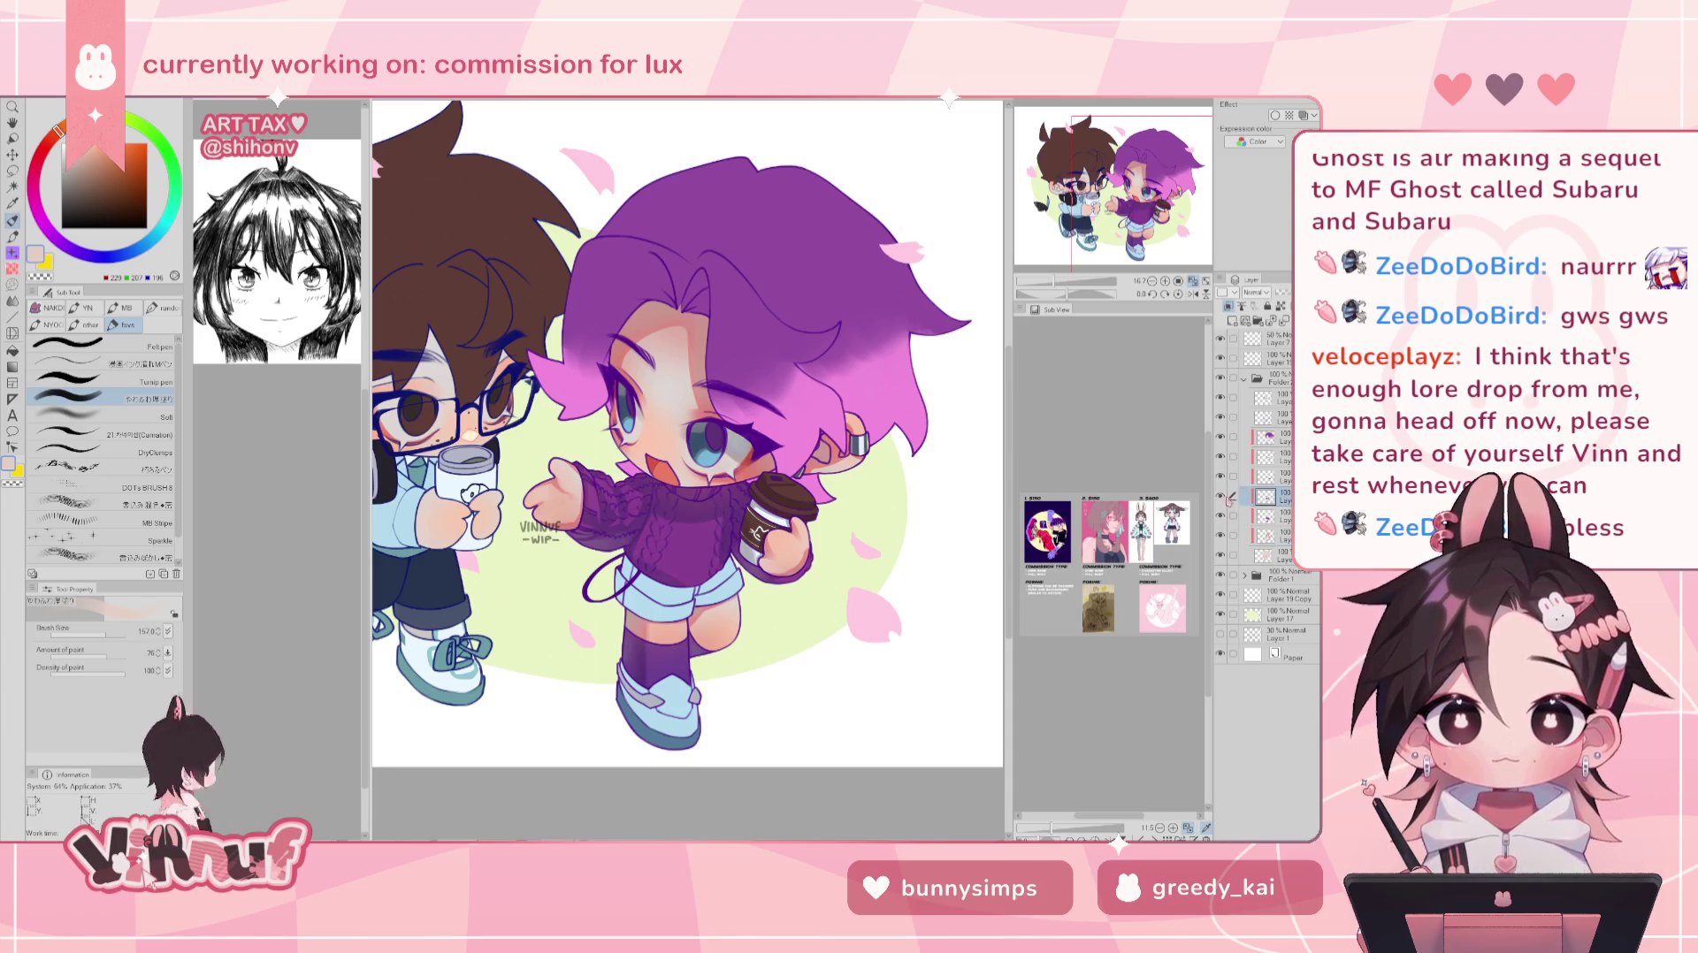
click(1231, 478)
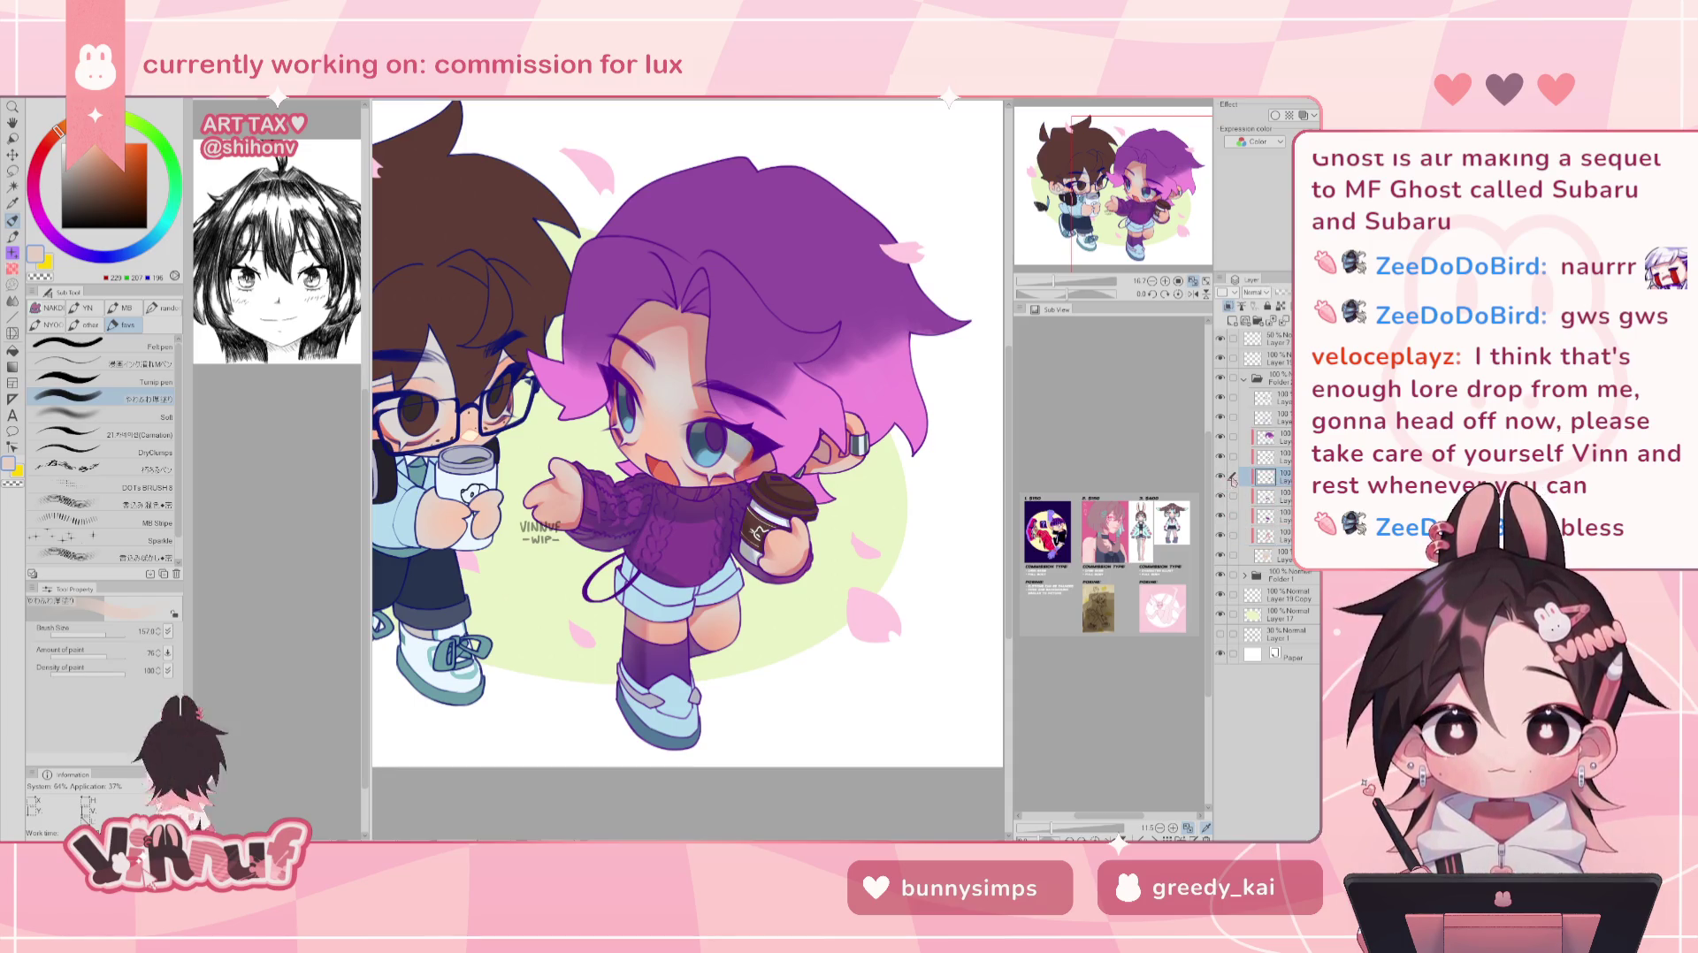
click(1231, 497)
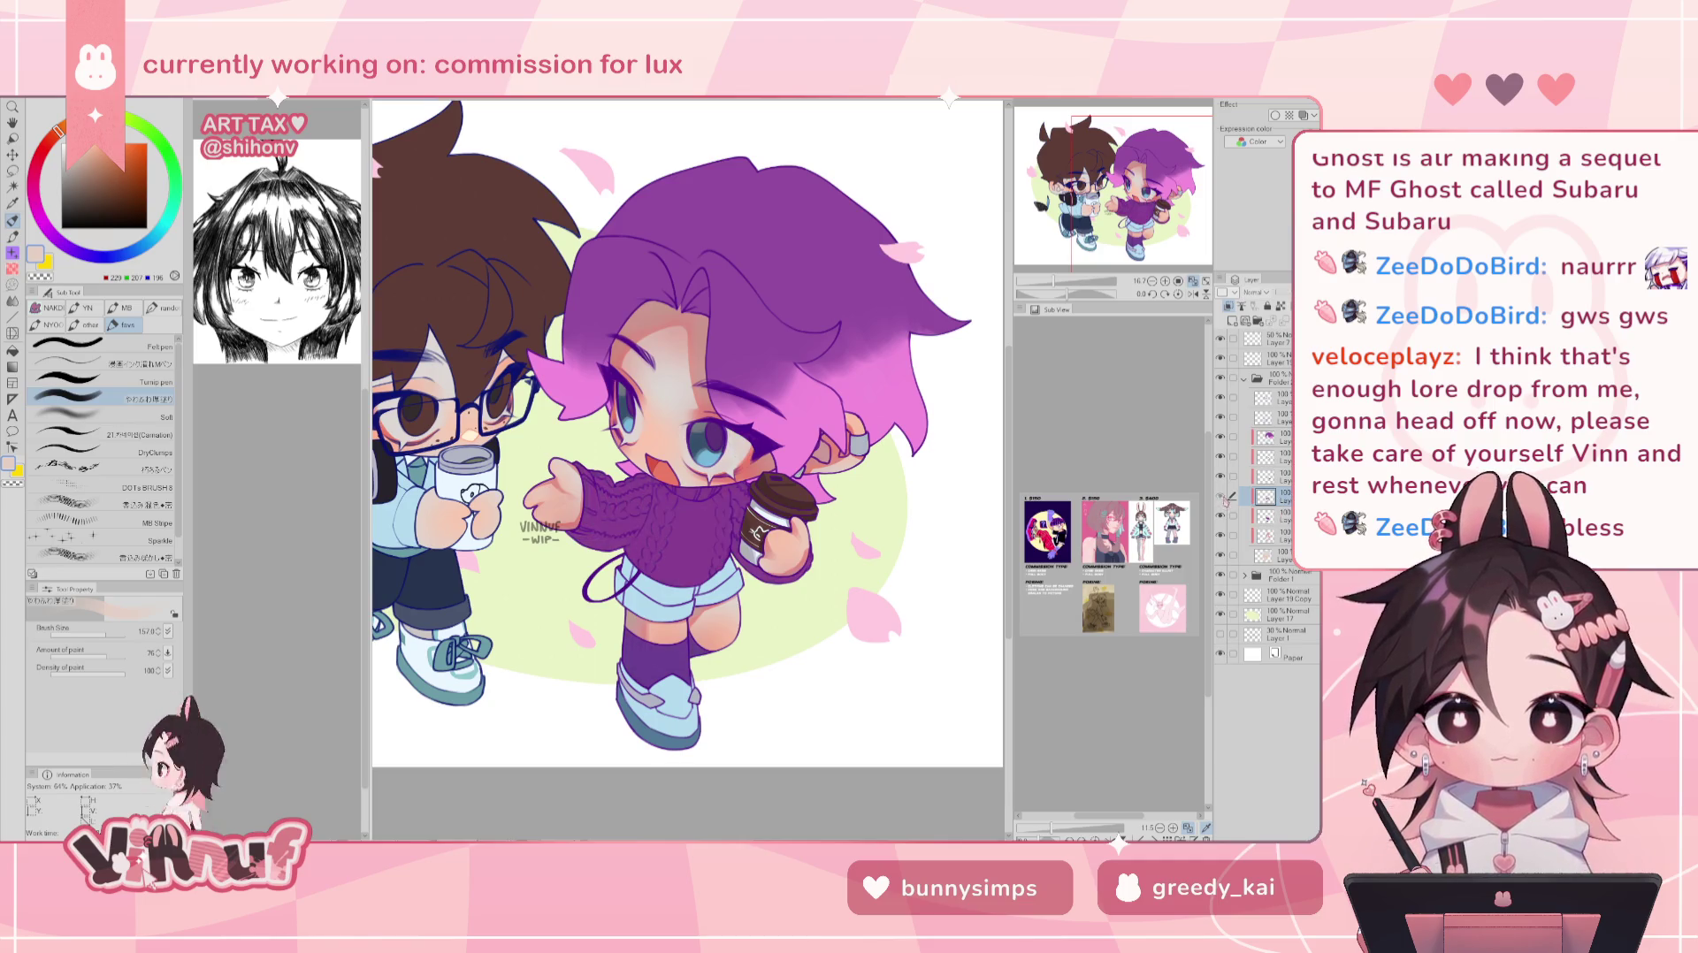
drag(1052, 282, 1064, 289)
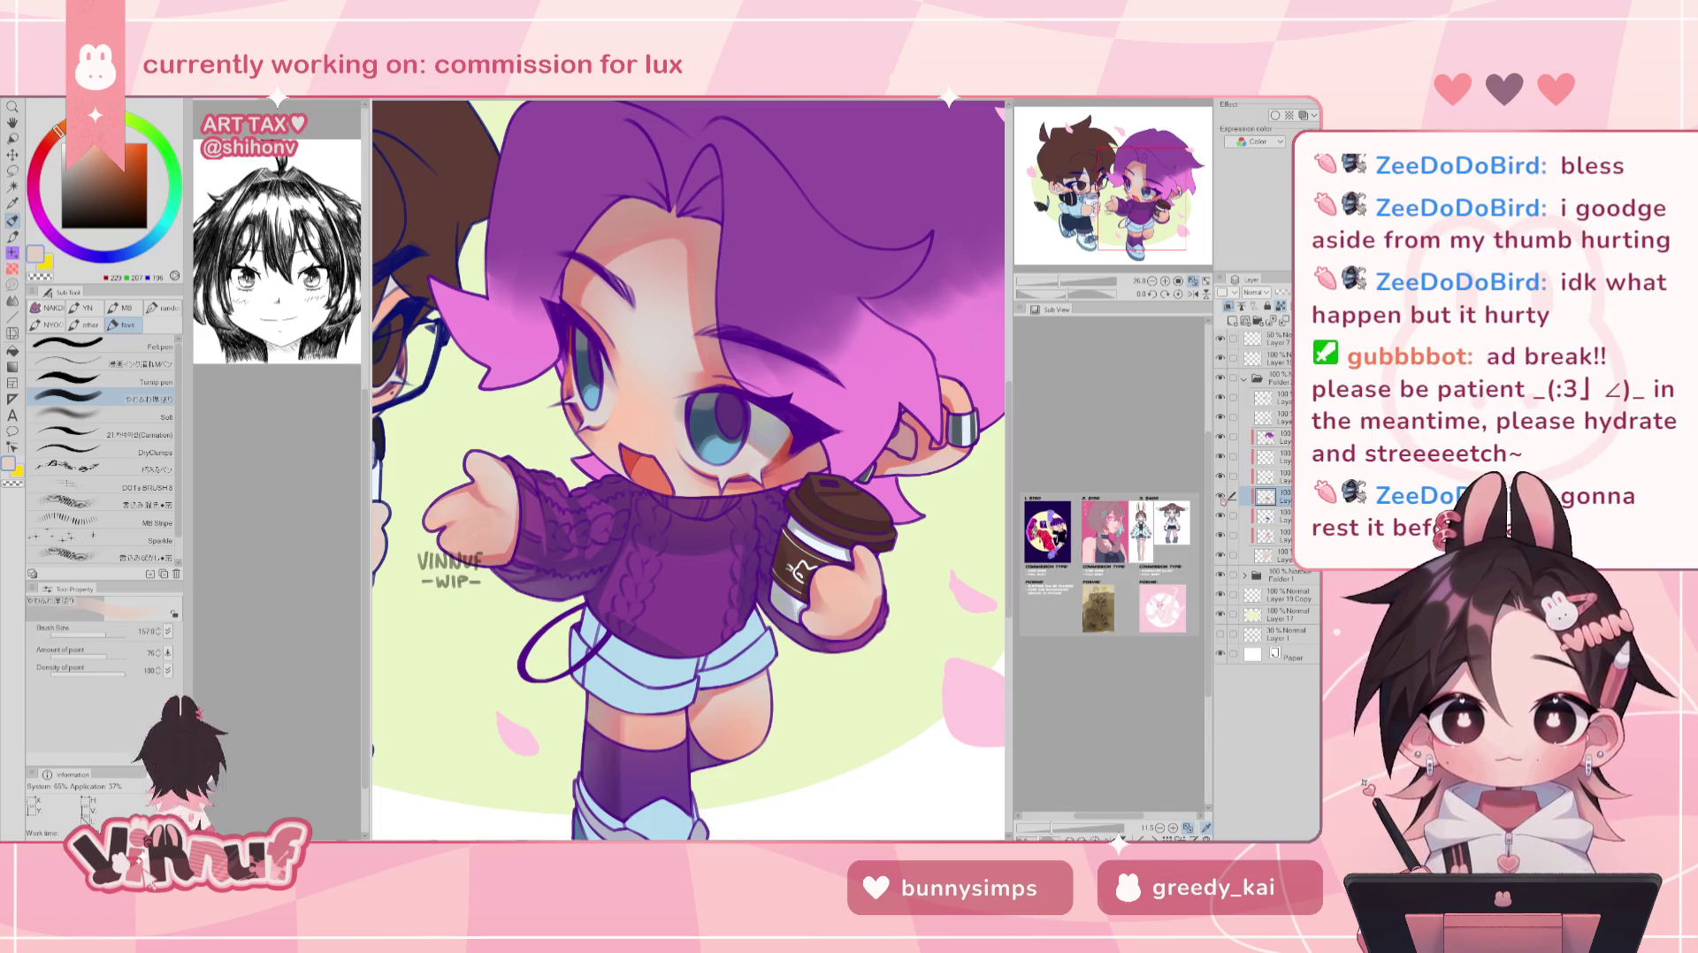
alt+click(745, 386)
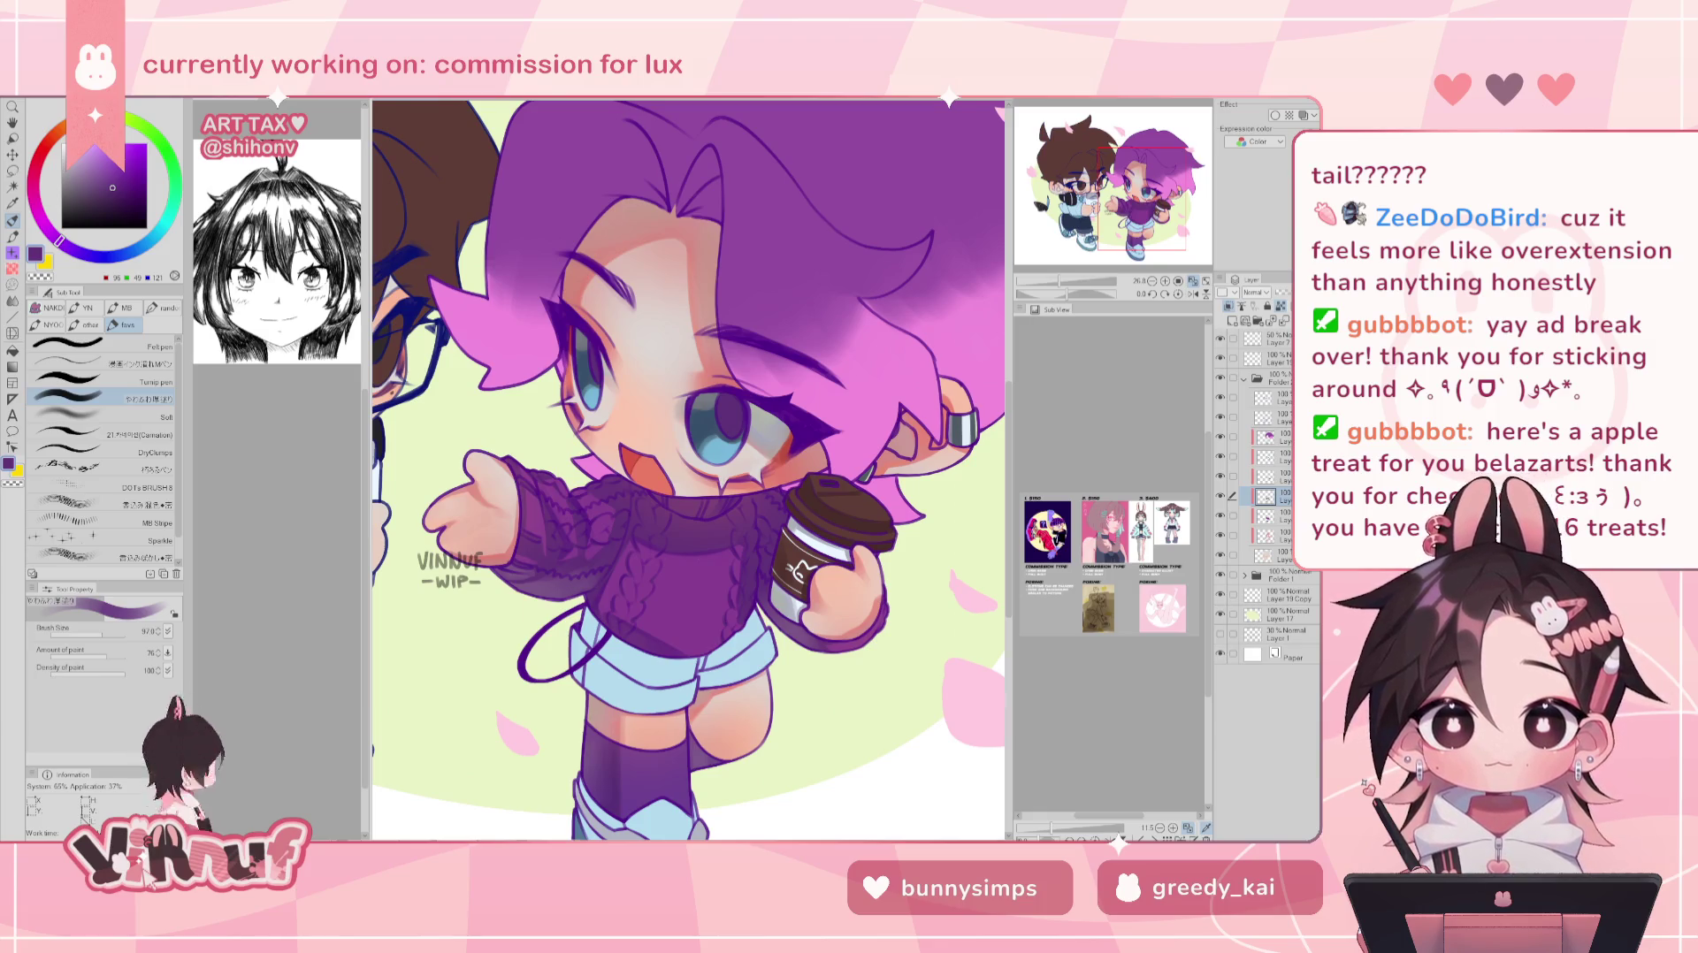
- Toggle the sweater shading layer off and on to check it, then fit the illustration in view
click(1220, 496)
click(1220, 497)
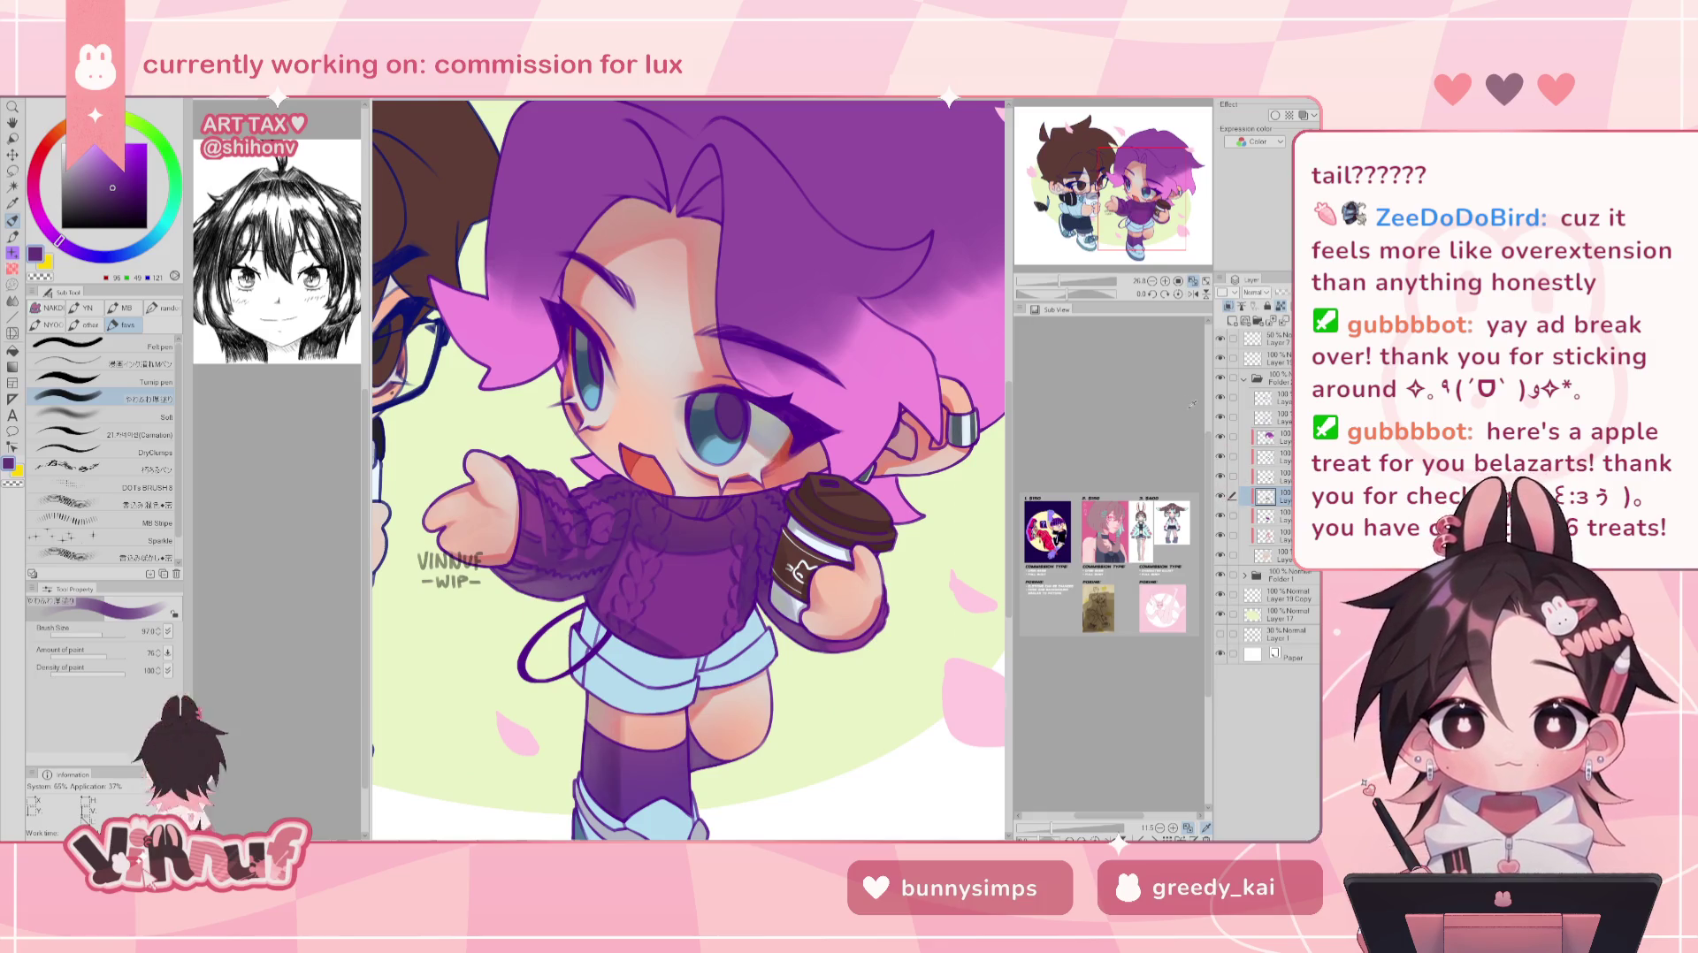
mouse_move(1158, 183)
mouse_down()
mouse_move(1154, 165)
mouse_move(1146, 187)
mouse_up()
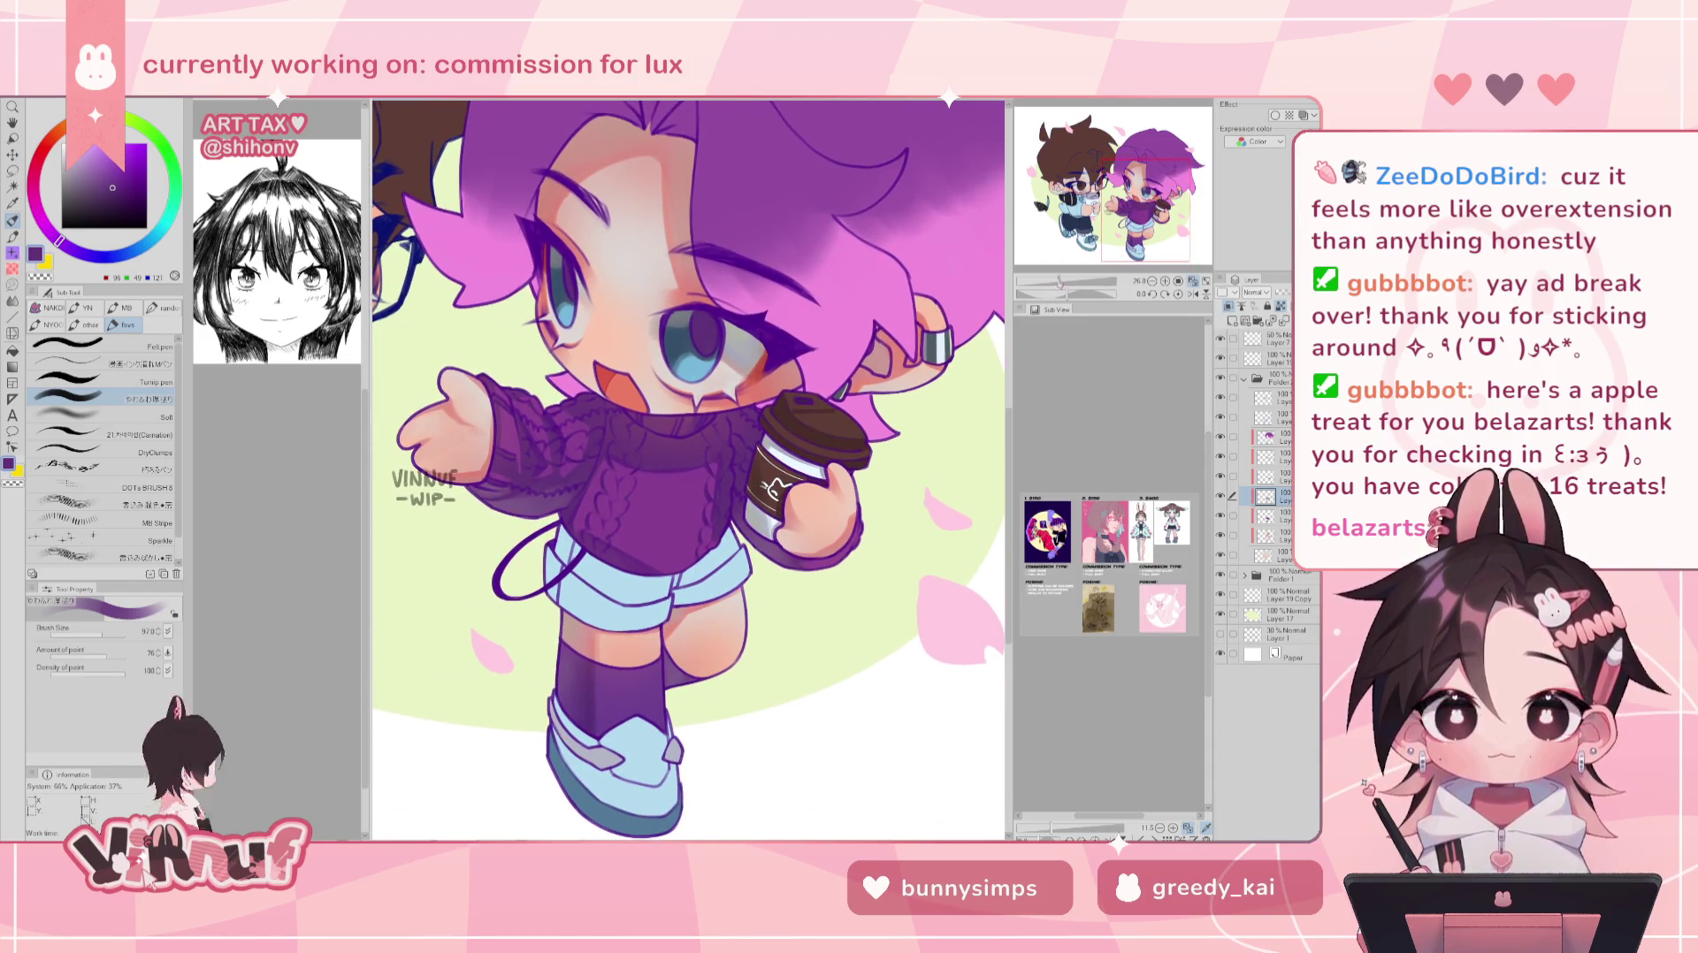
key(ctrl+0)
scroll(747, 460, up, 1)
scroll(747, 459, up, 2)
scroll(747, 459, up, 2)
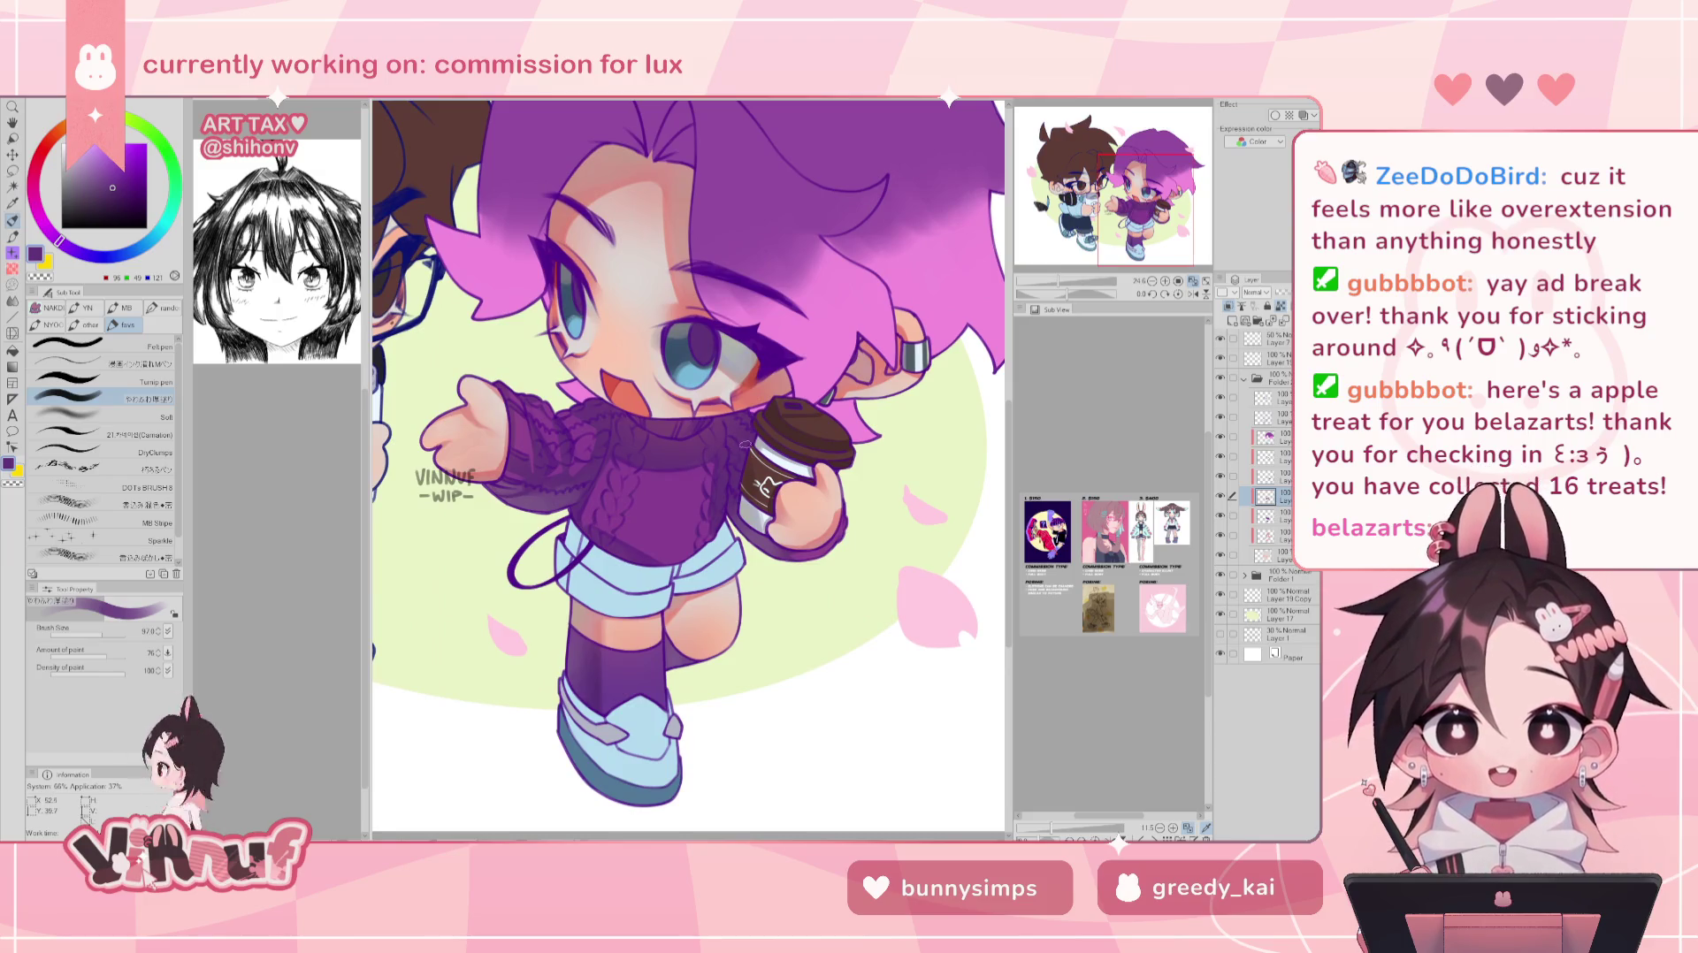
- Paint over the dark patch on the sweater, check it mirrored, and switch to the Soft airbrush
alt+click(655, 460)
alt+click(626, 460)
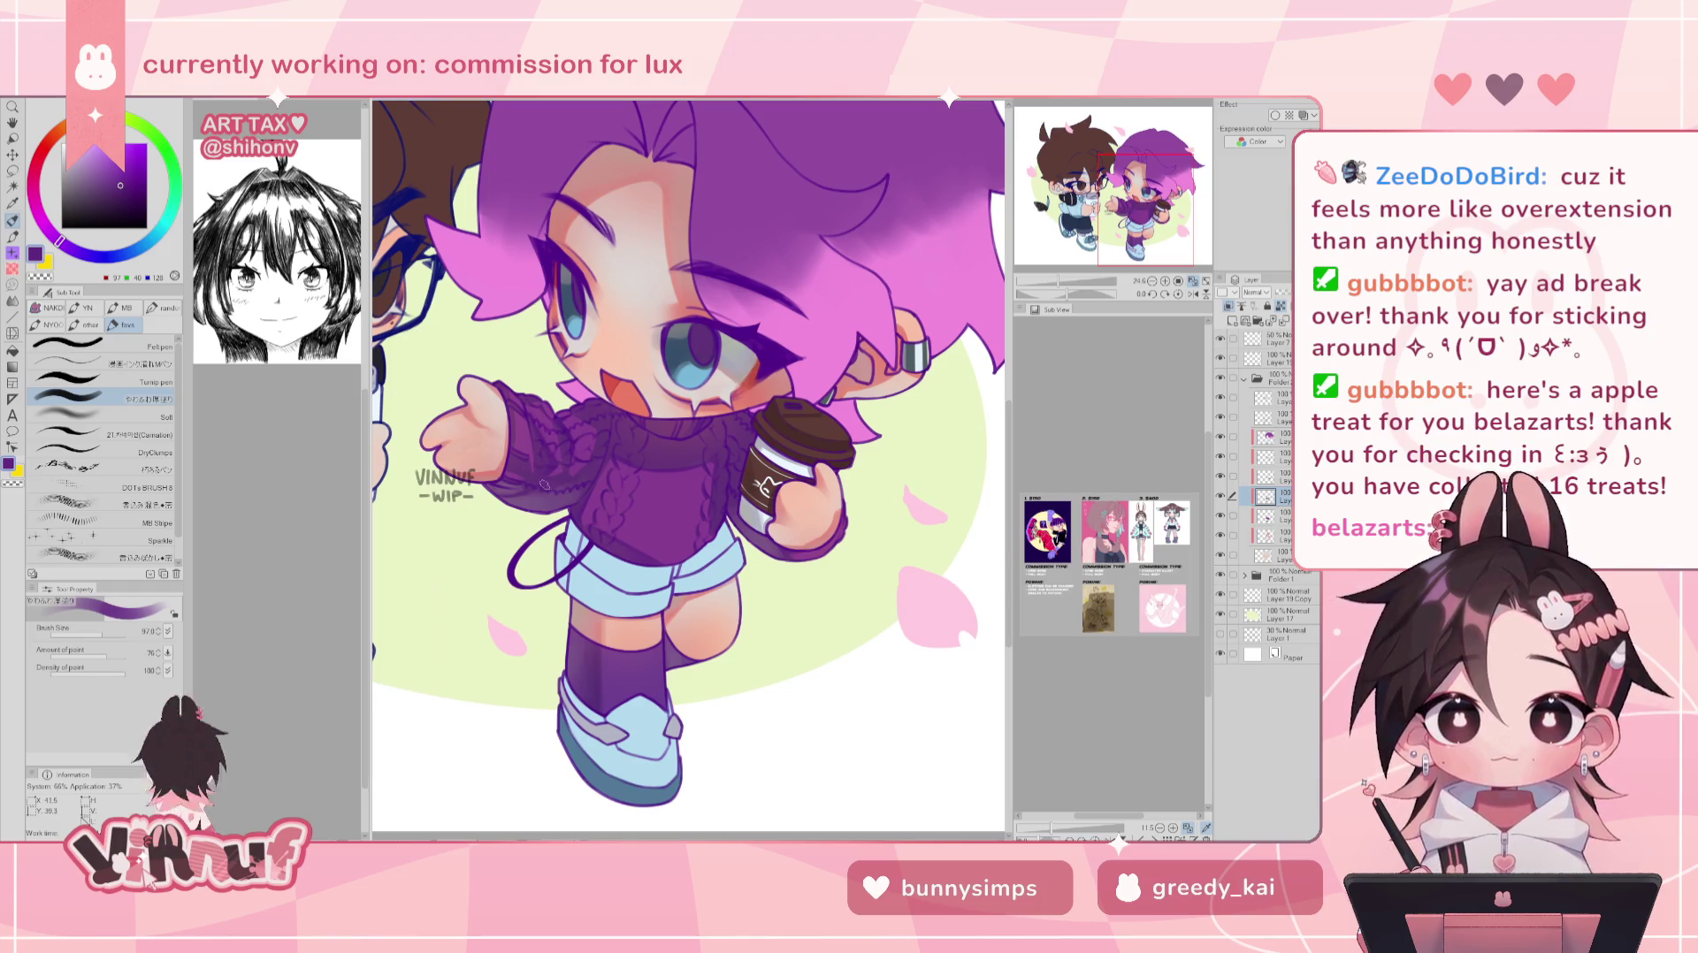
drag(1059, 282, 1052, 282)
key(h)
key(h)
key(b)
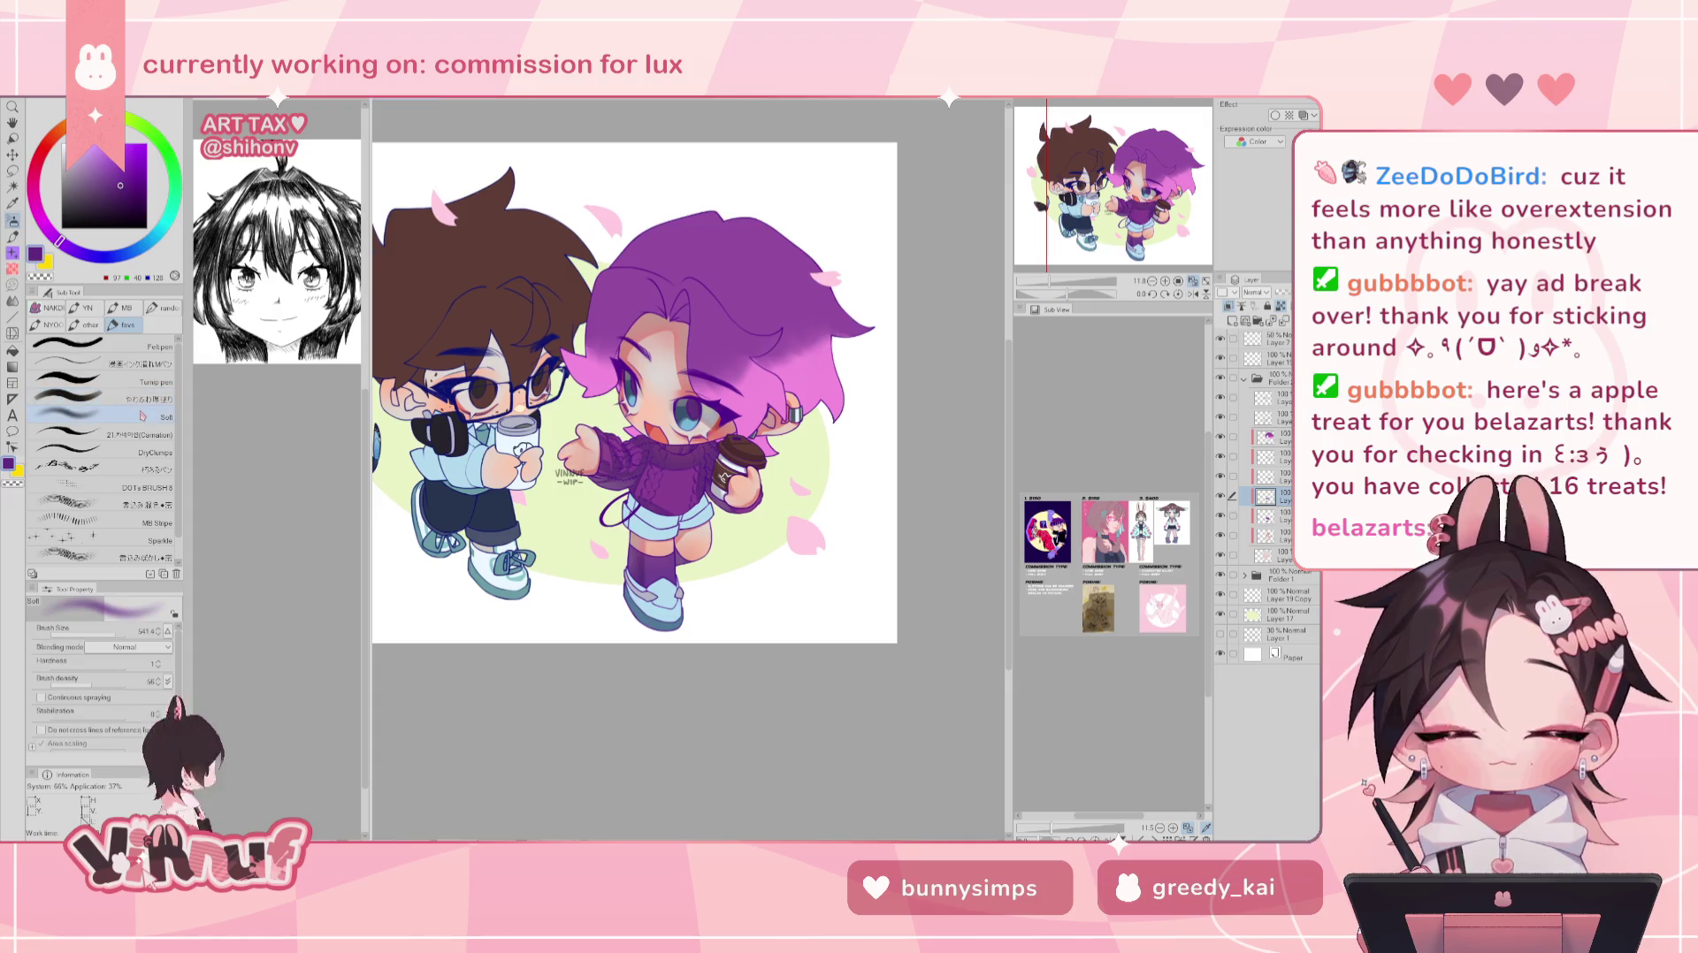
- Sample the sweater purple, switch brushes, then take the sock's purple as the painting colour
alt+click(700, 488)
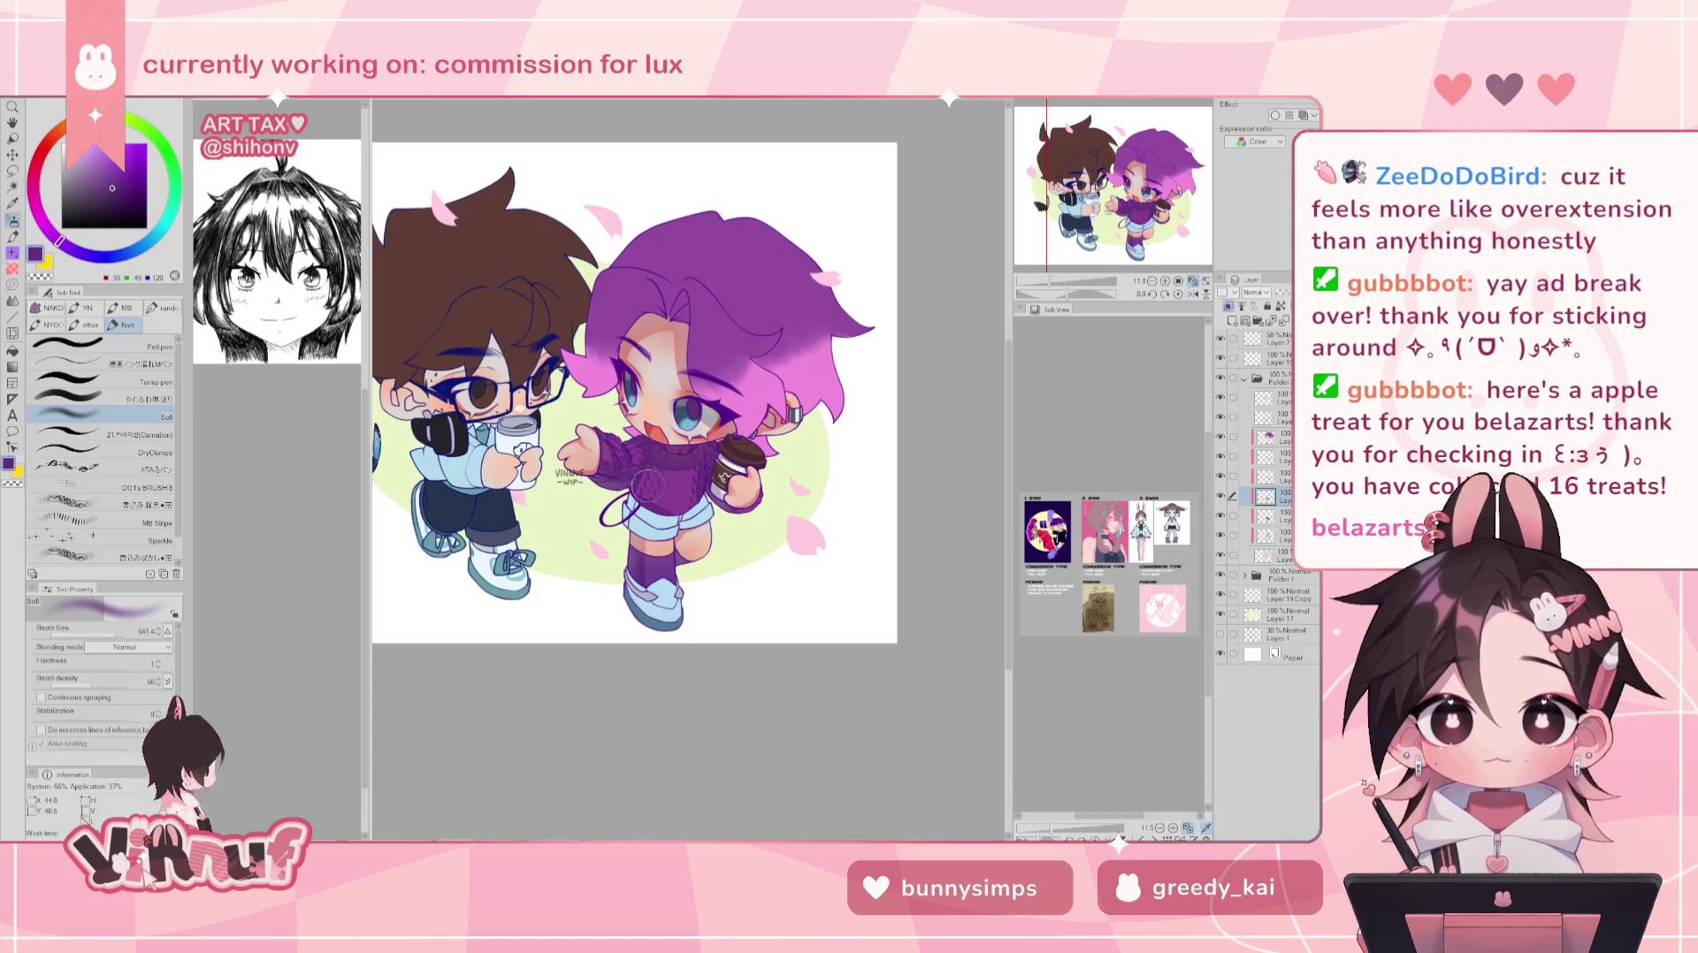
key(h)
key(h)
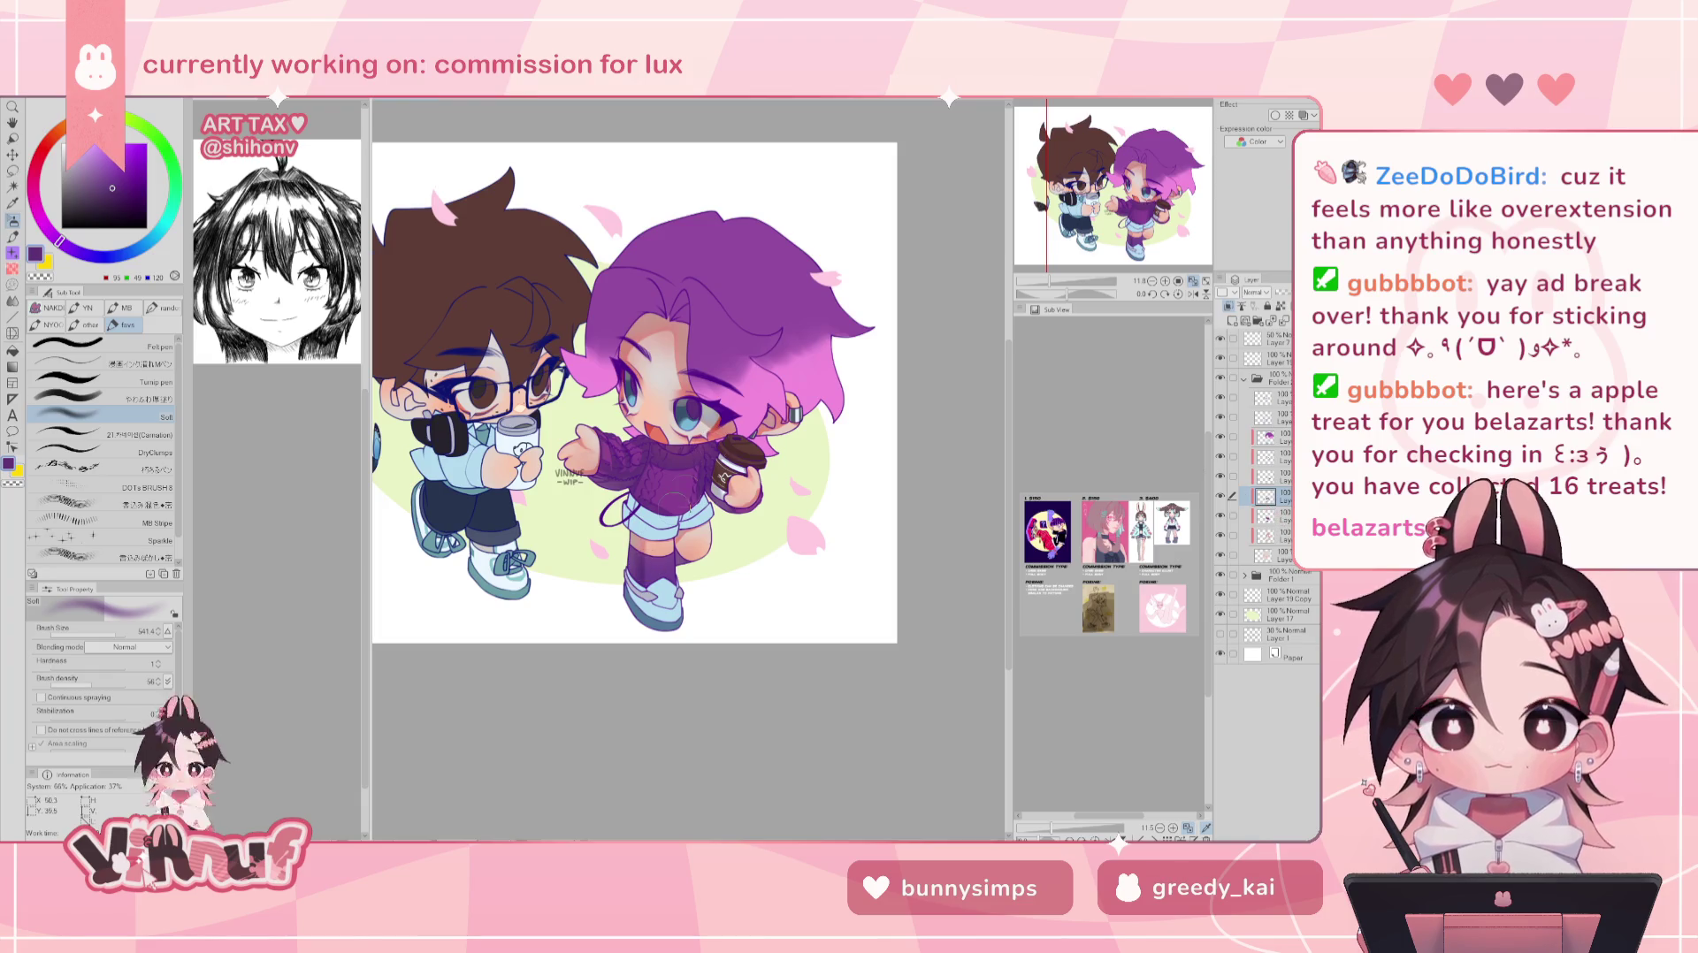
click(151, 400)
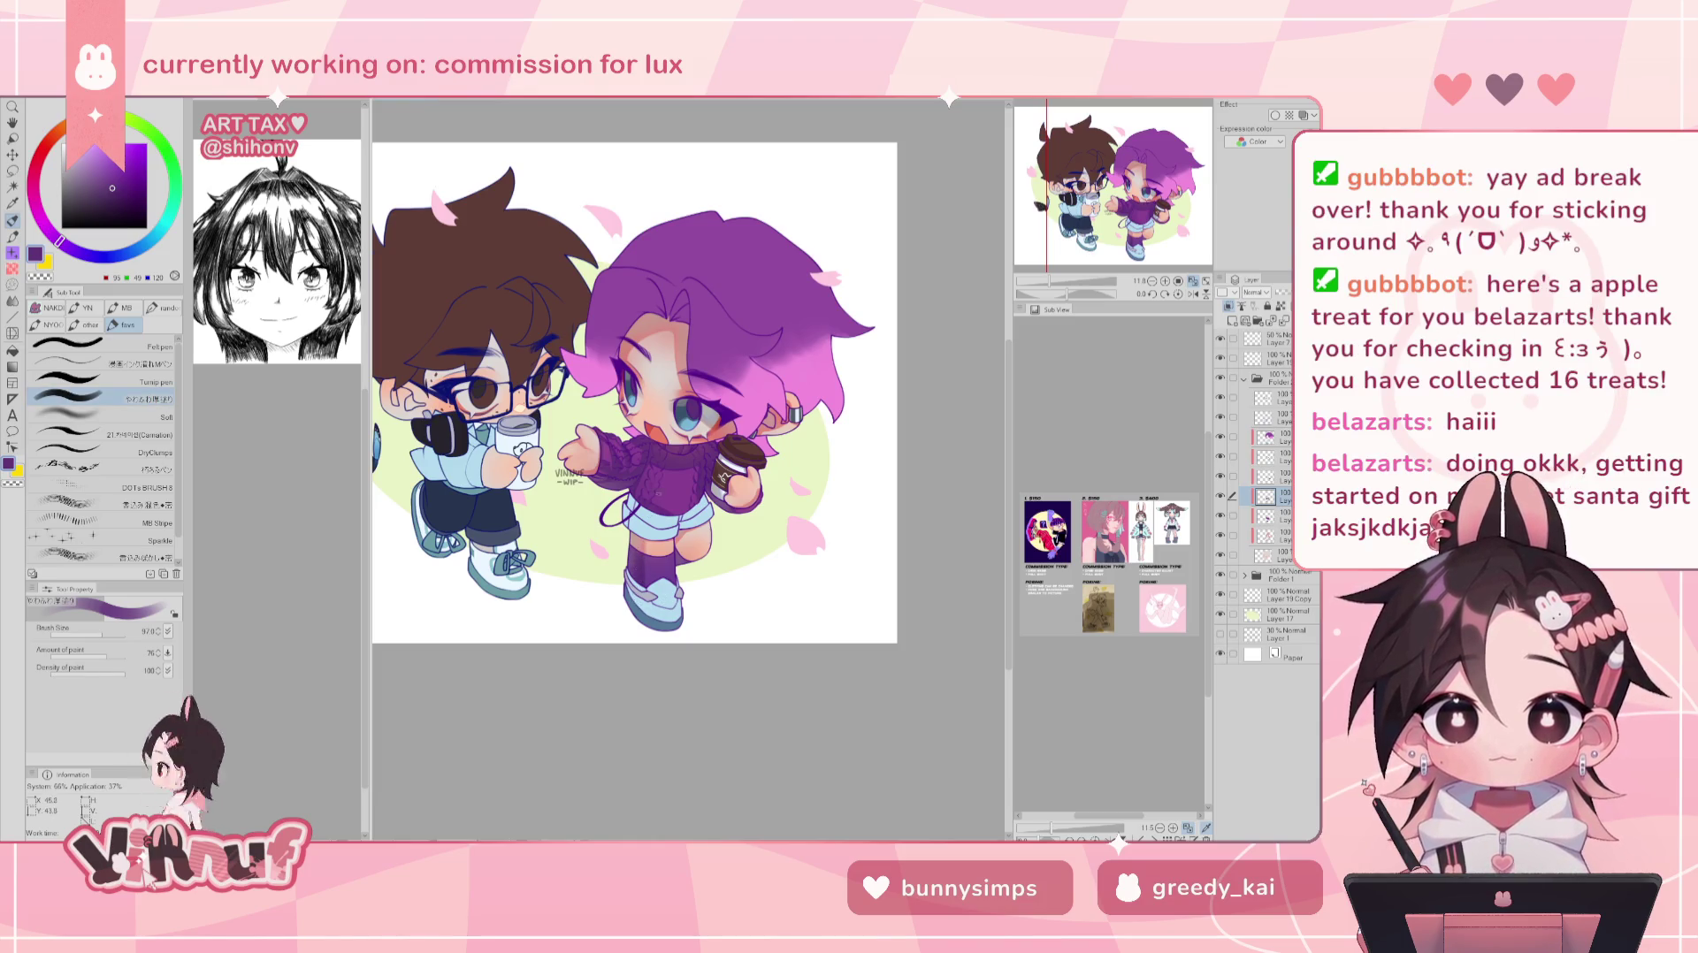
alt+click(685, 561)
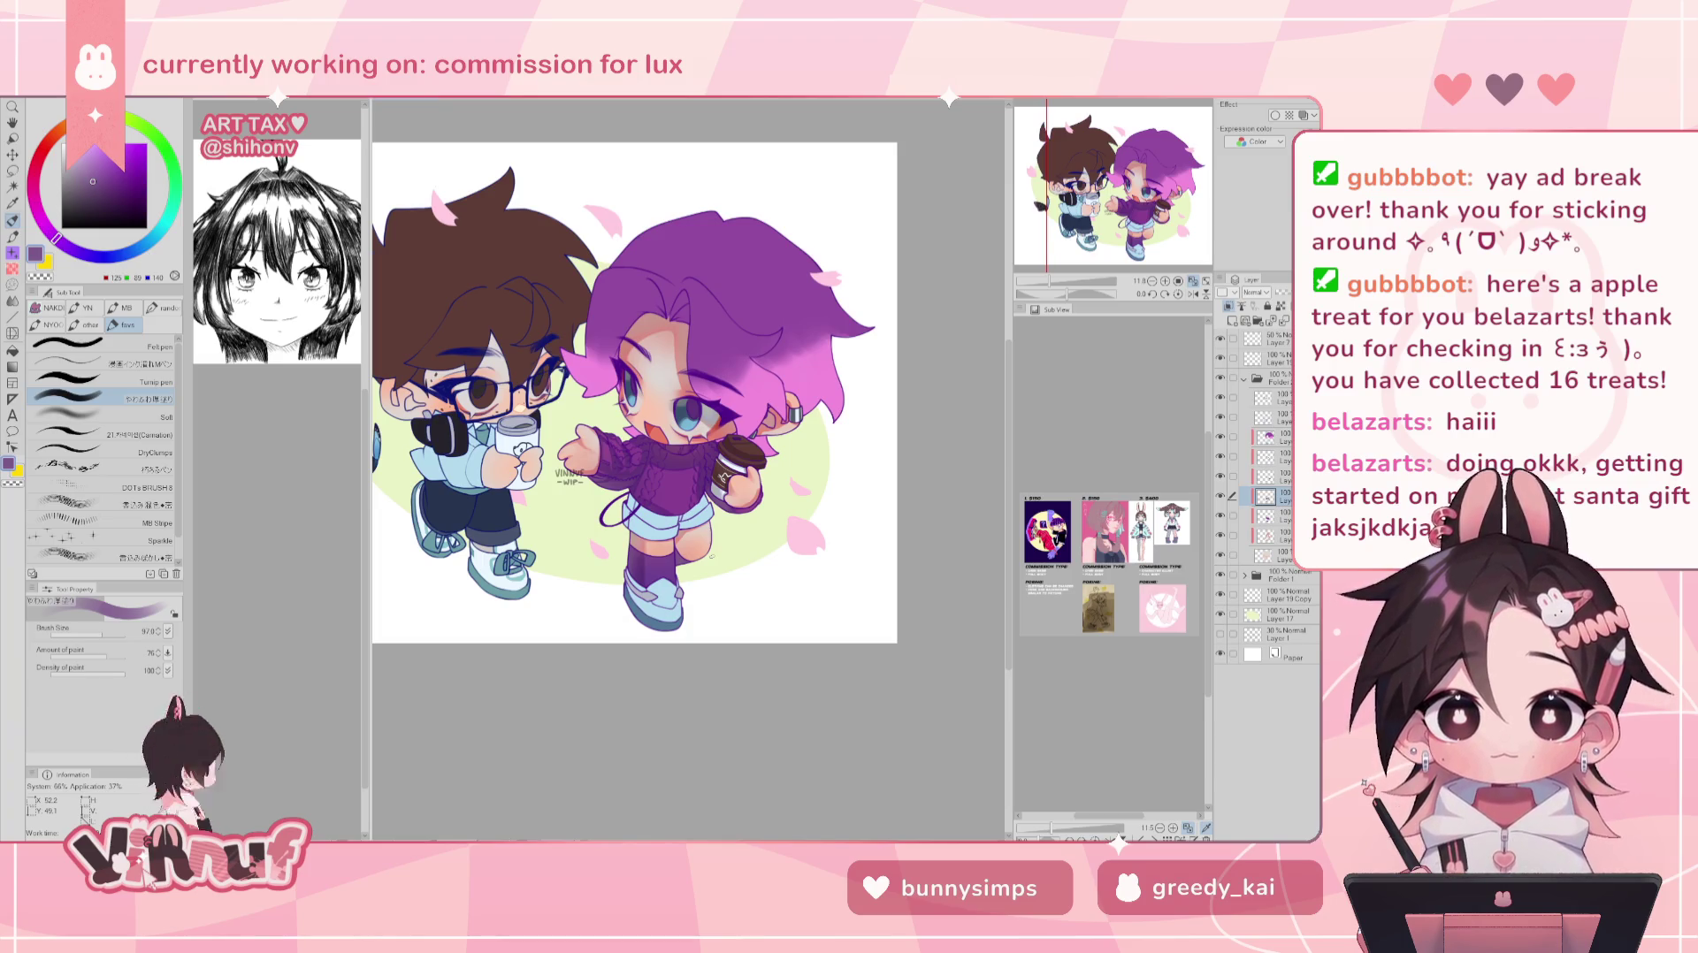
drag(637, 389, 621, 407)
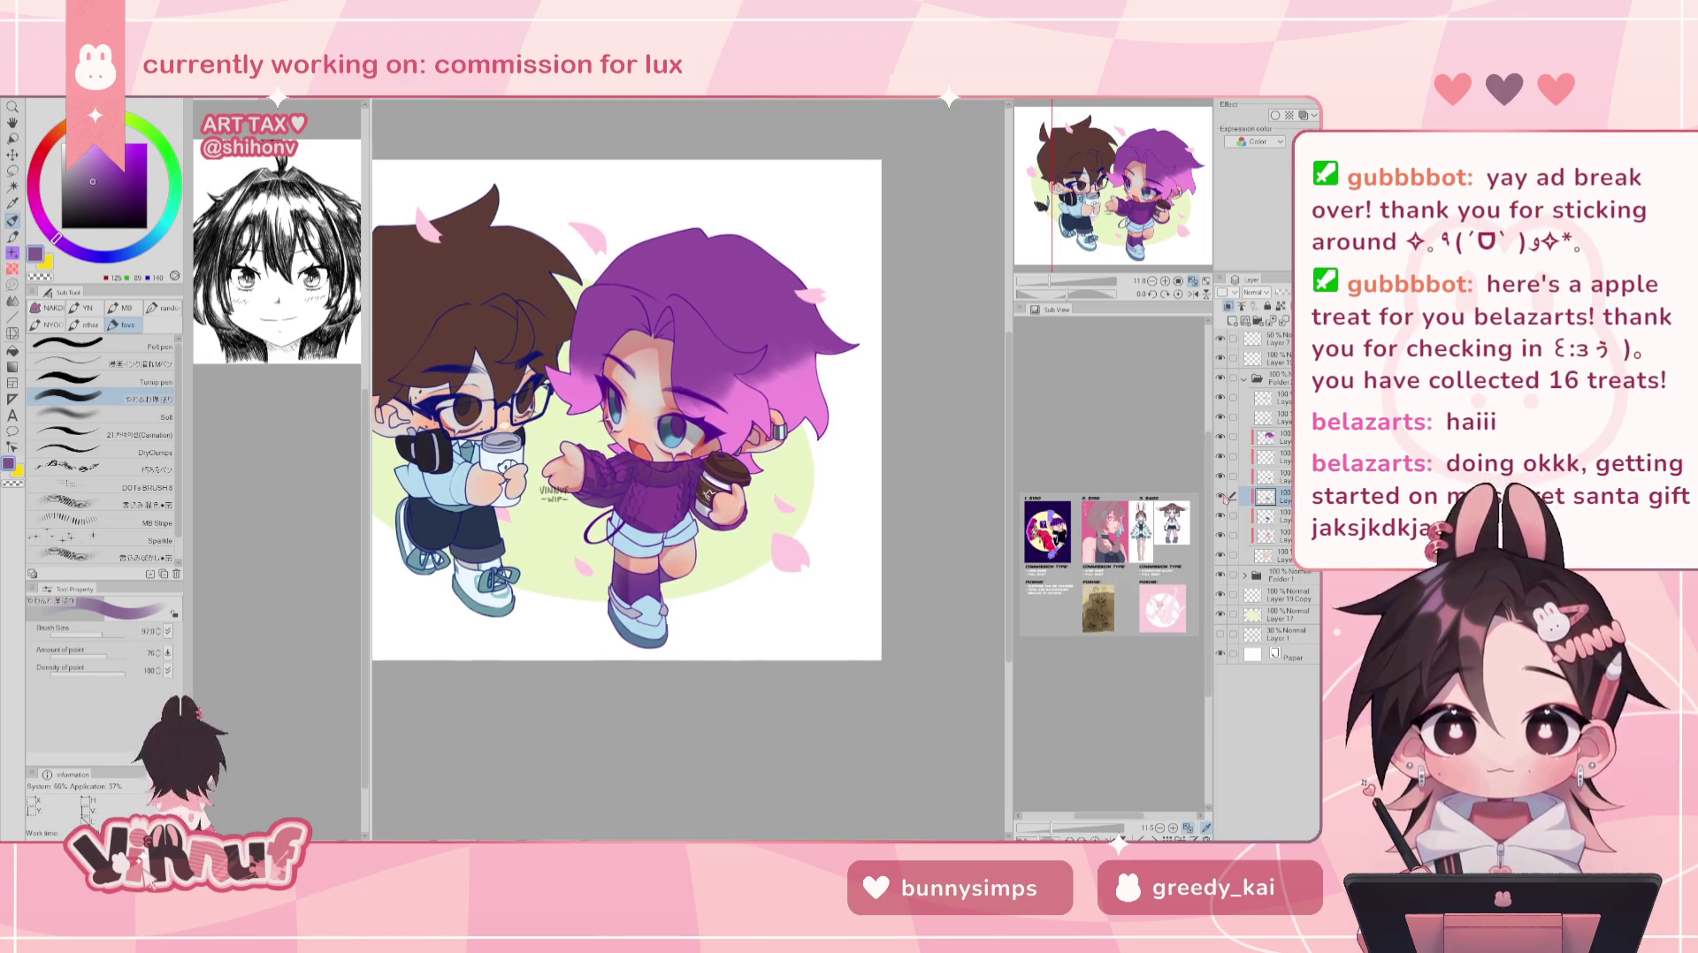
- Mirror the view to check, then zoom in on the purple-haired girl's eye
key(h)
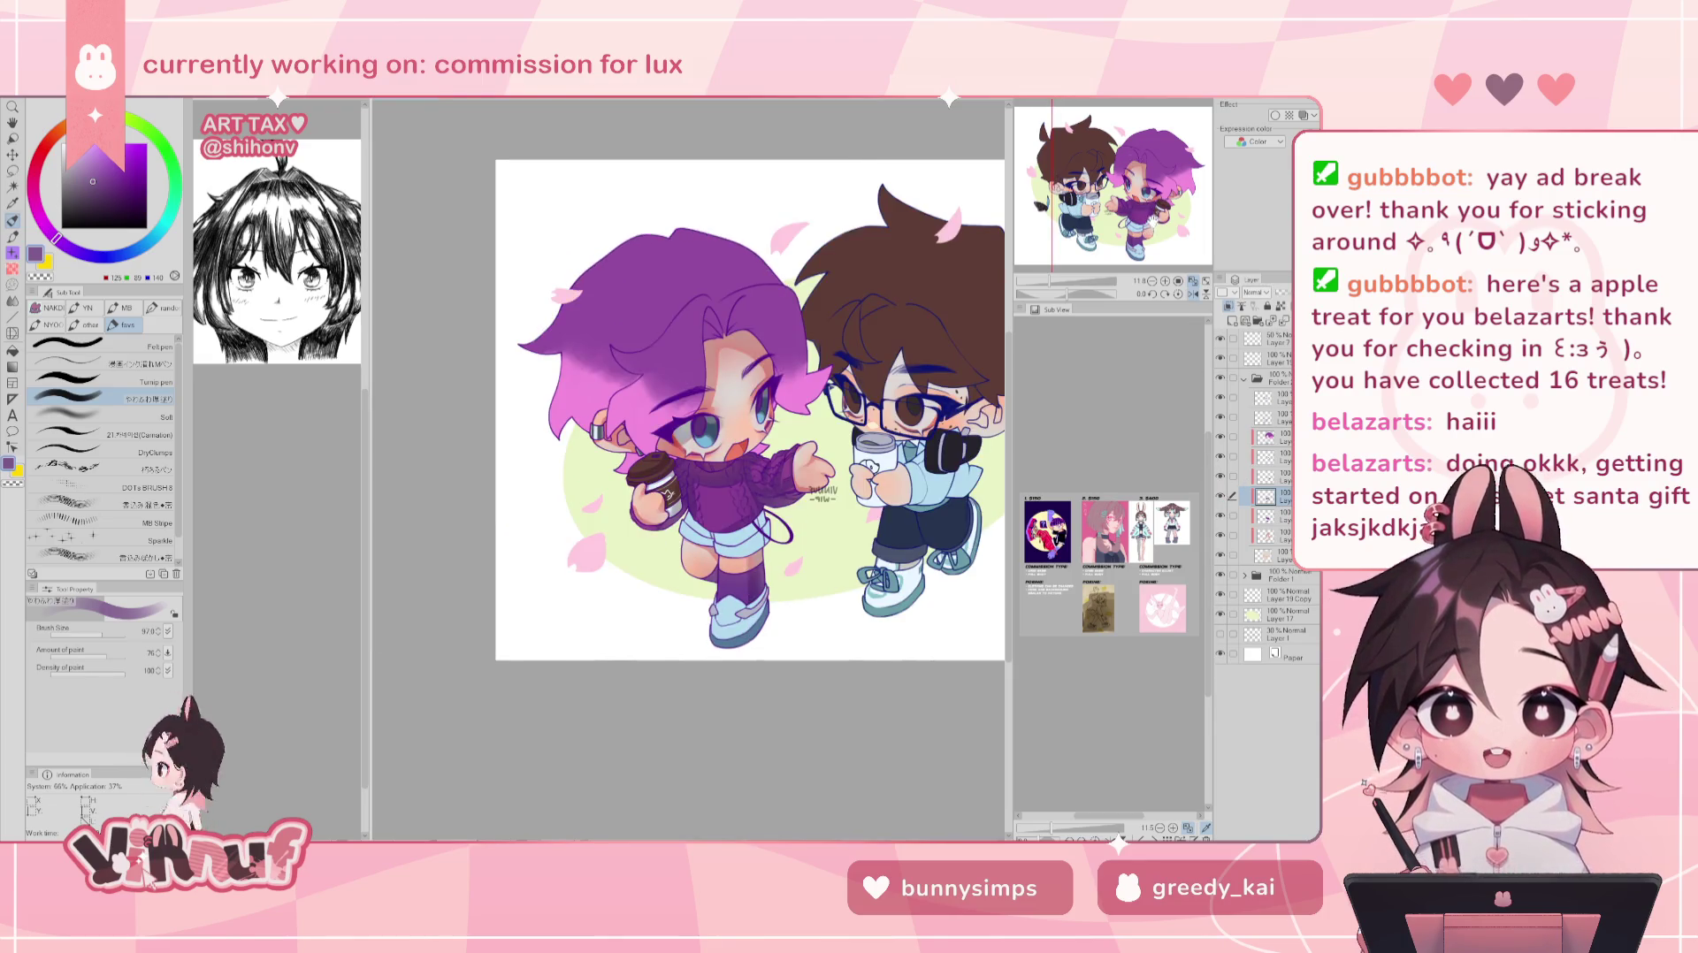
key(h)
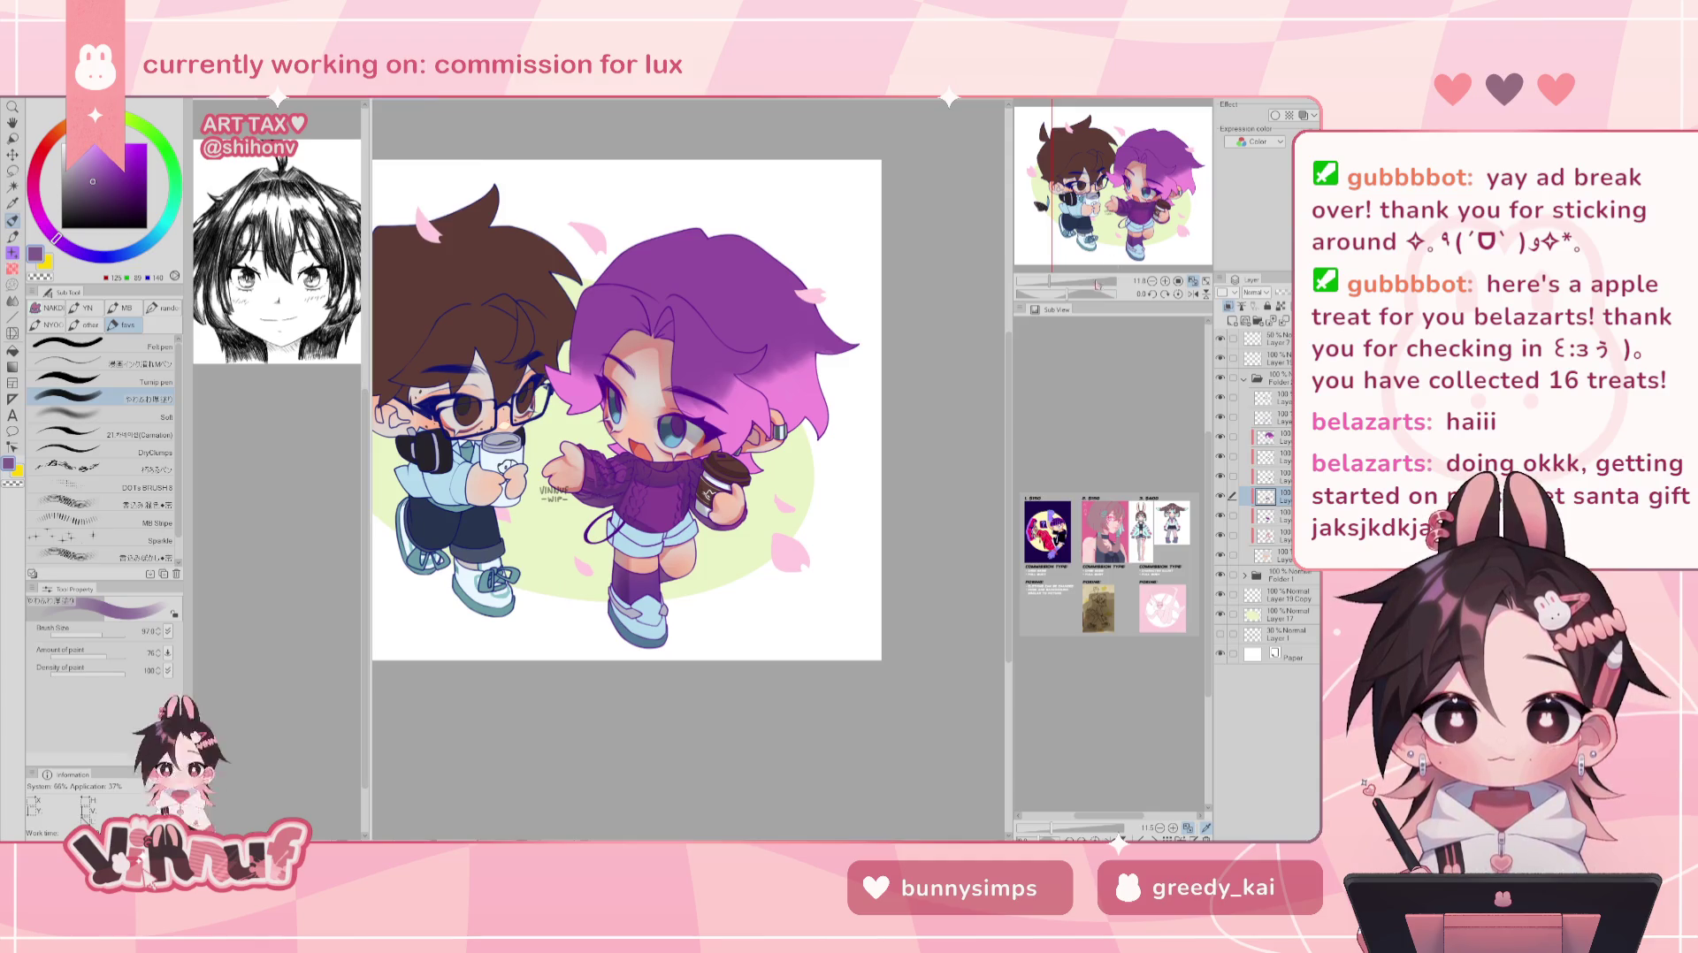
scroll(682, 471, up, 5)
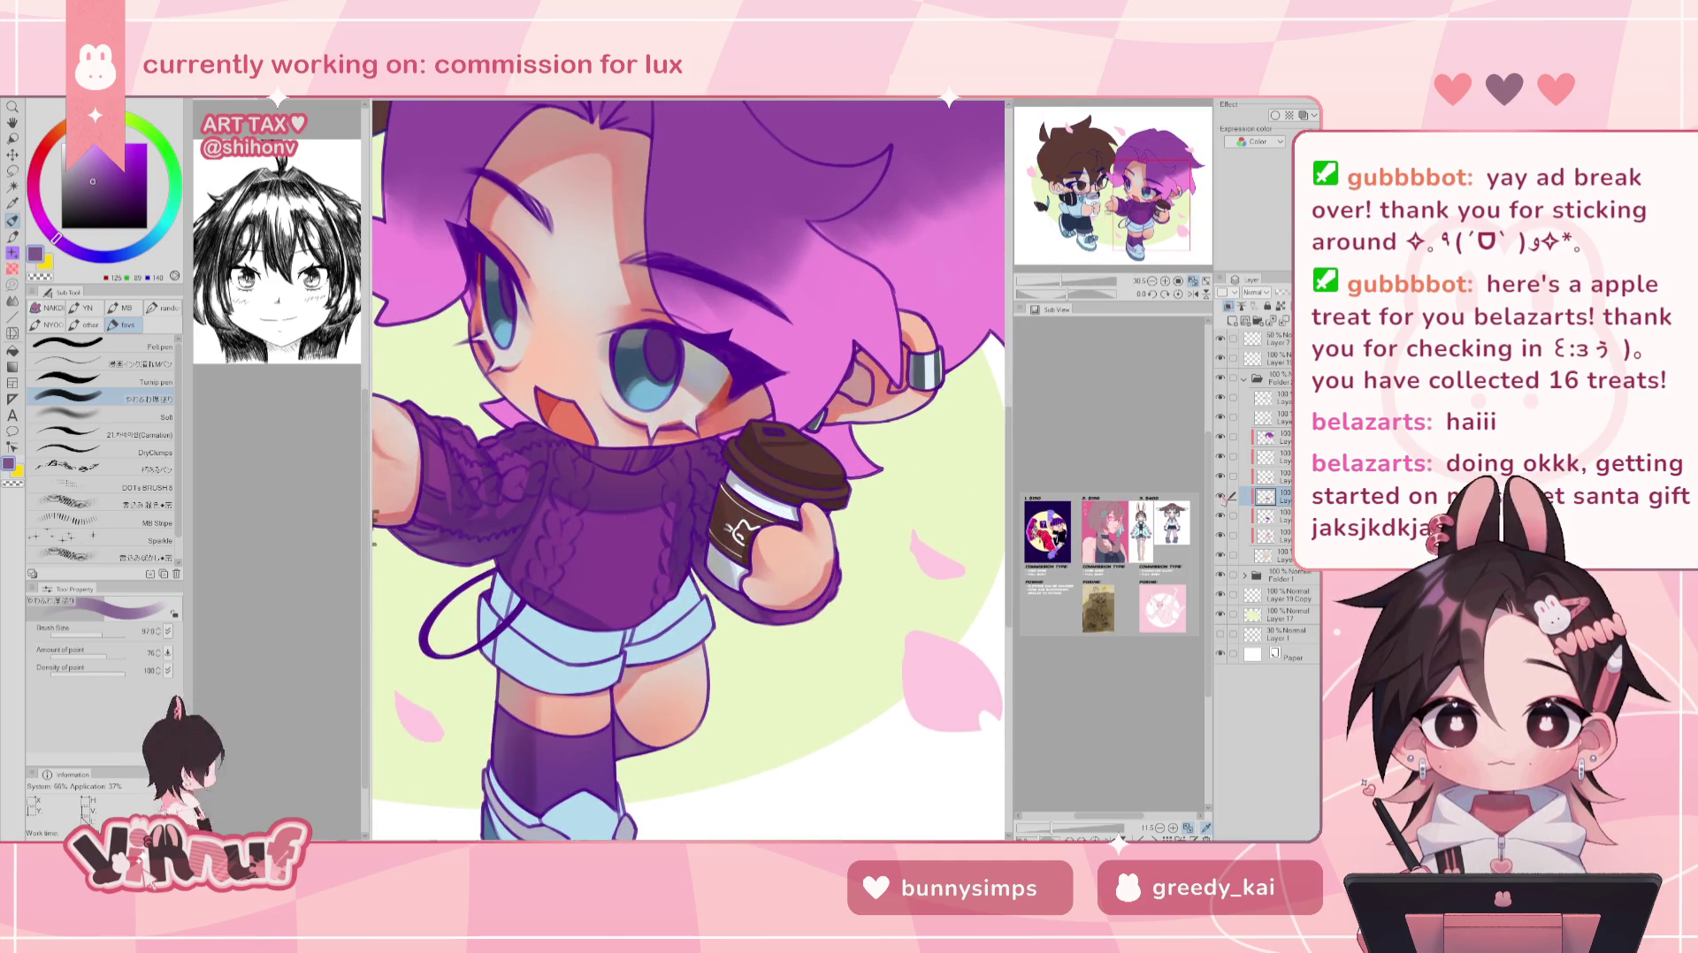
key(ctrl+0)
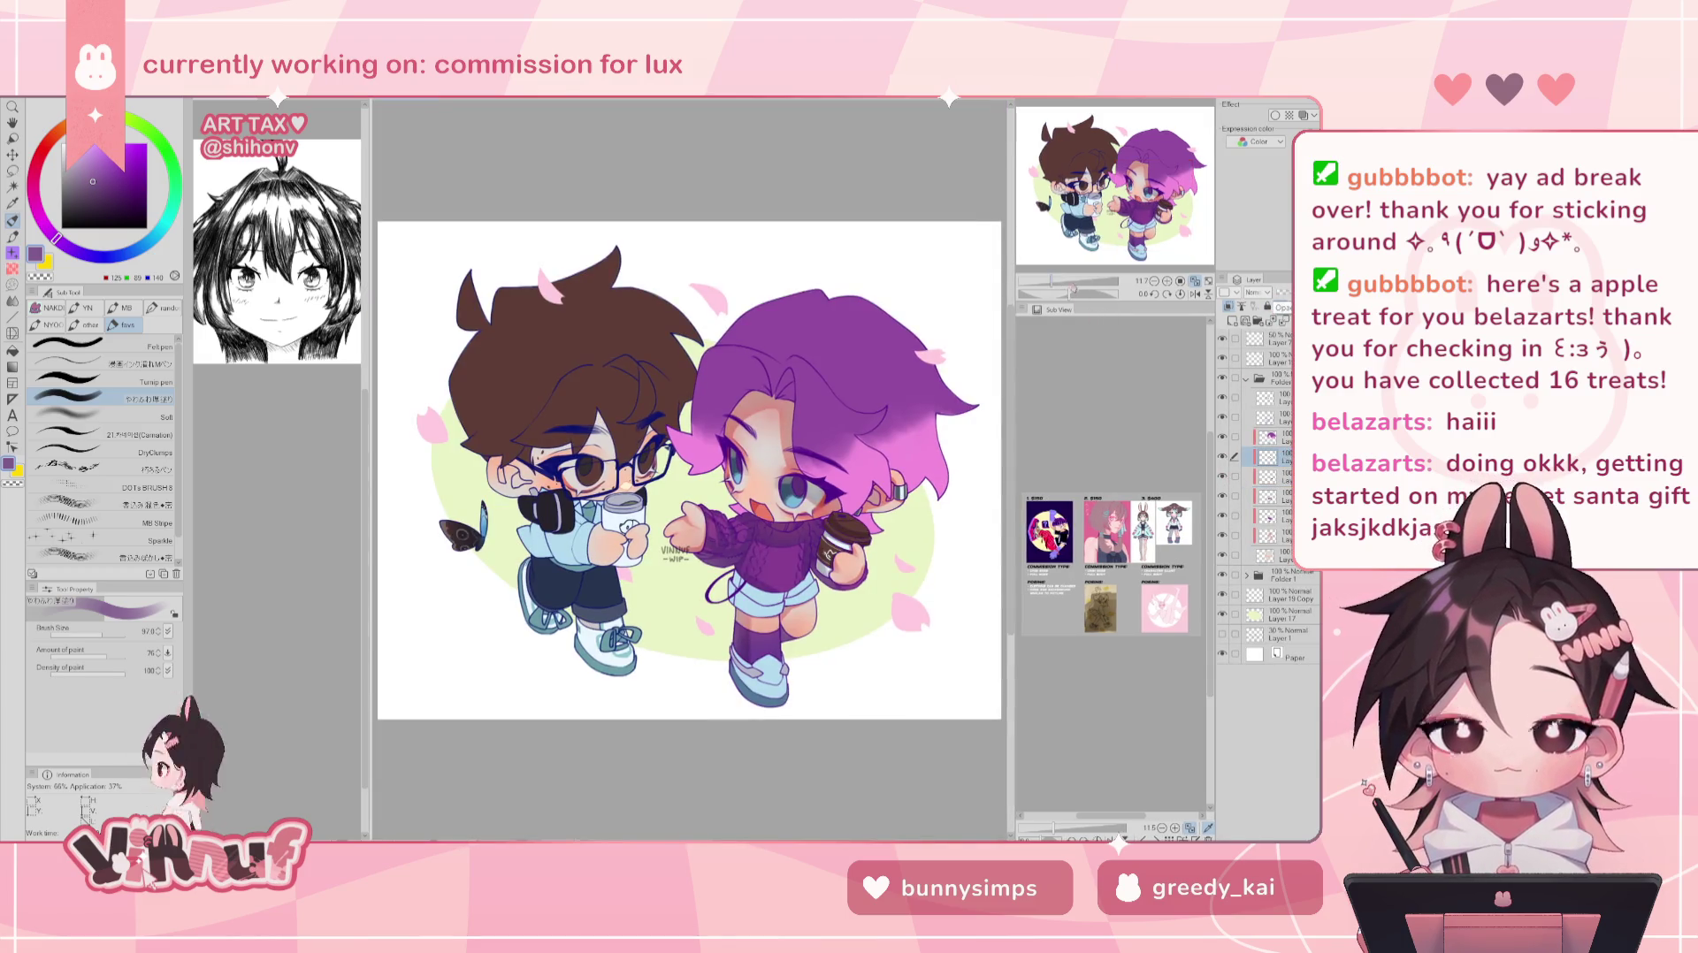
scroll(681, 442, up, 5)
drag(884, 442, 531, 460)
- Paint a dark navy blue stroke into the eye, then straighten the rotation and zoom out
alt+click(835, 581)
click(121, 186)
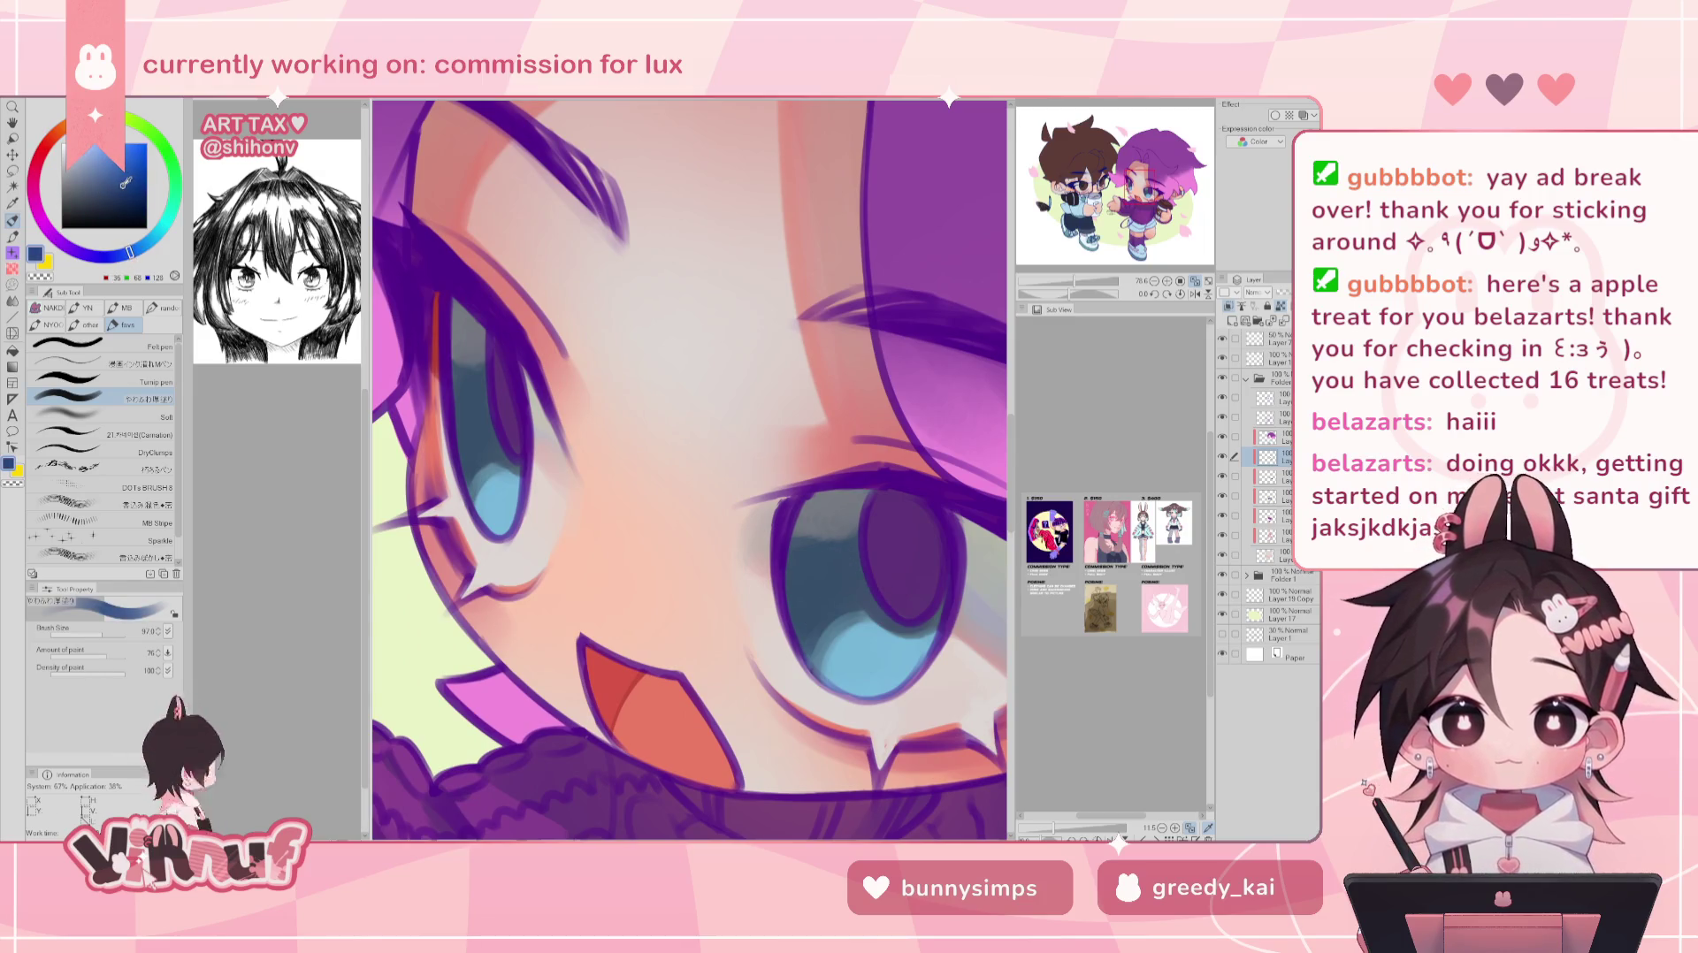
mouse_move(796, 575)
mouse_down()
mouse_move(804, 628)
mouse_move(951, 422)
mouse_up()
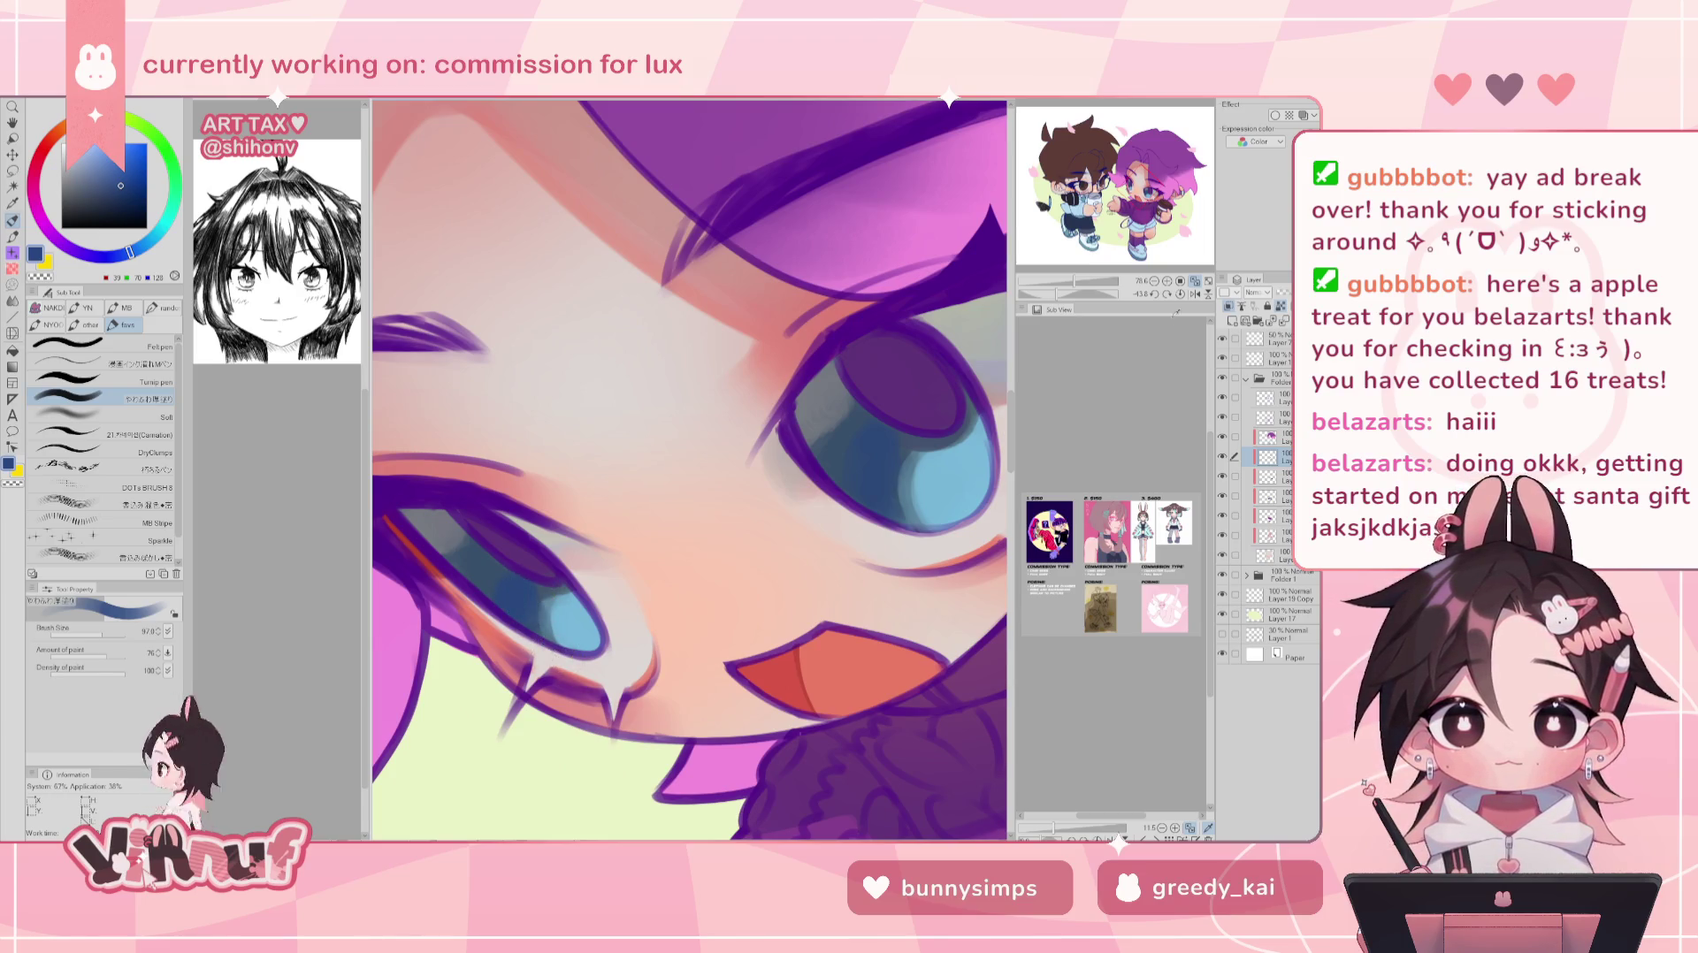
click(1181, 295)
scroll(1094, 261, down, 5)
scroll(1094, 262, down, 3)
scroll(1094, 262, down, 1)
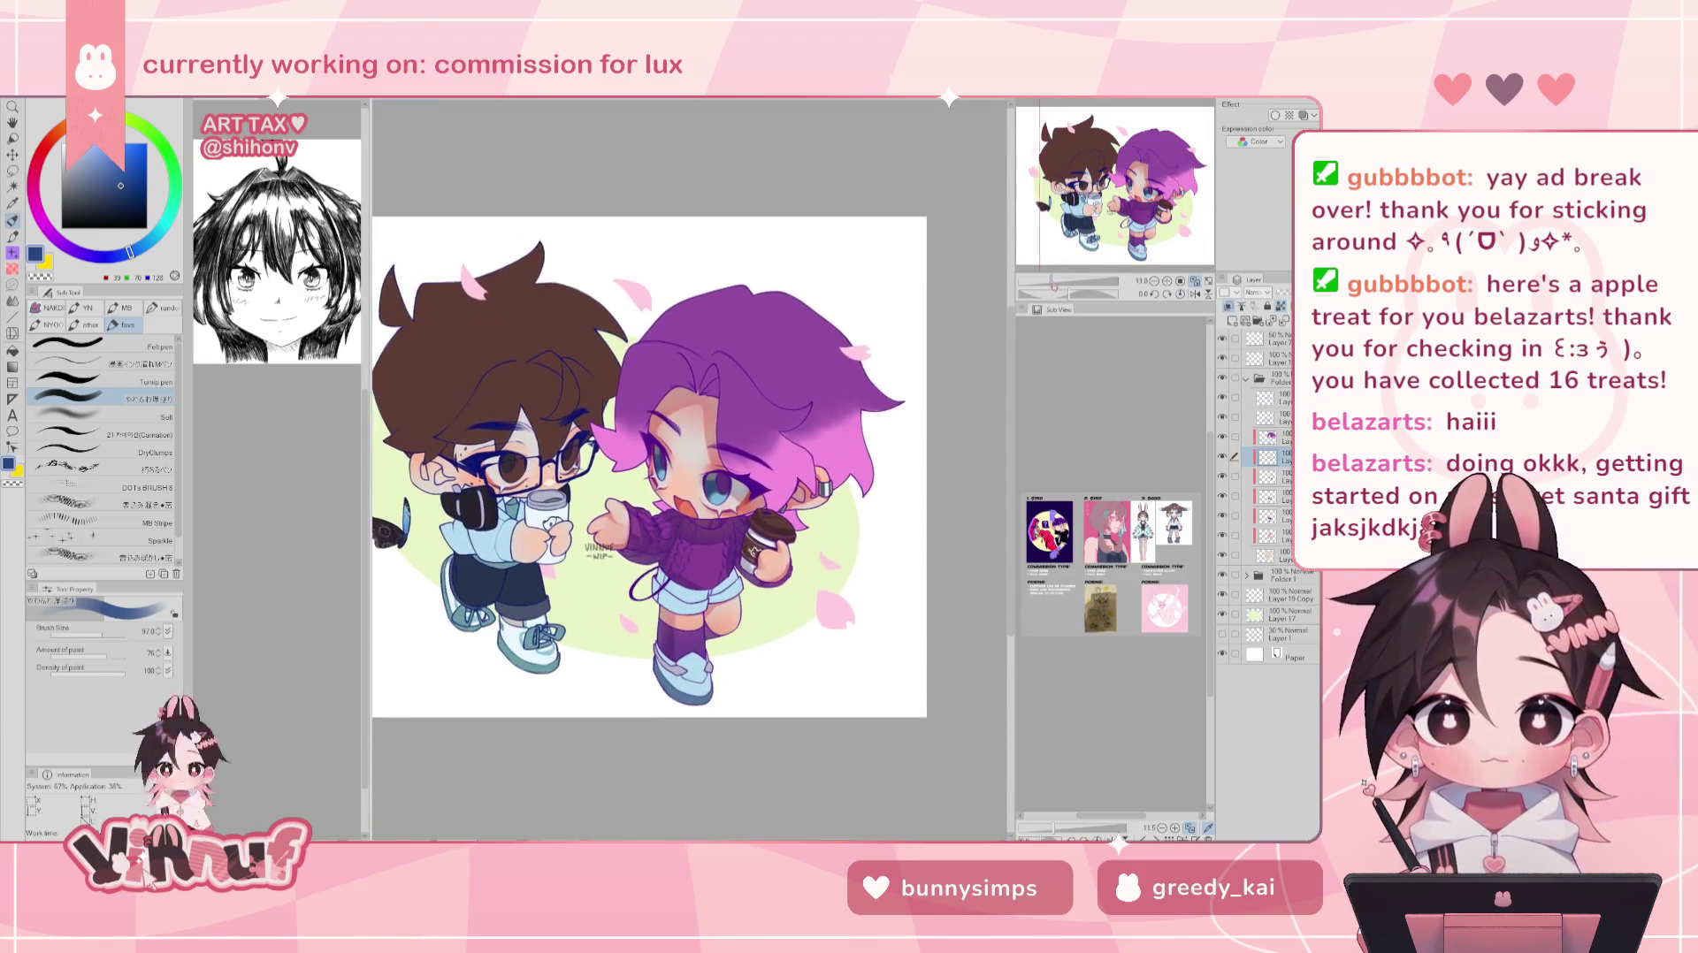
- Zoom and centre on the purple-haired girl, then select the layer one row lower
click(1168, 281)
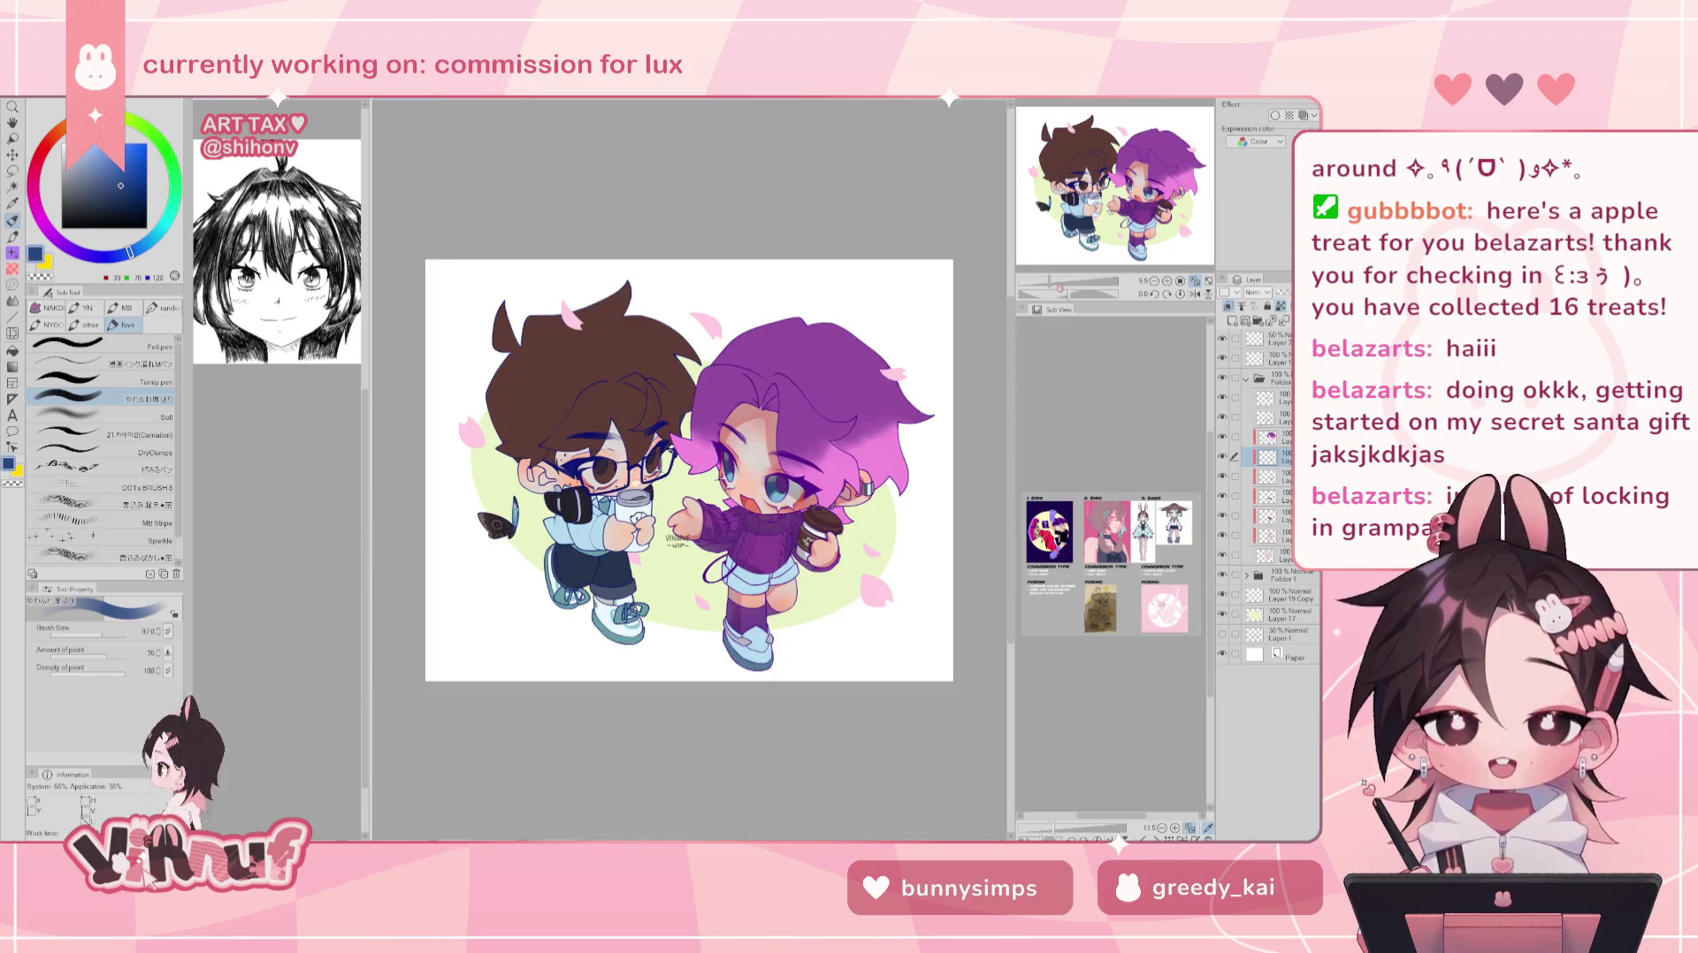
key(ctrl+plus)
drag(1116, 186, 1142, 225)
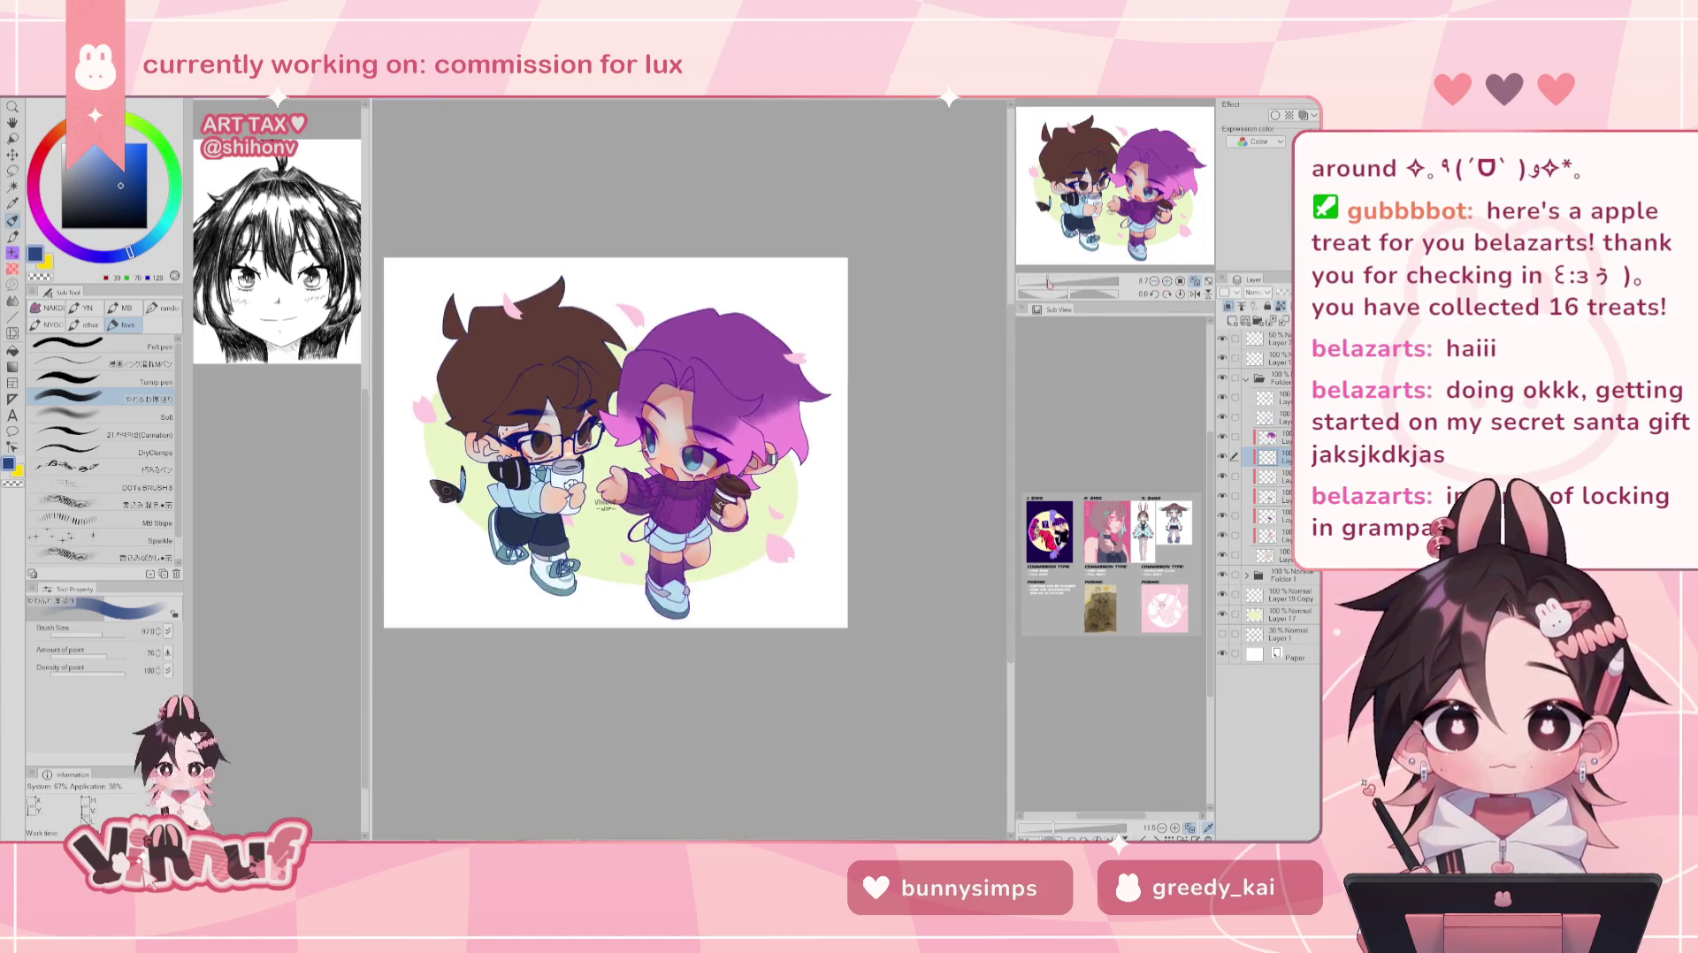
drag(1056, 281, 1053, 282)
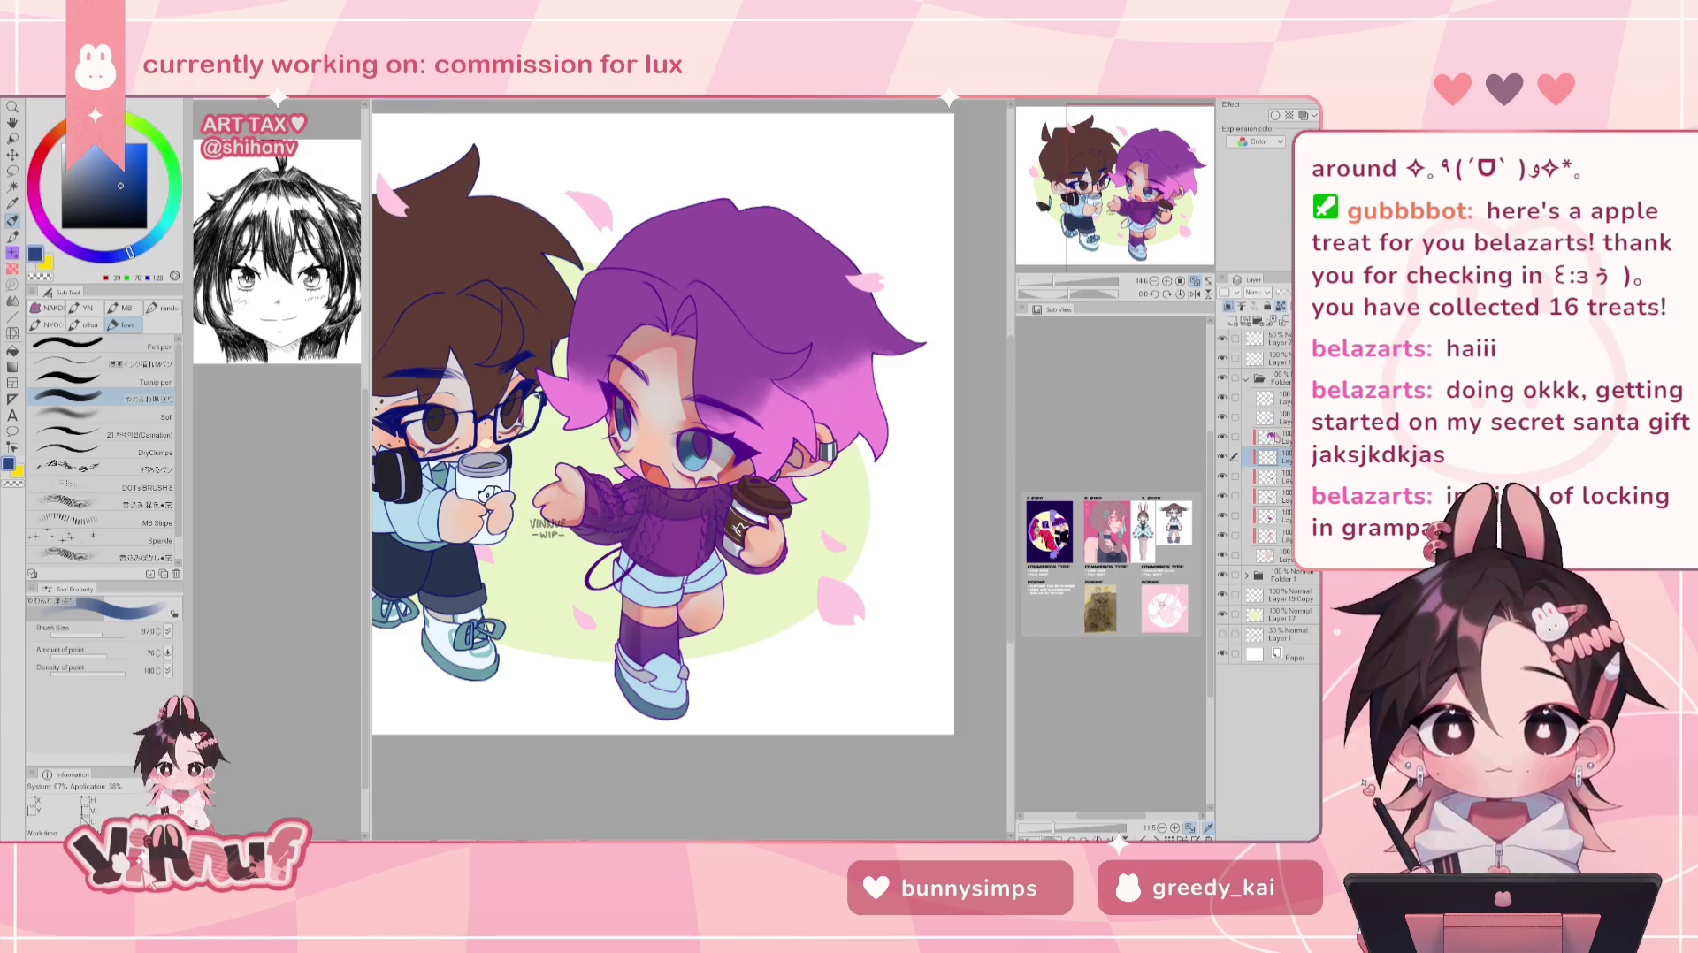
click(1282, 496)
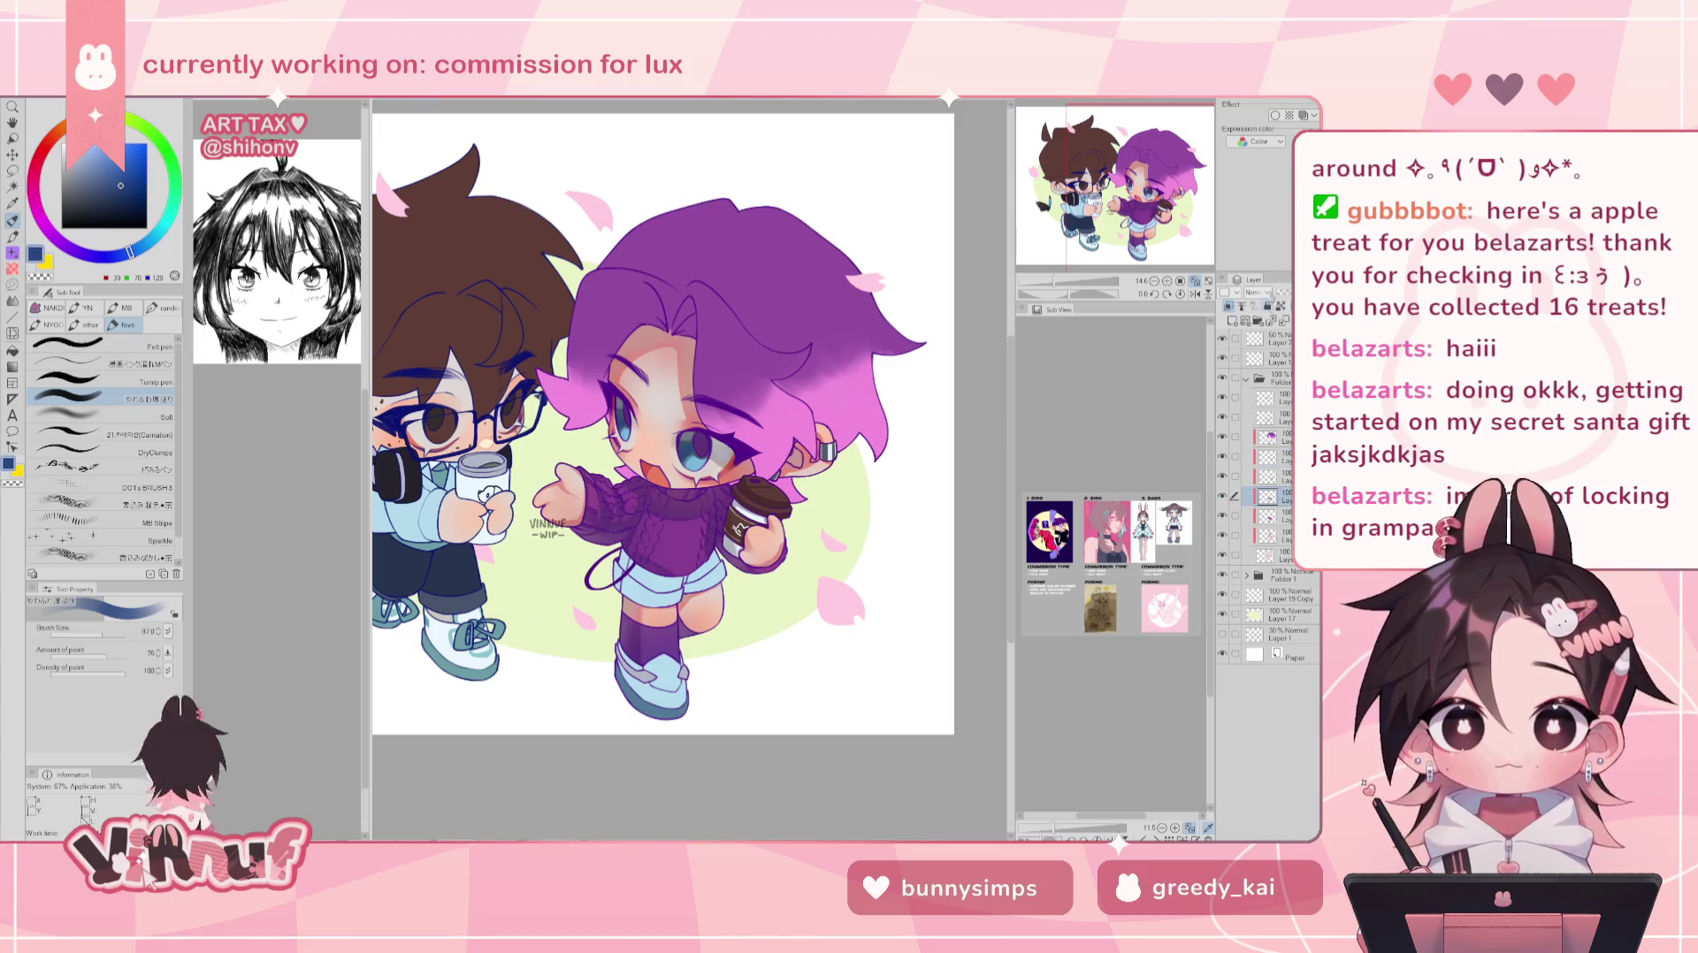
- Turn the sampled sweater purple into dark blue-purple, paint over the sock highlight, and enlarge the brush to about 137
alt+click(625, 531)
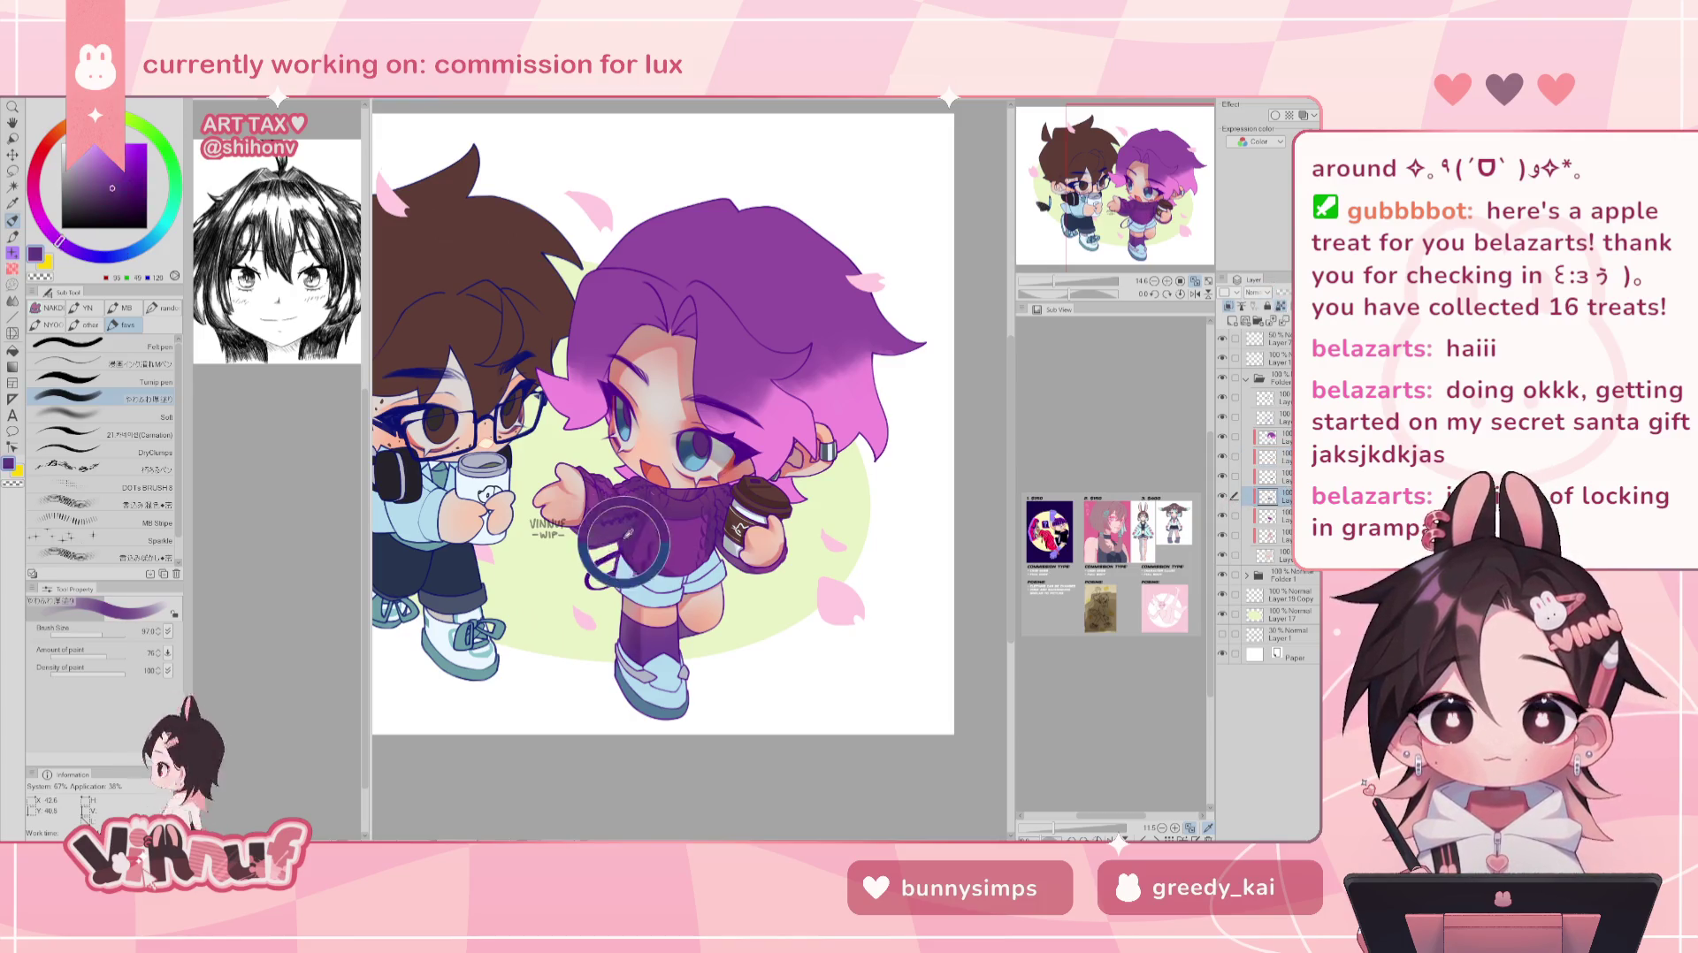
click(109, 257)
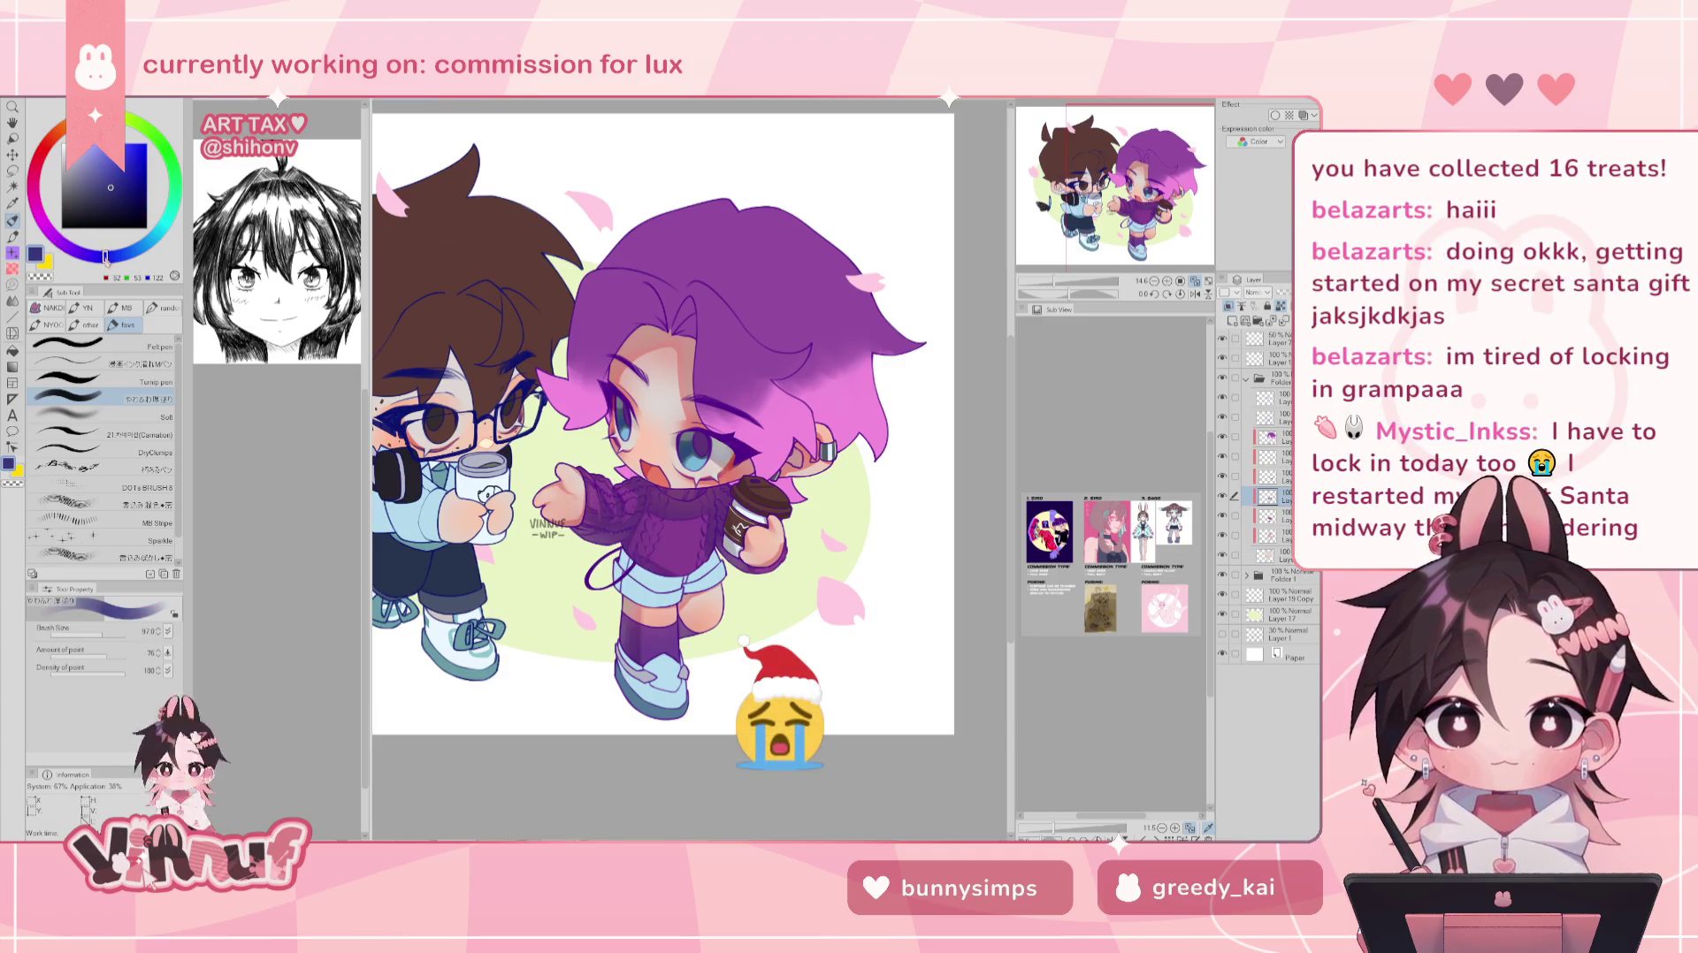
drag(112, 184, 105, 189)
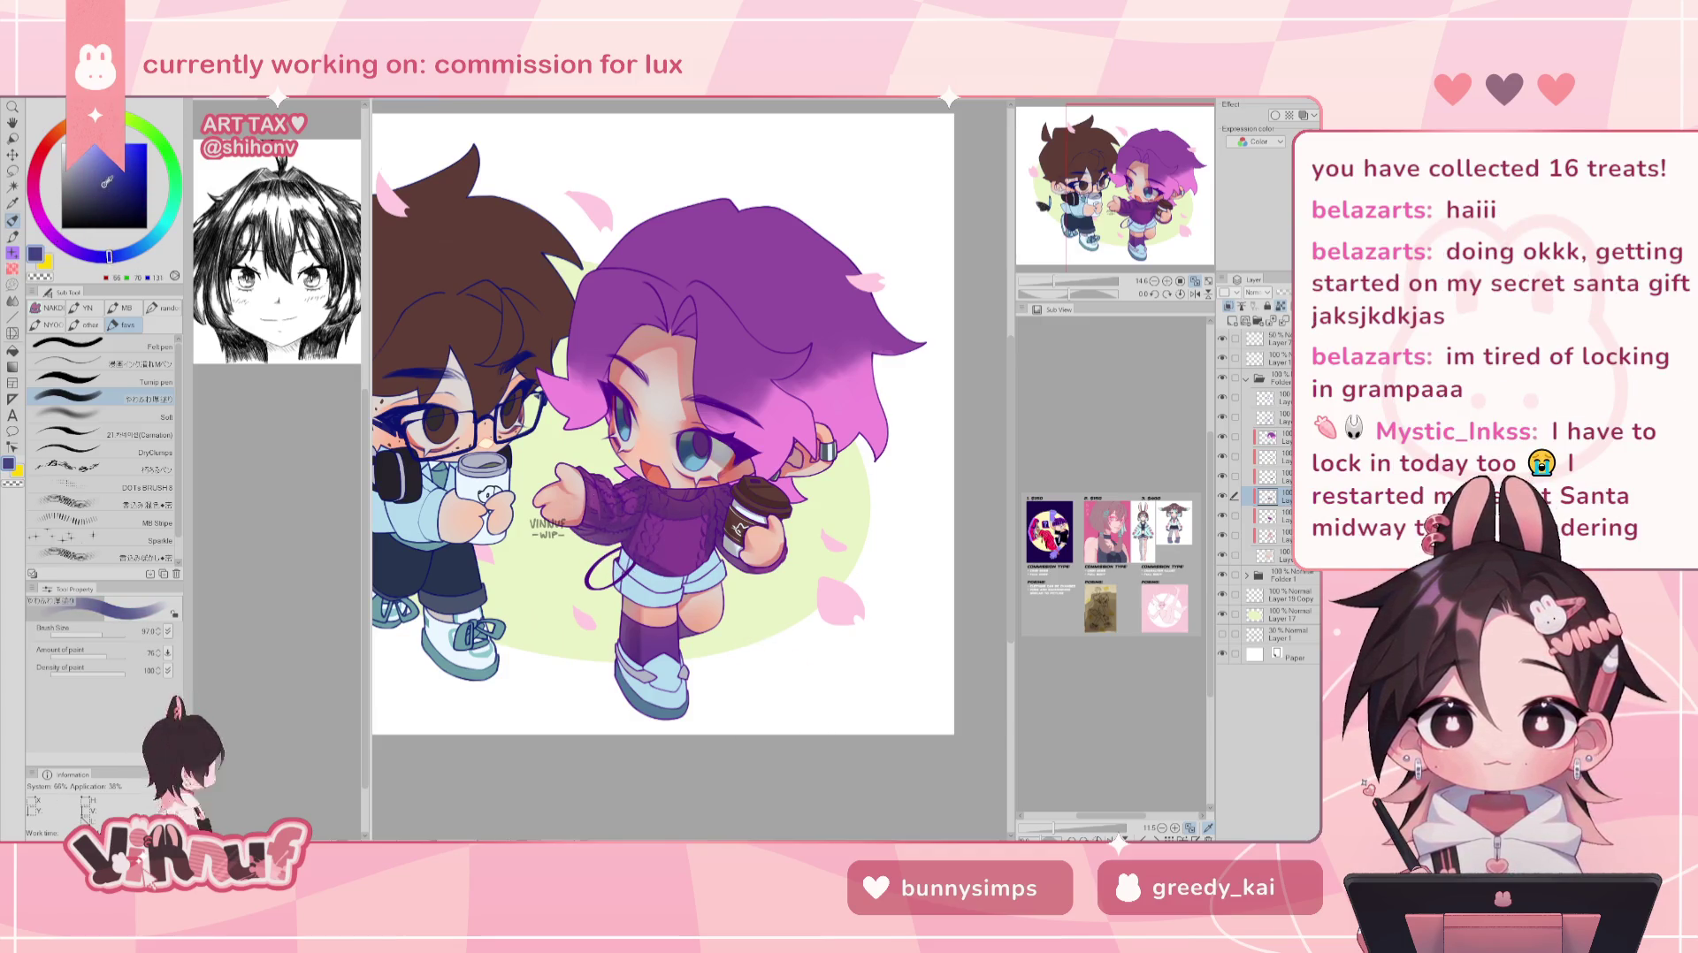
click(99, 625)
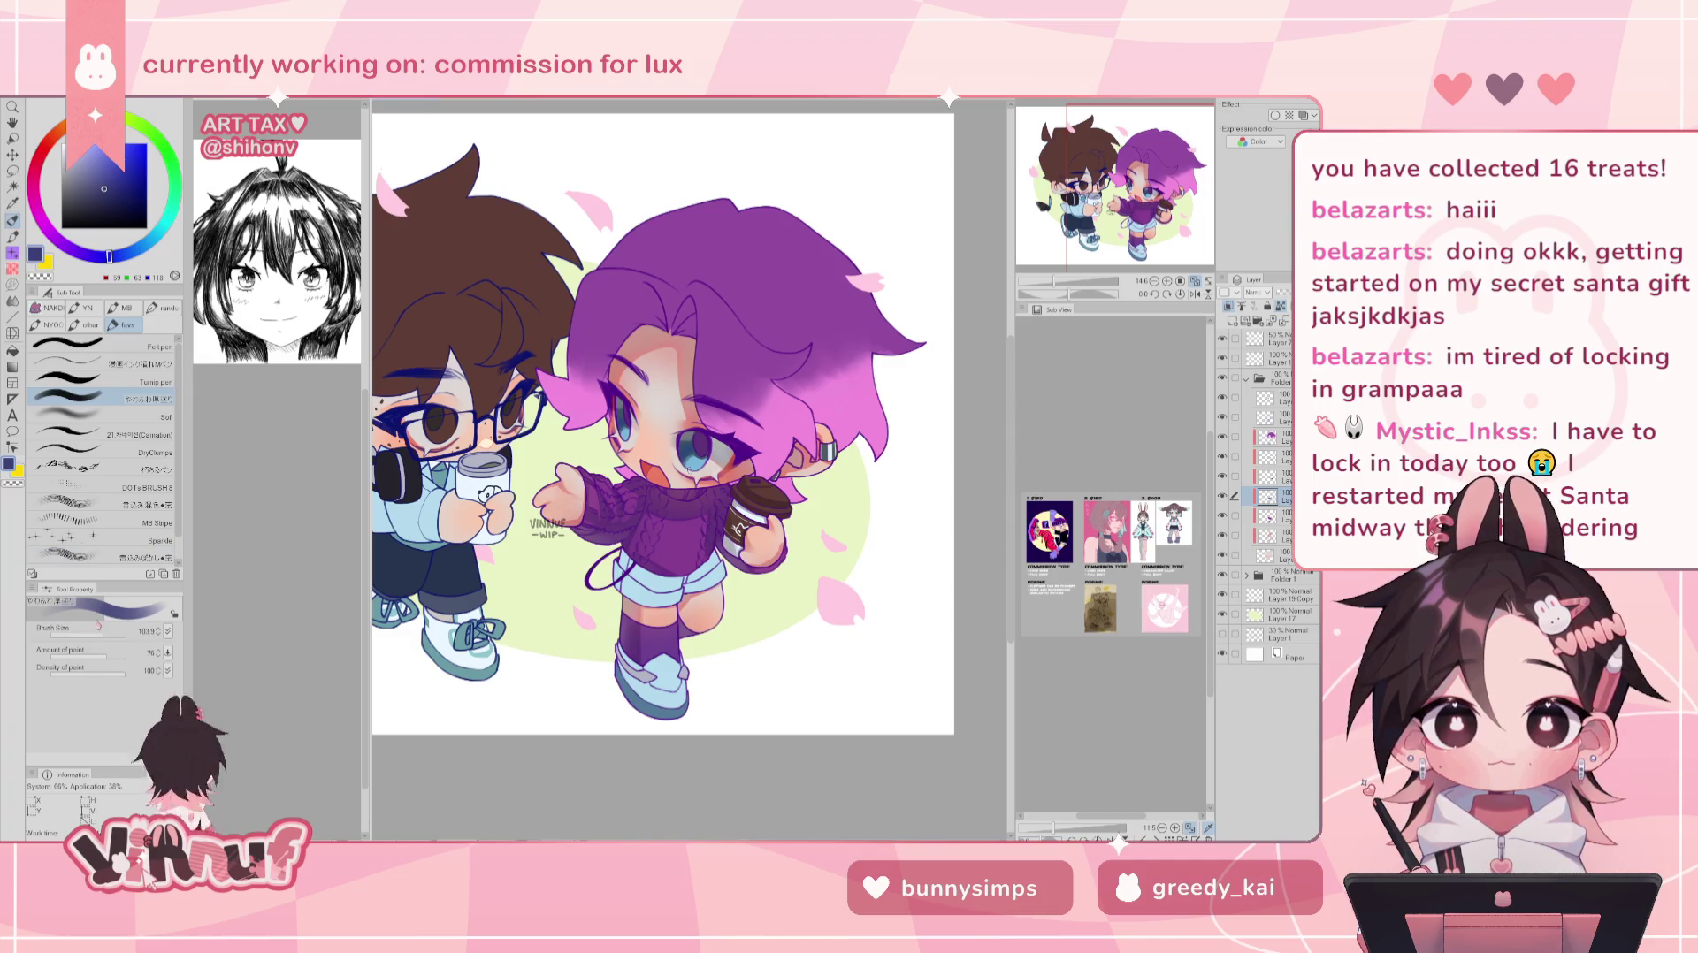
drag(634, 639, 637, 654)
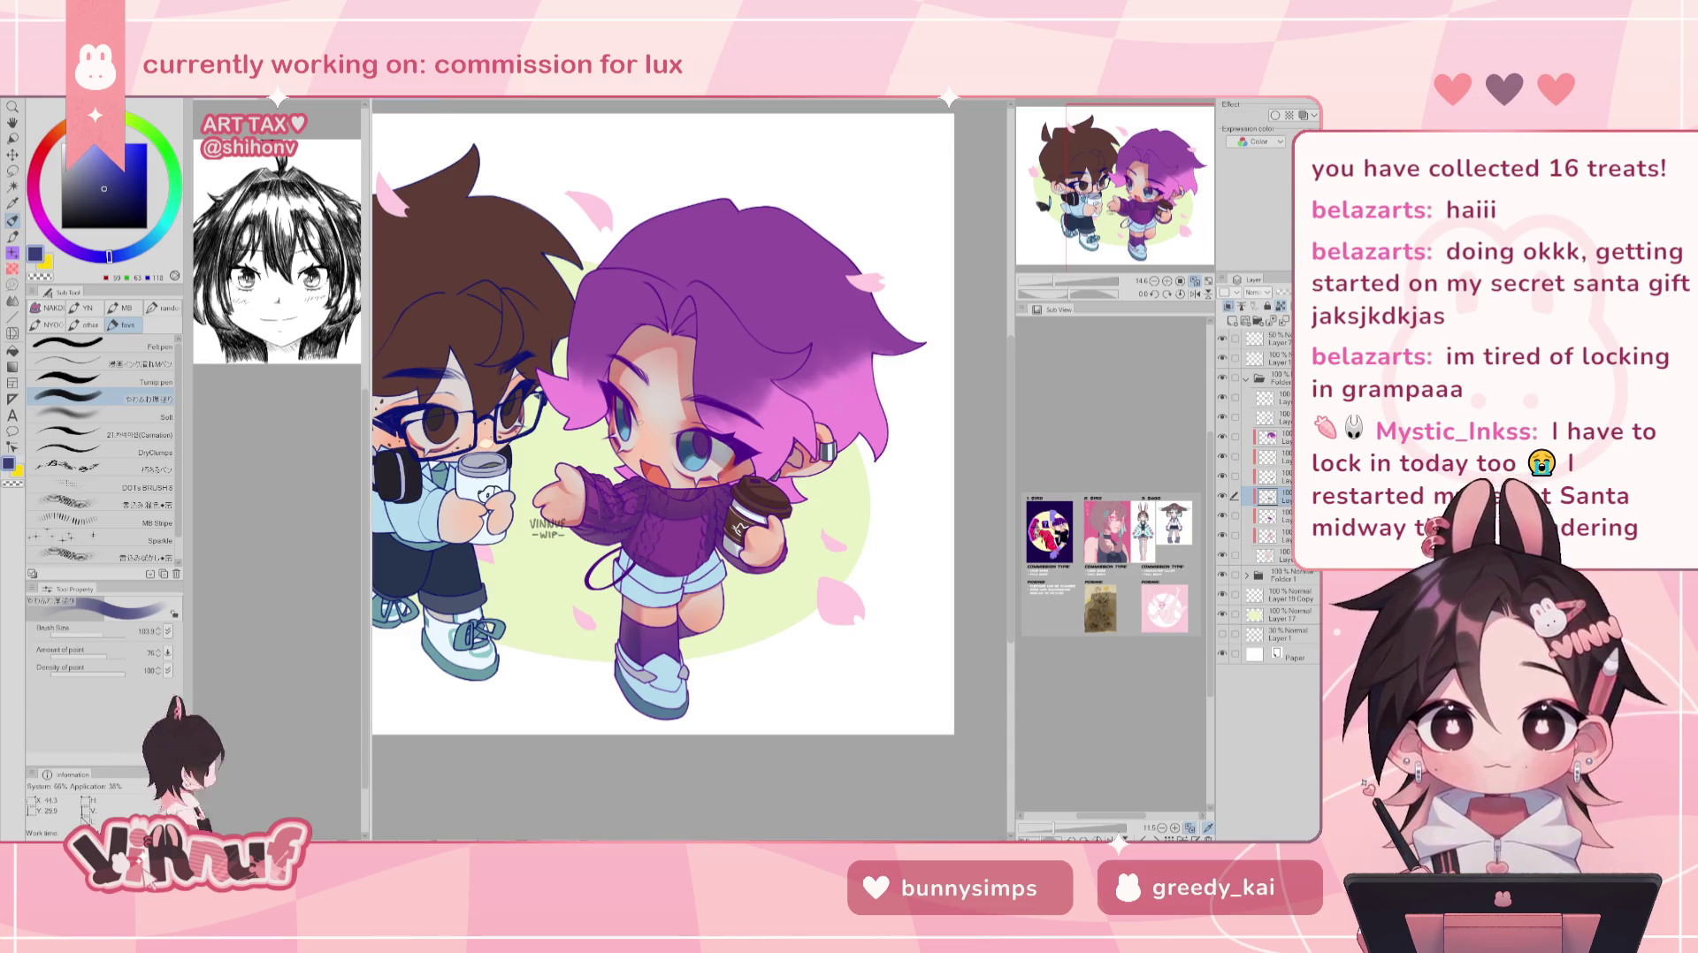
drag(103, 632, 103, 628)
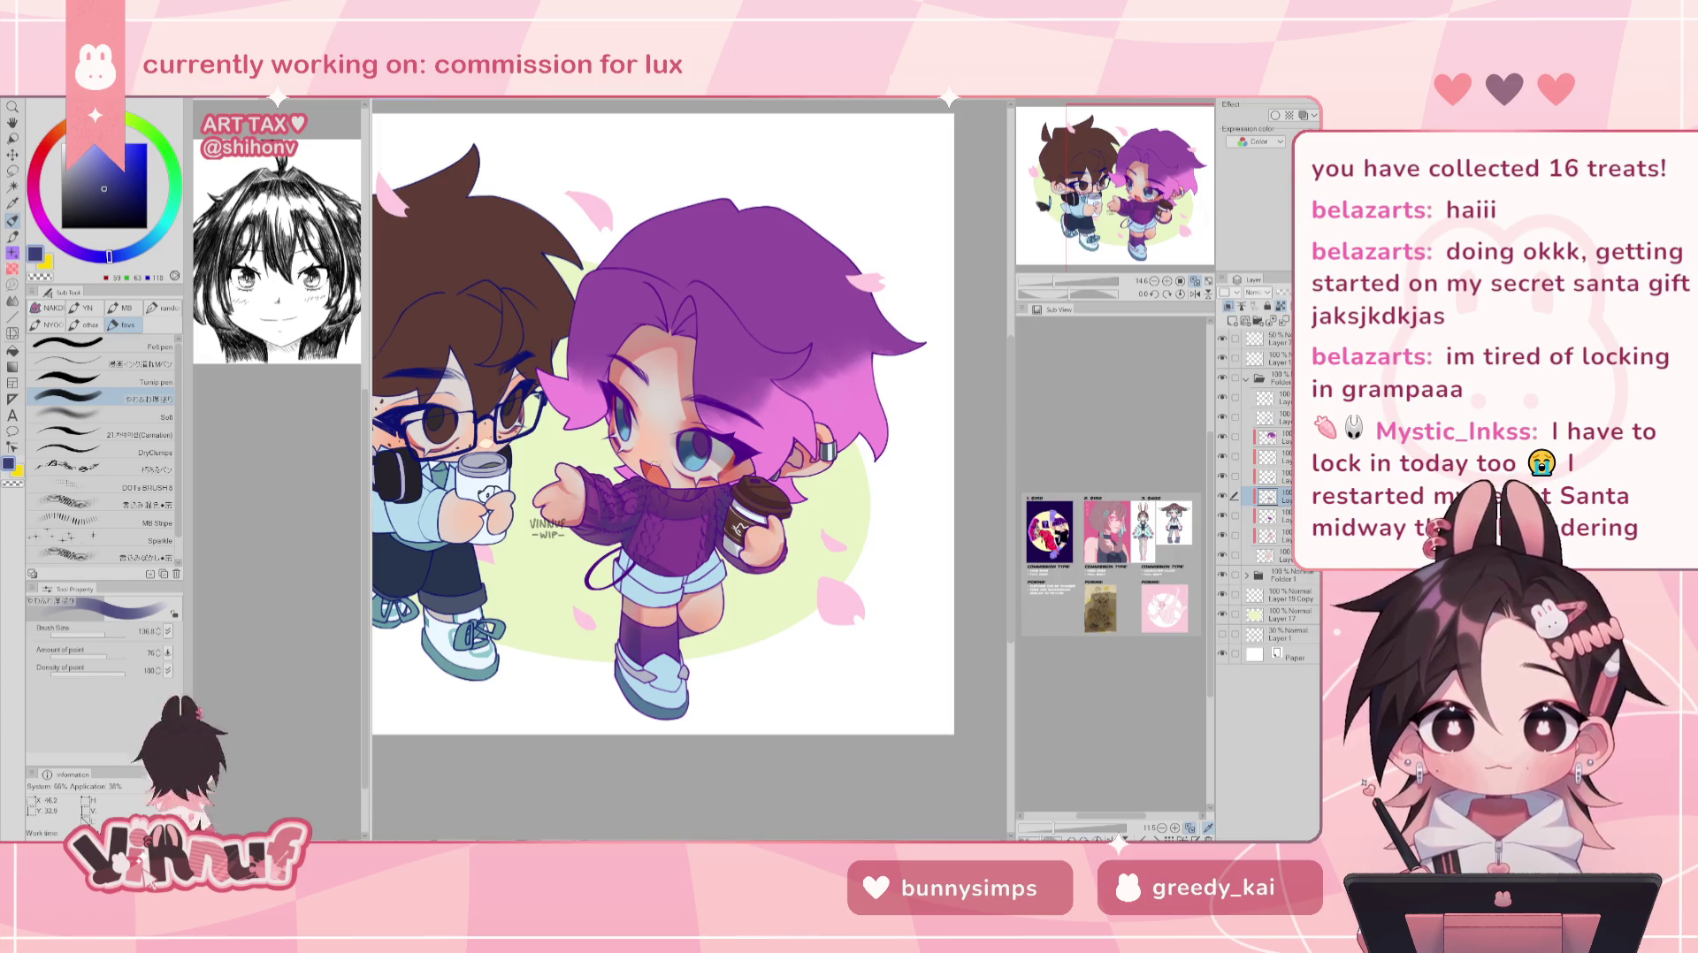
key(h)
key(h)
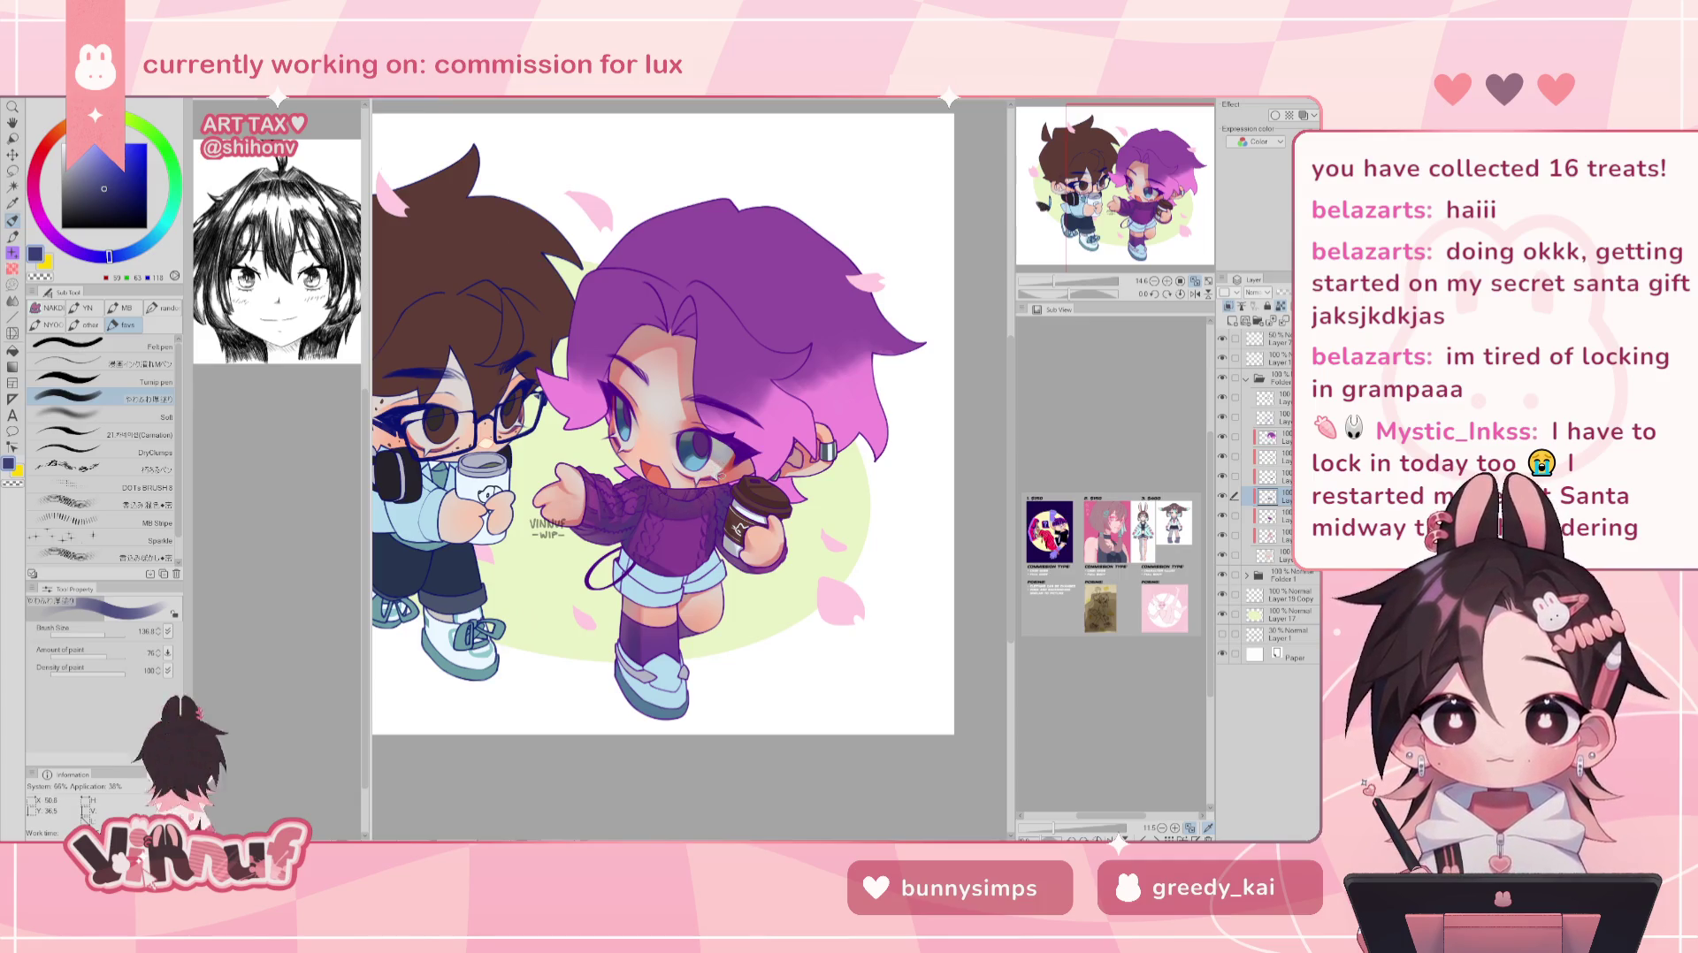
alt+click(715, 517)
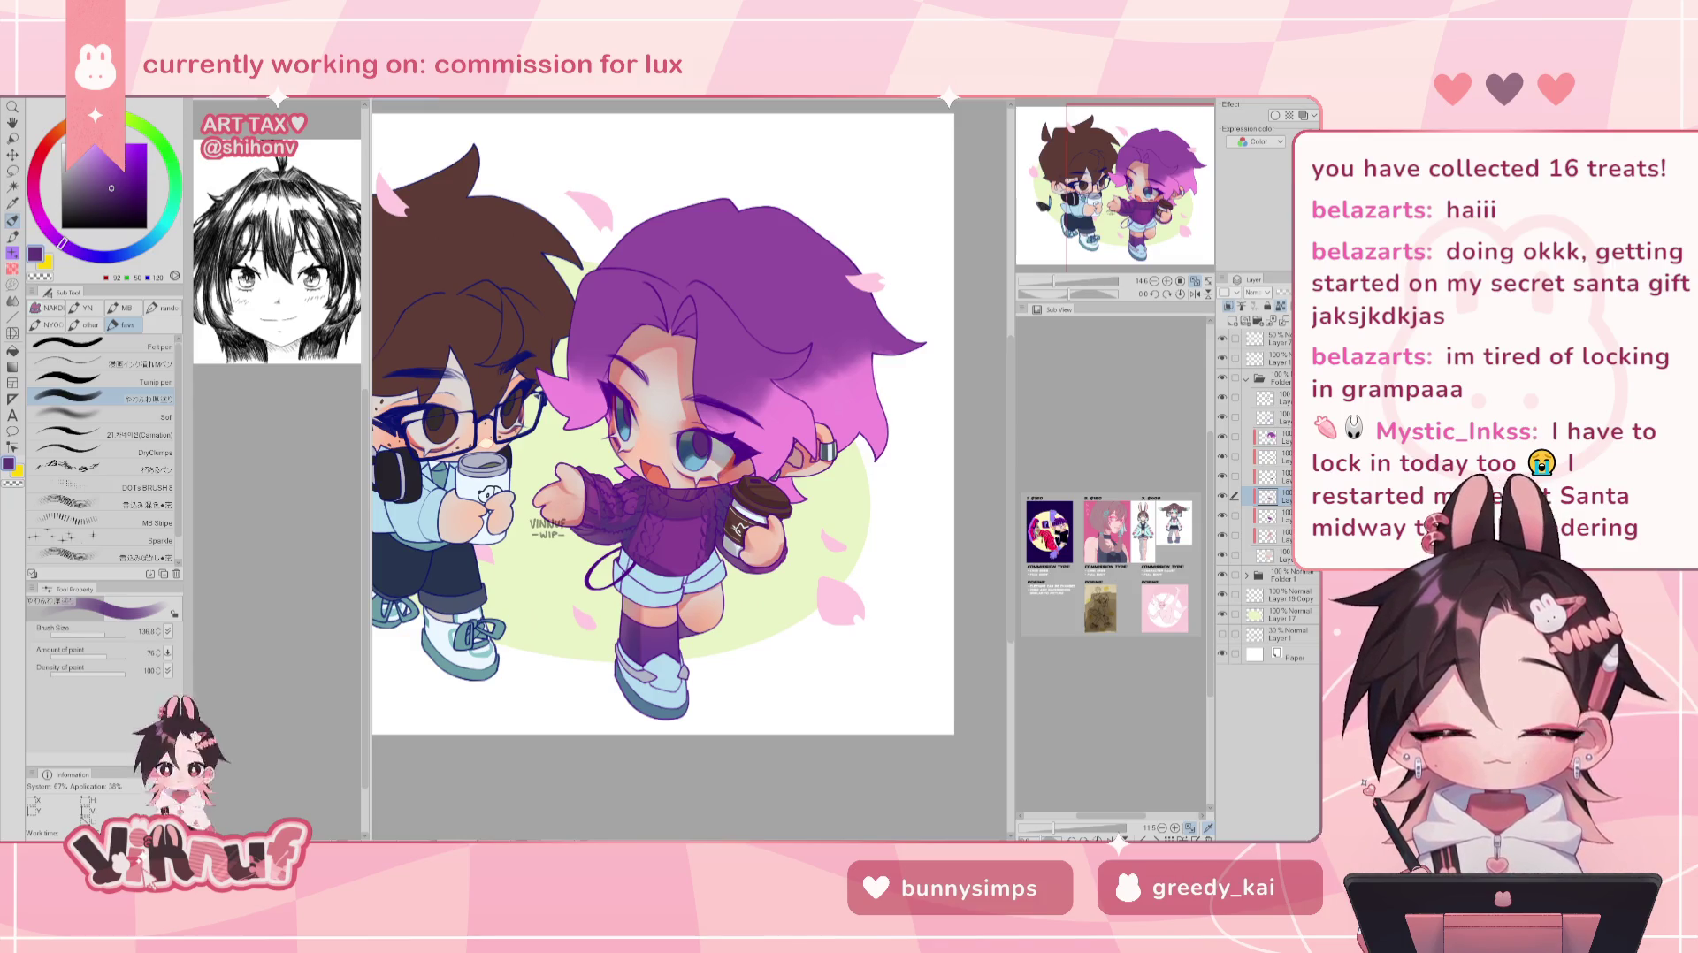
- Shrink the brush slightly to a size of about 128
drag(109, 635, 99, 635)
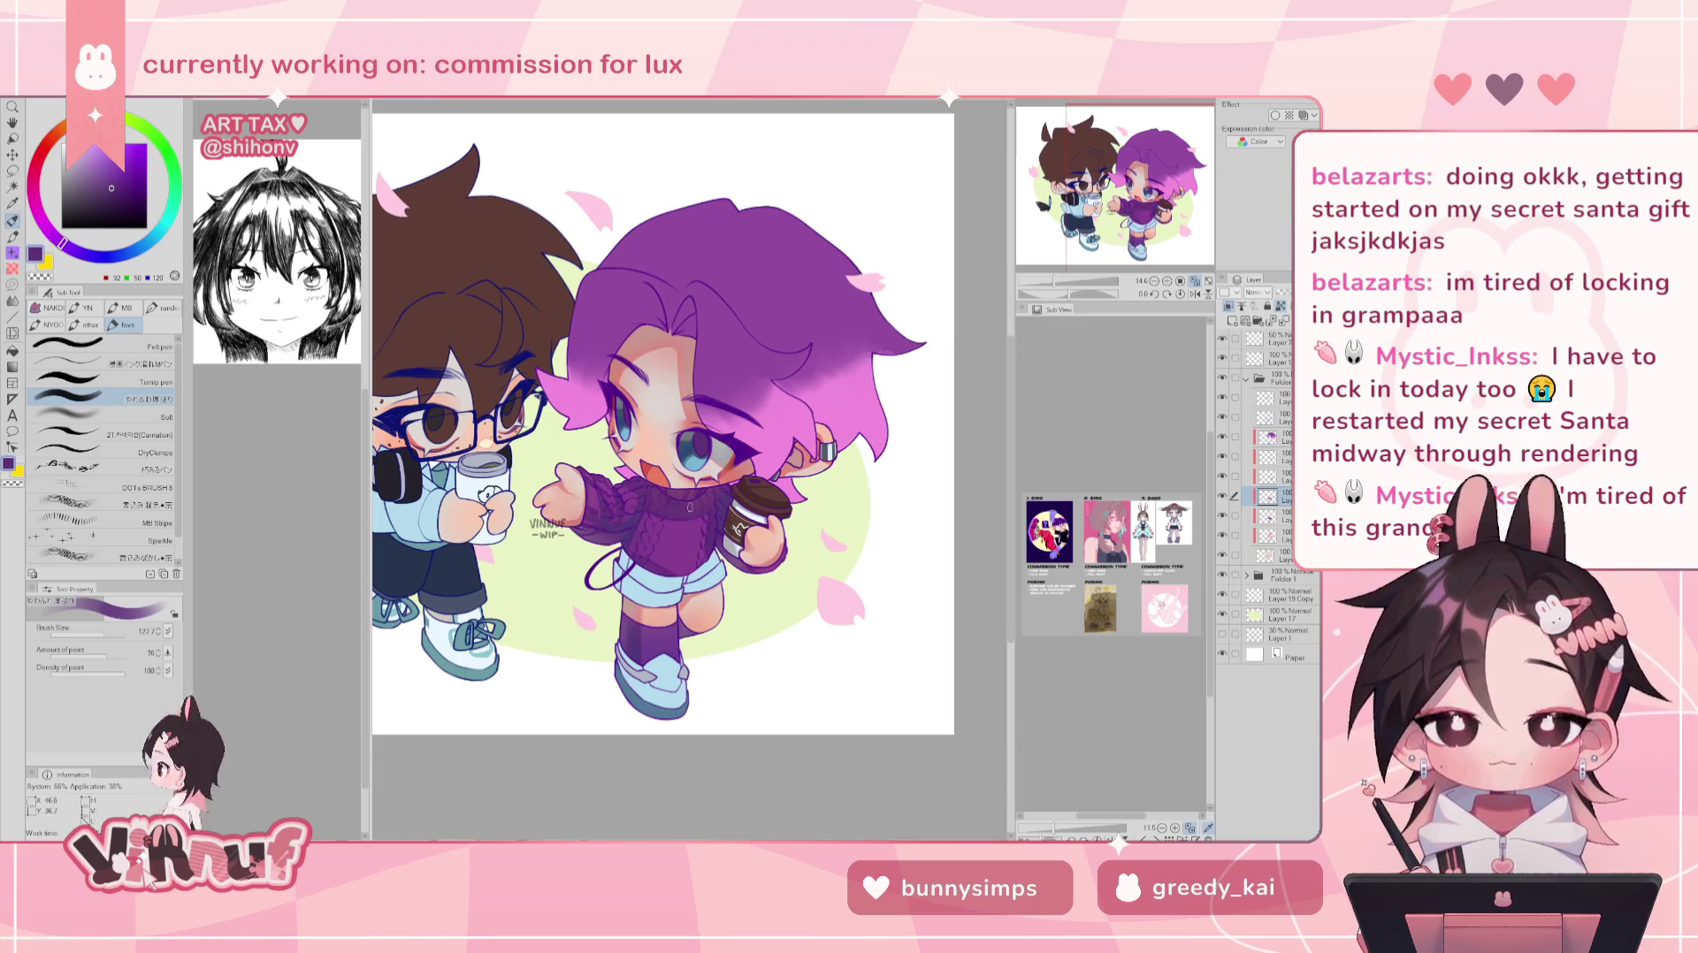
key(h)
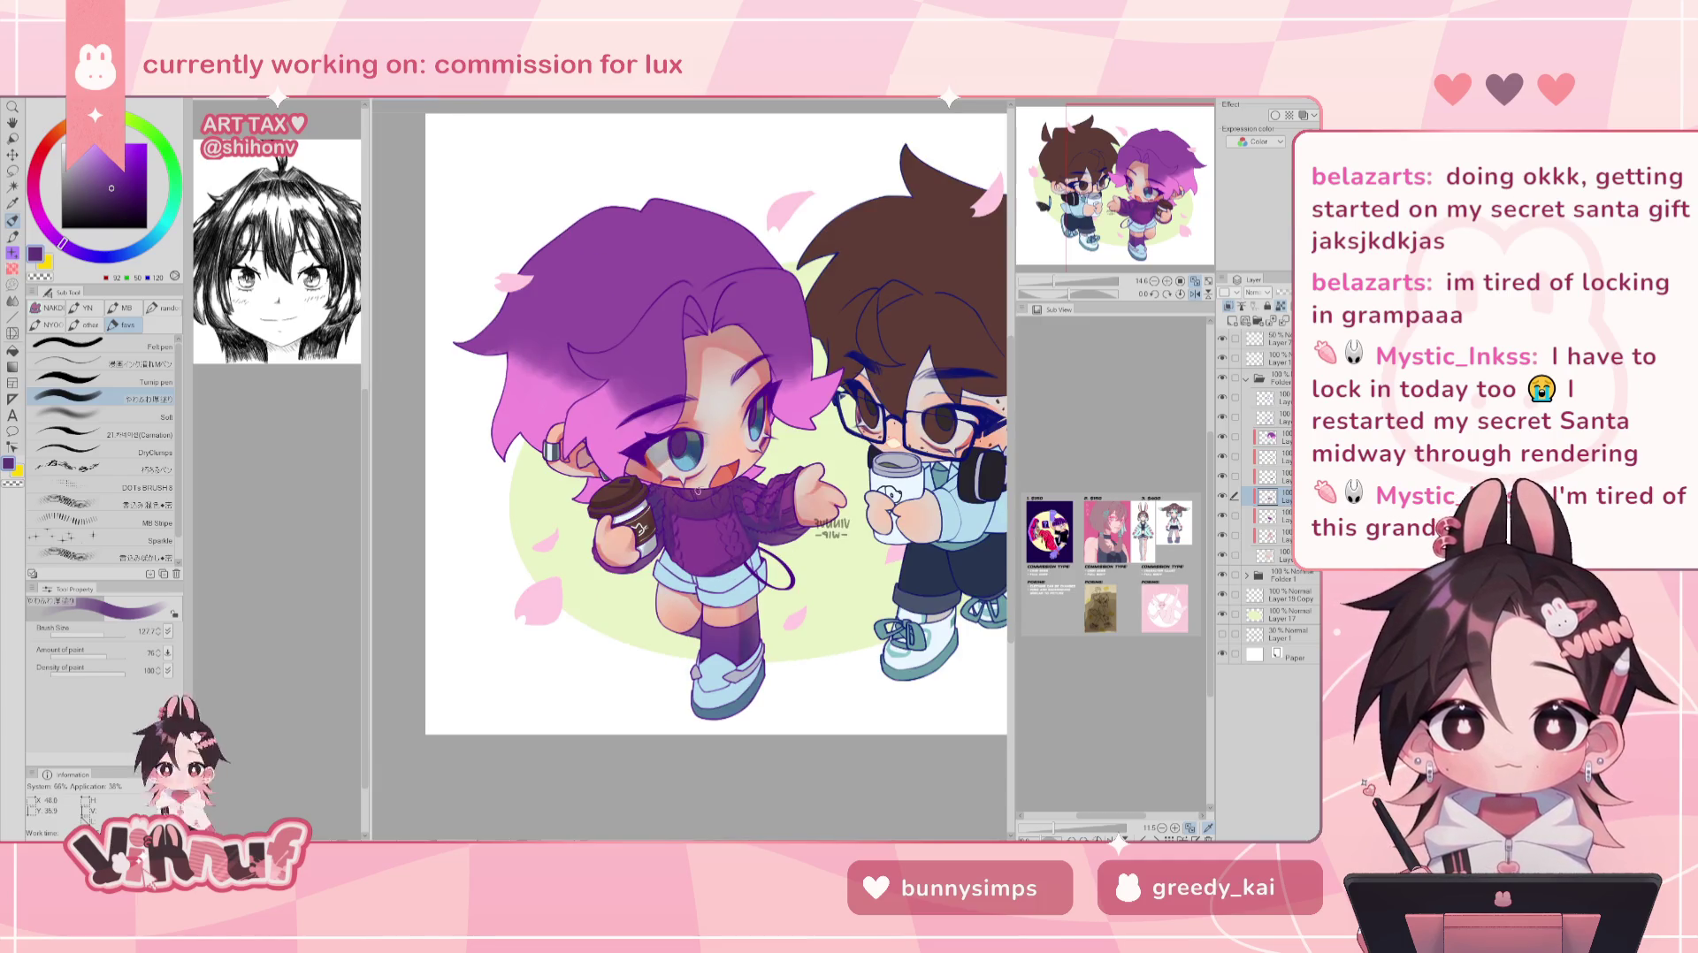
key(h)
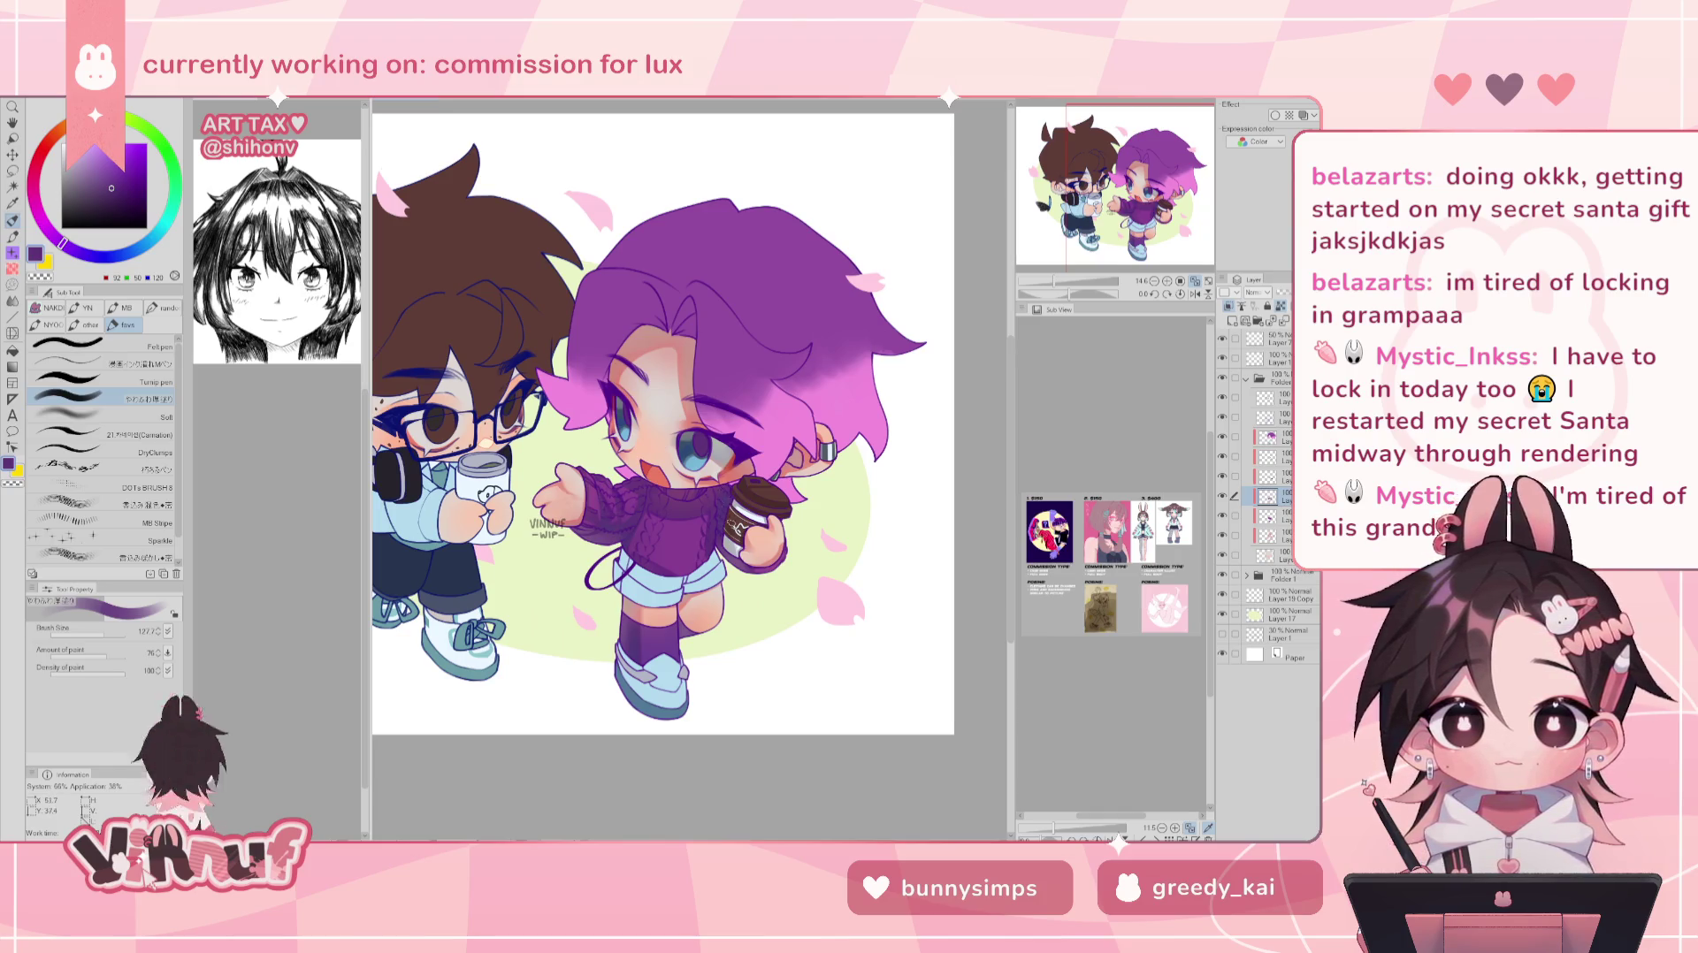
key(h)
key(h)
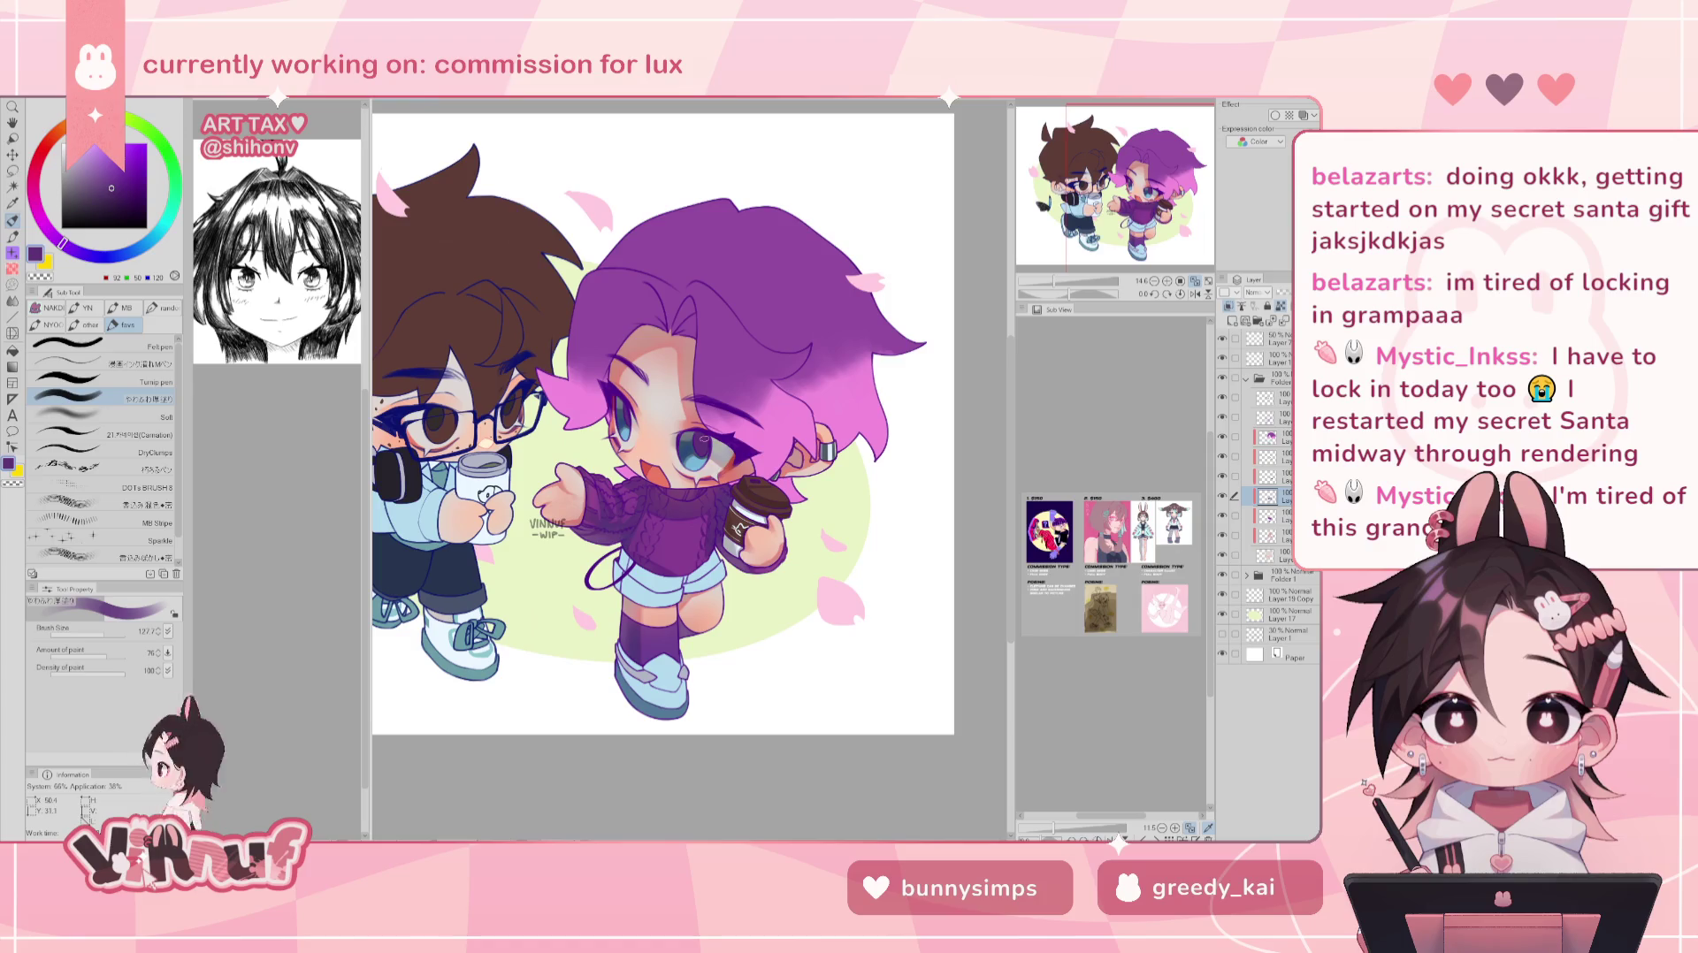
- Sample the hair's darker purple and set the brush to 500, then reduce it to about 157
alt+click(610, 513)
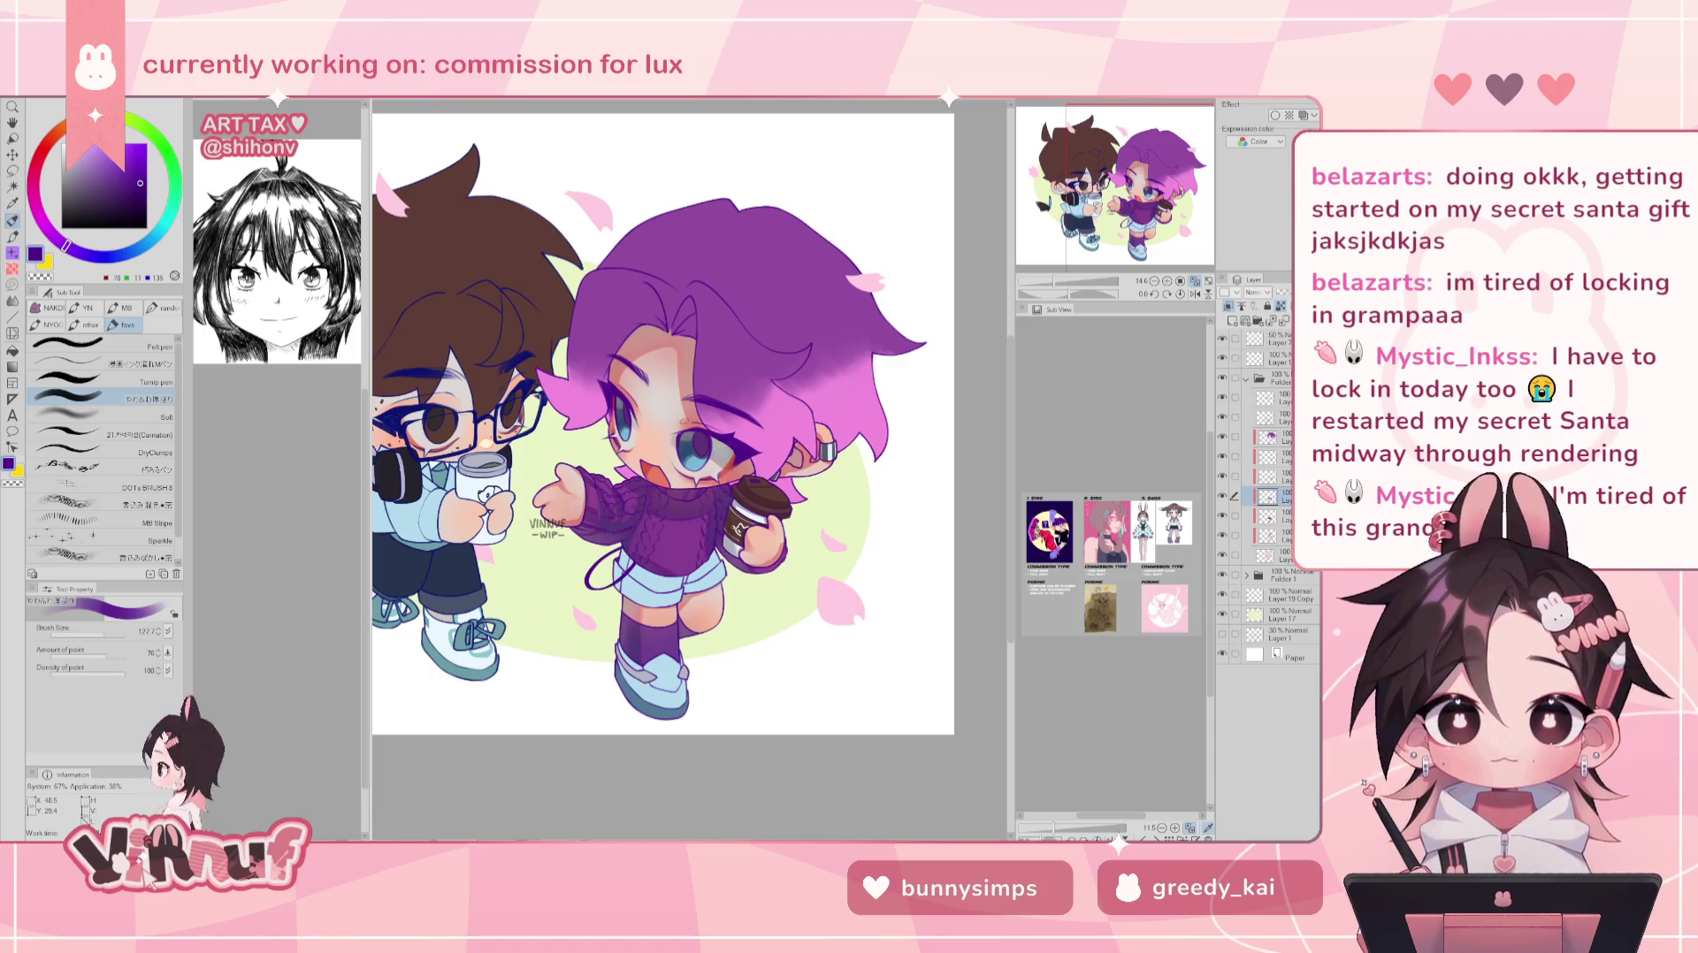
key(bracketright)
key(bracketright)
key(bracketright)
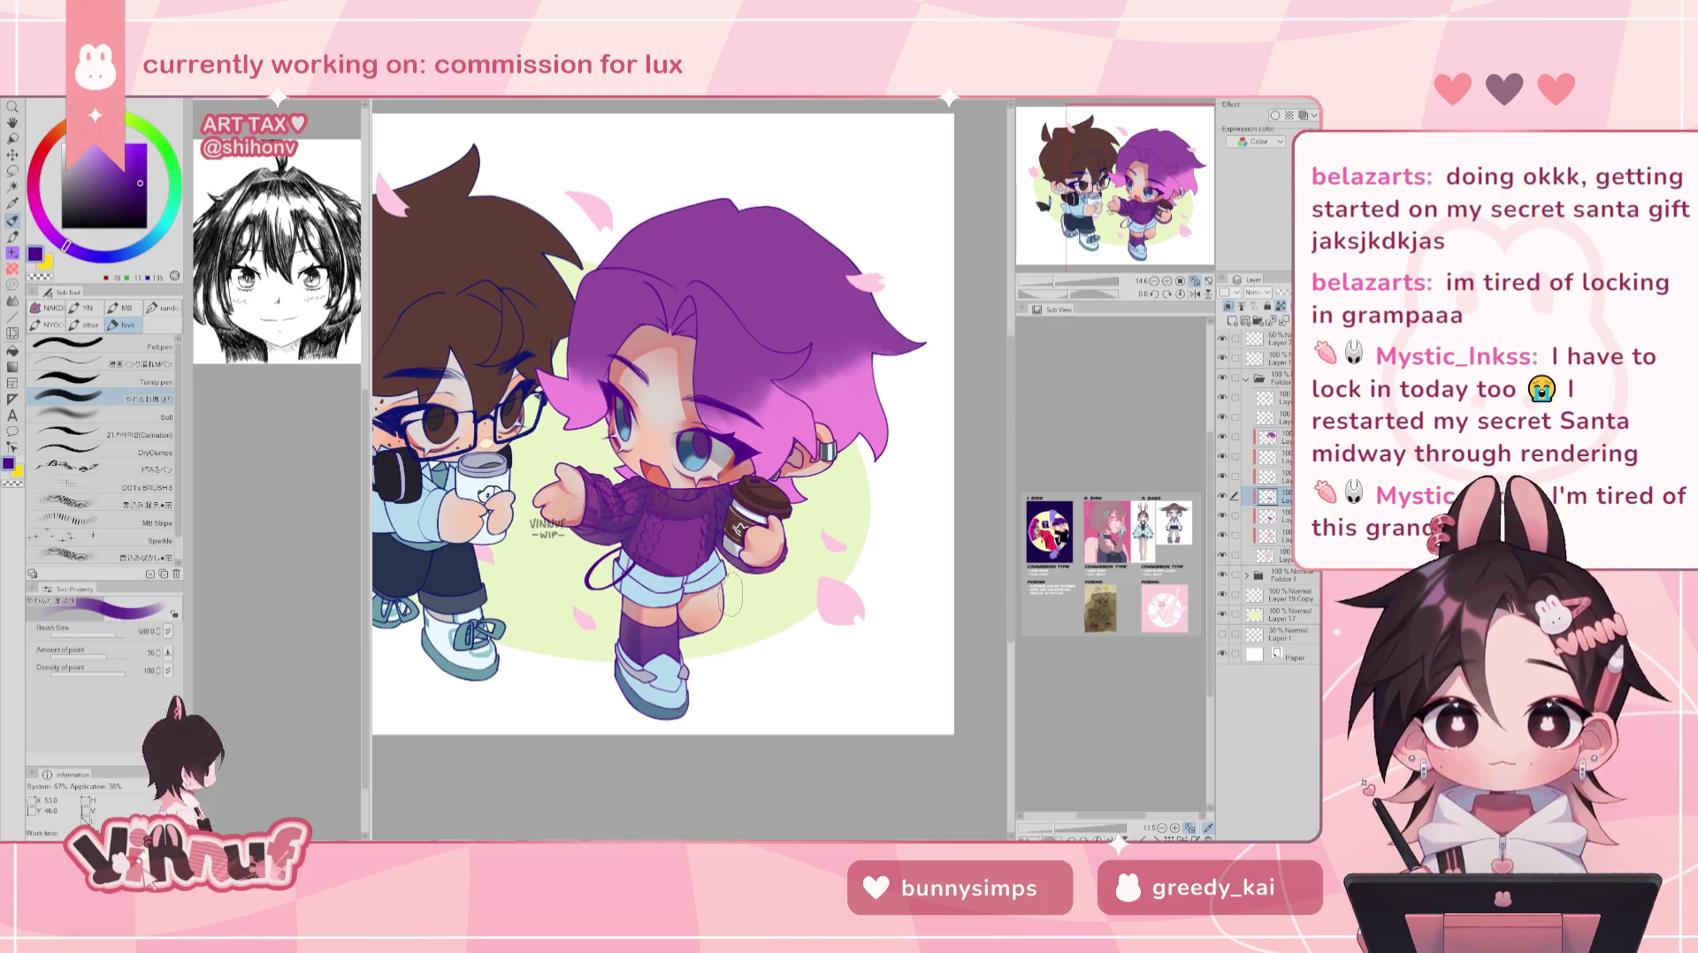
key(h)
key(h)
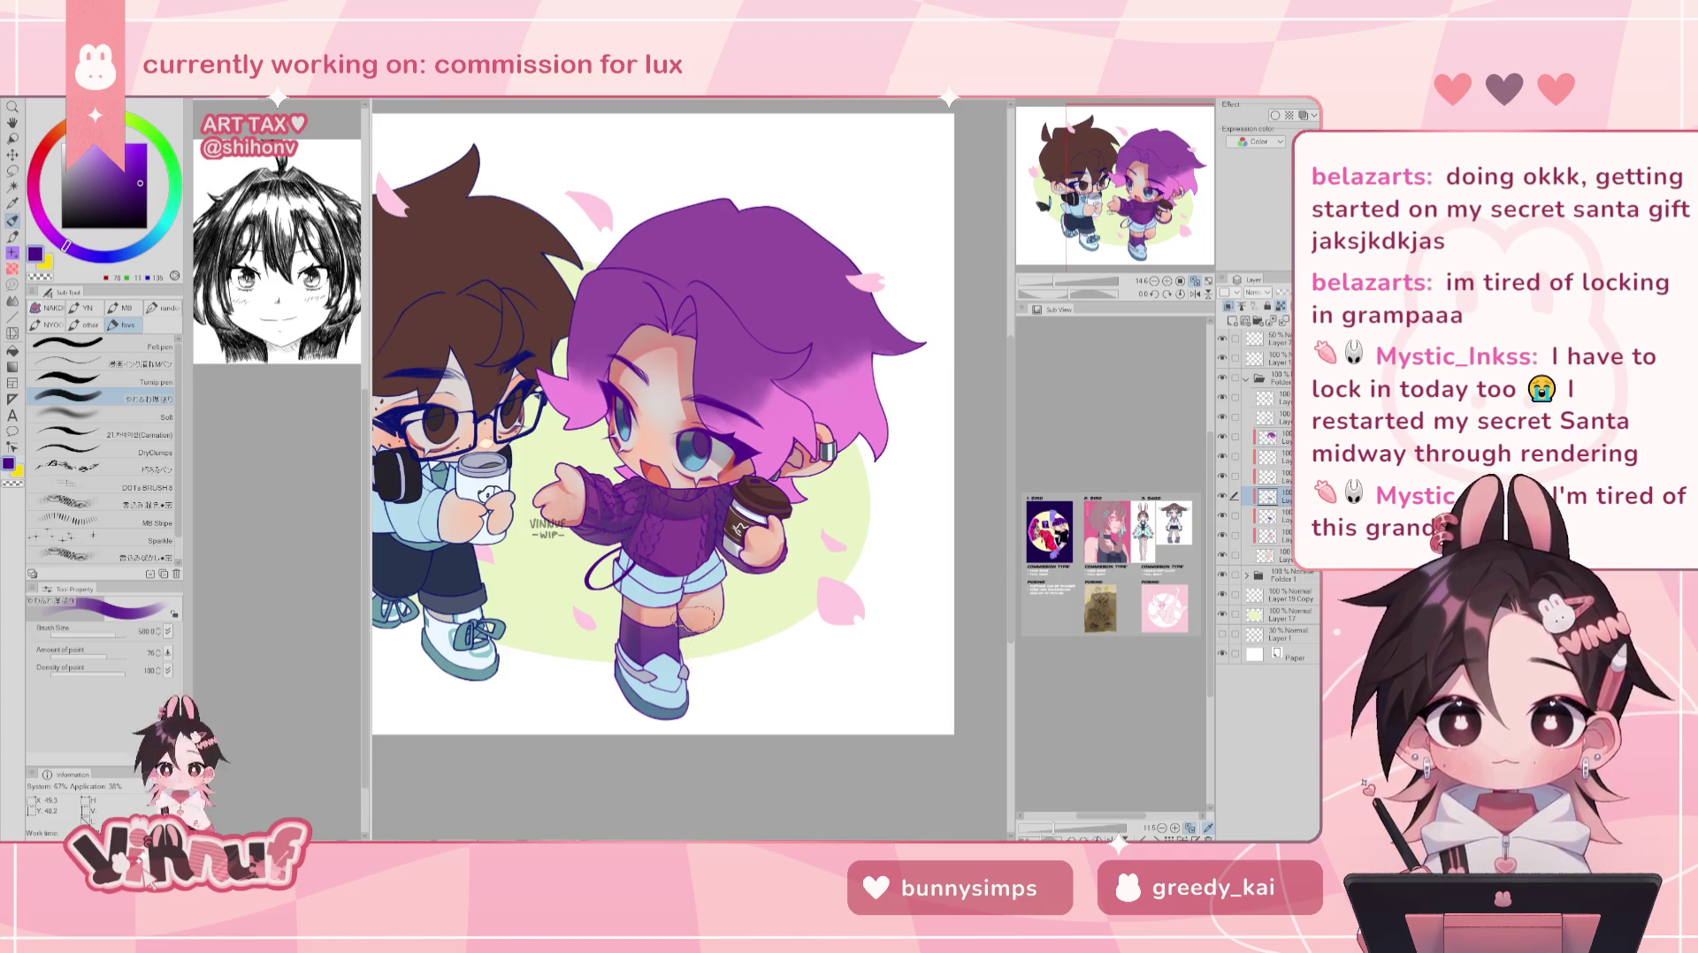
drag(650, 511, 643, 509)
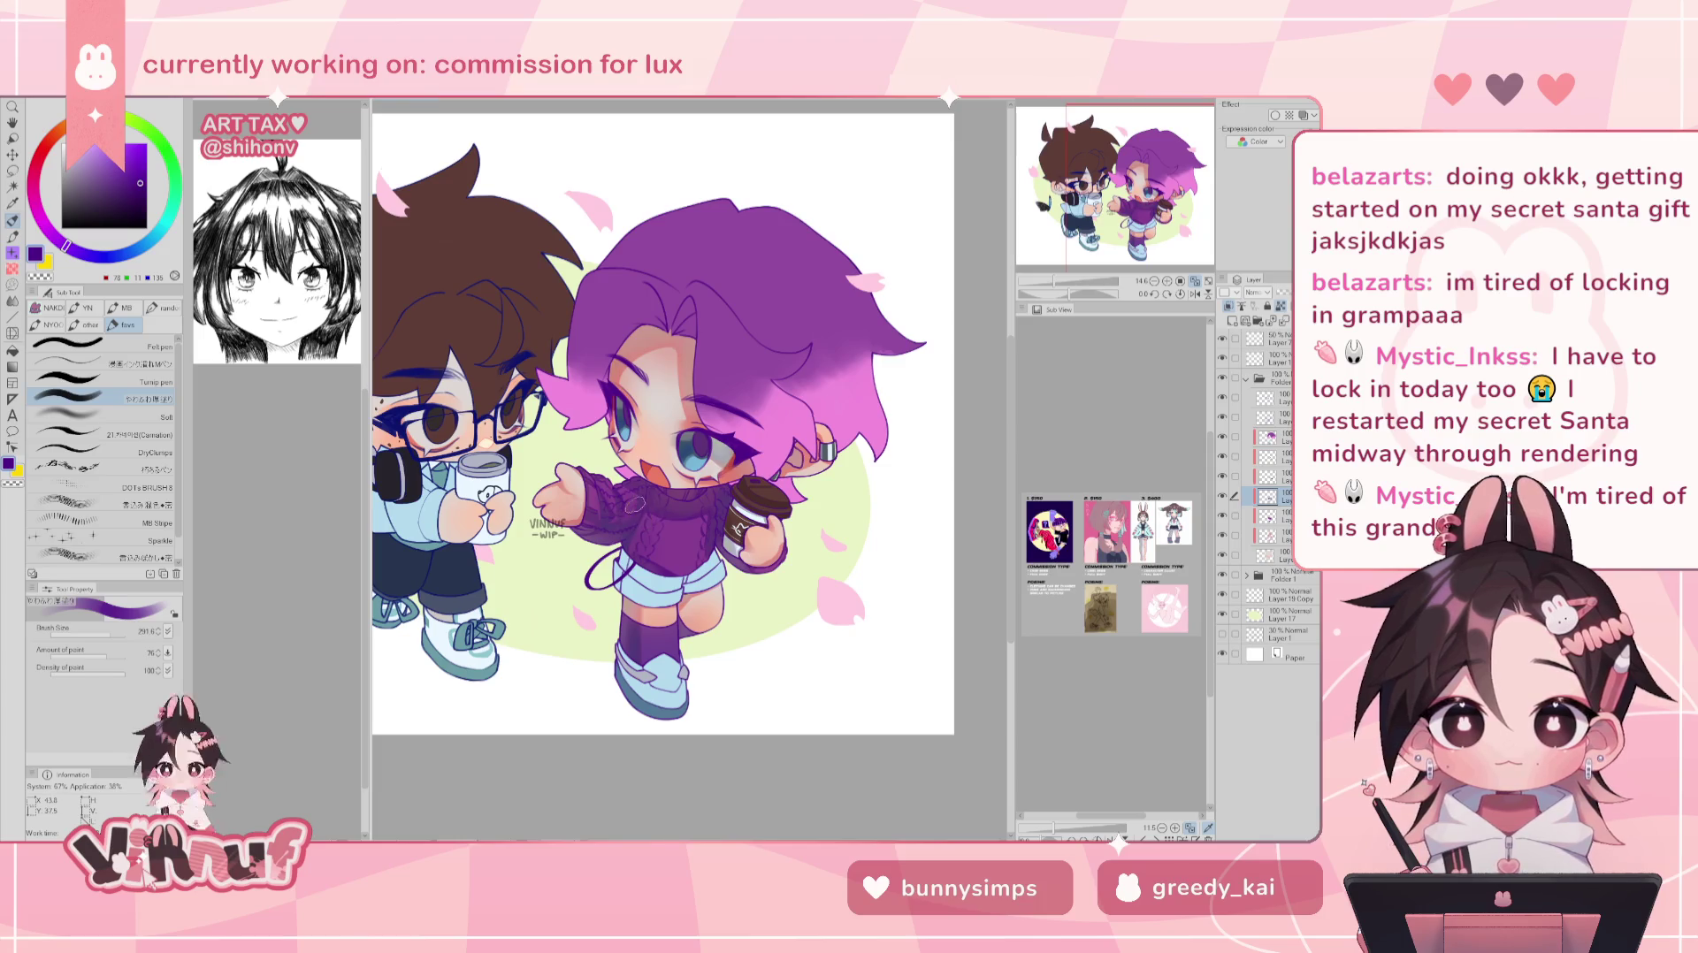
drag(111, 628, 105, 629)
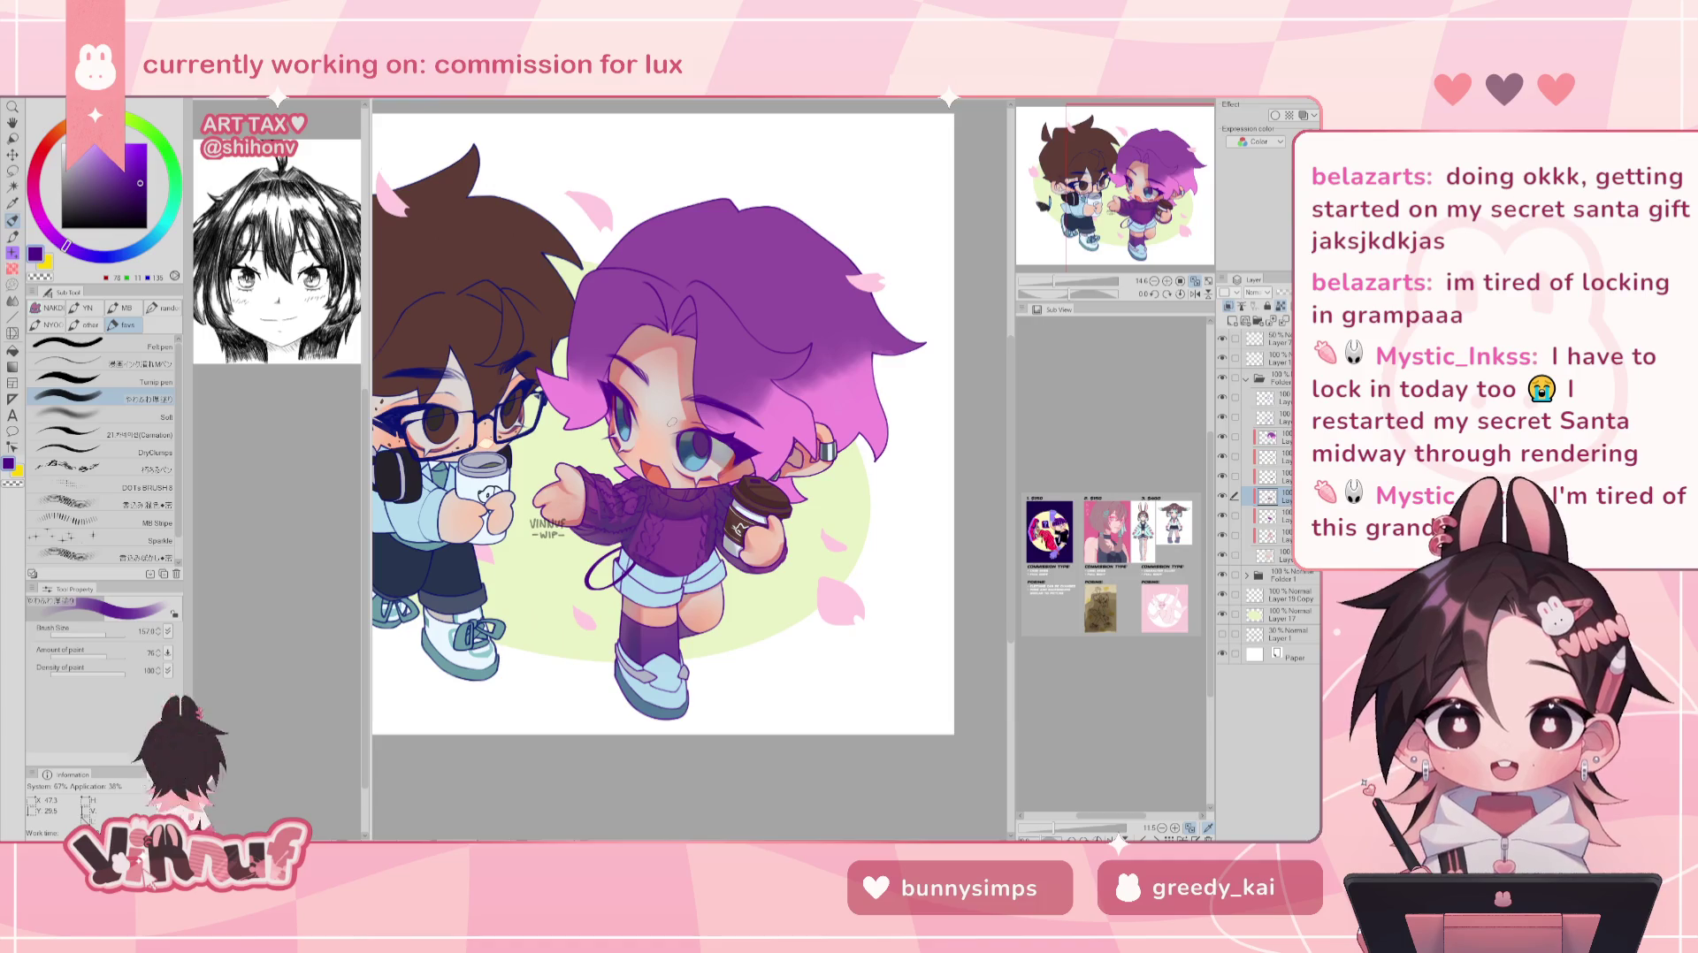
key(h)
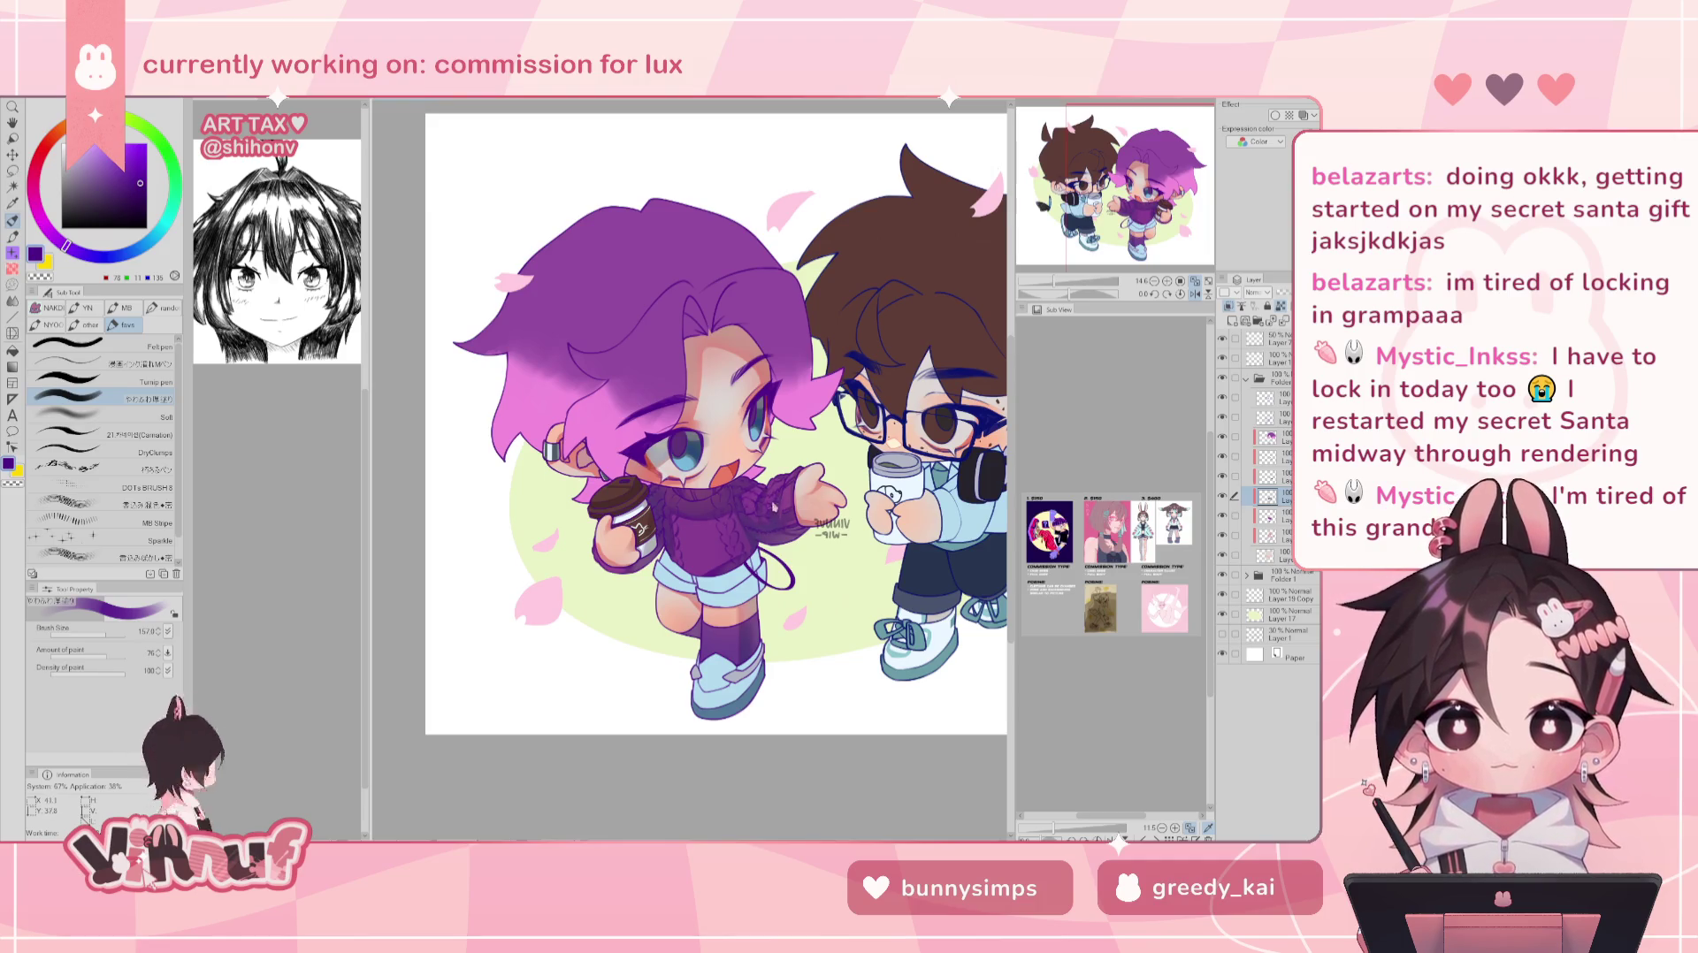
- Flip the canvas view horizontally back to its unmirrored orientation
key(h)
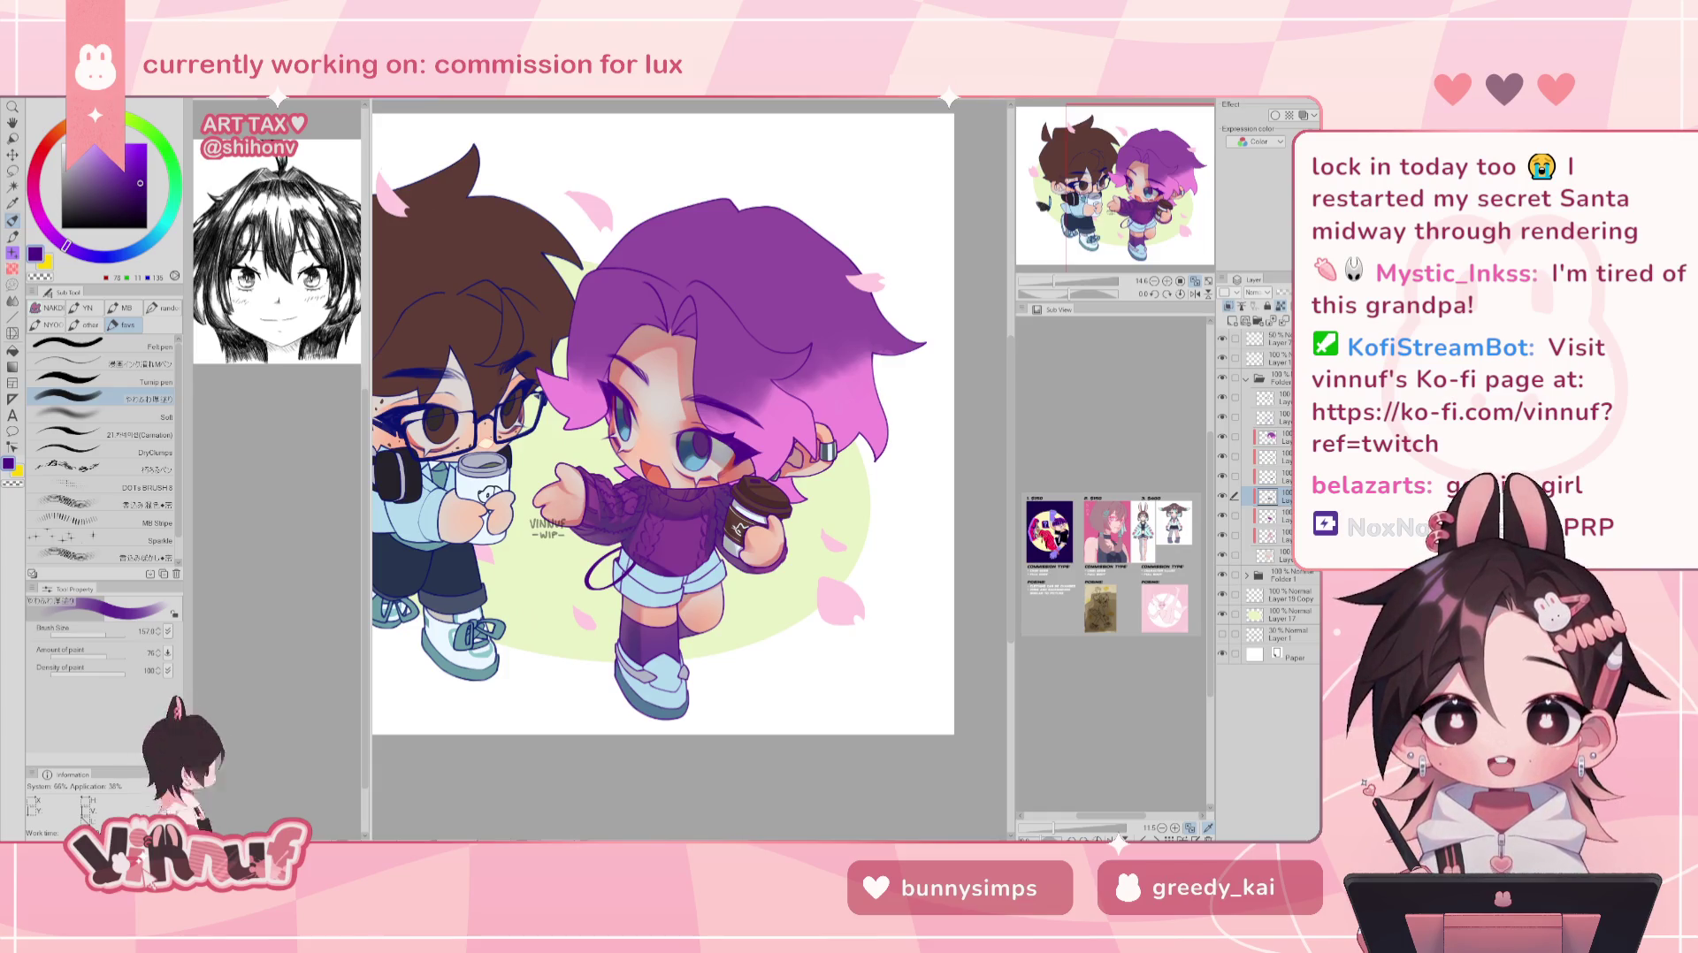
- Zoom in on the two chibi characters with the mouse wheel
scroll(663, 424, up, 1)
scroll(664, 425, up, 1)
scroll(663, 425, up, 1)
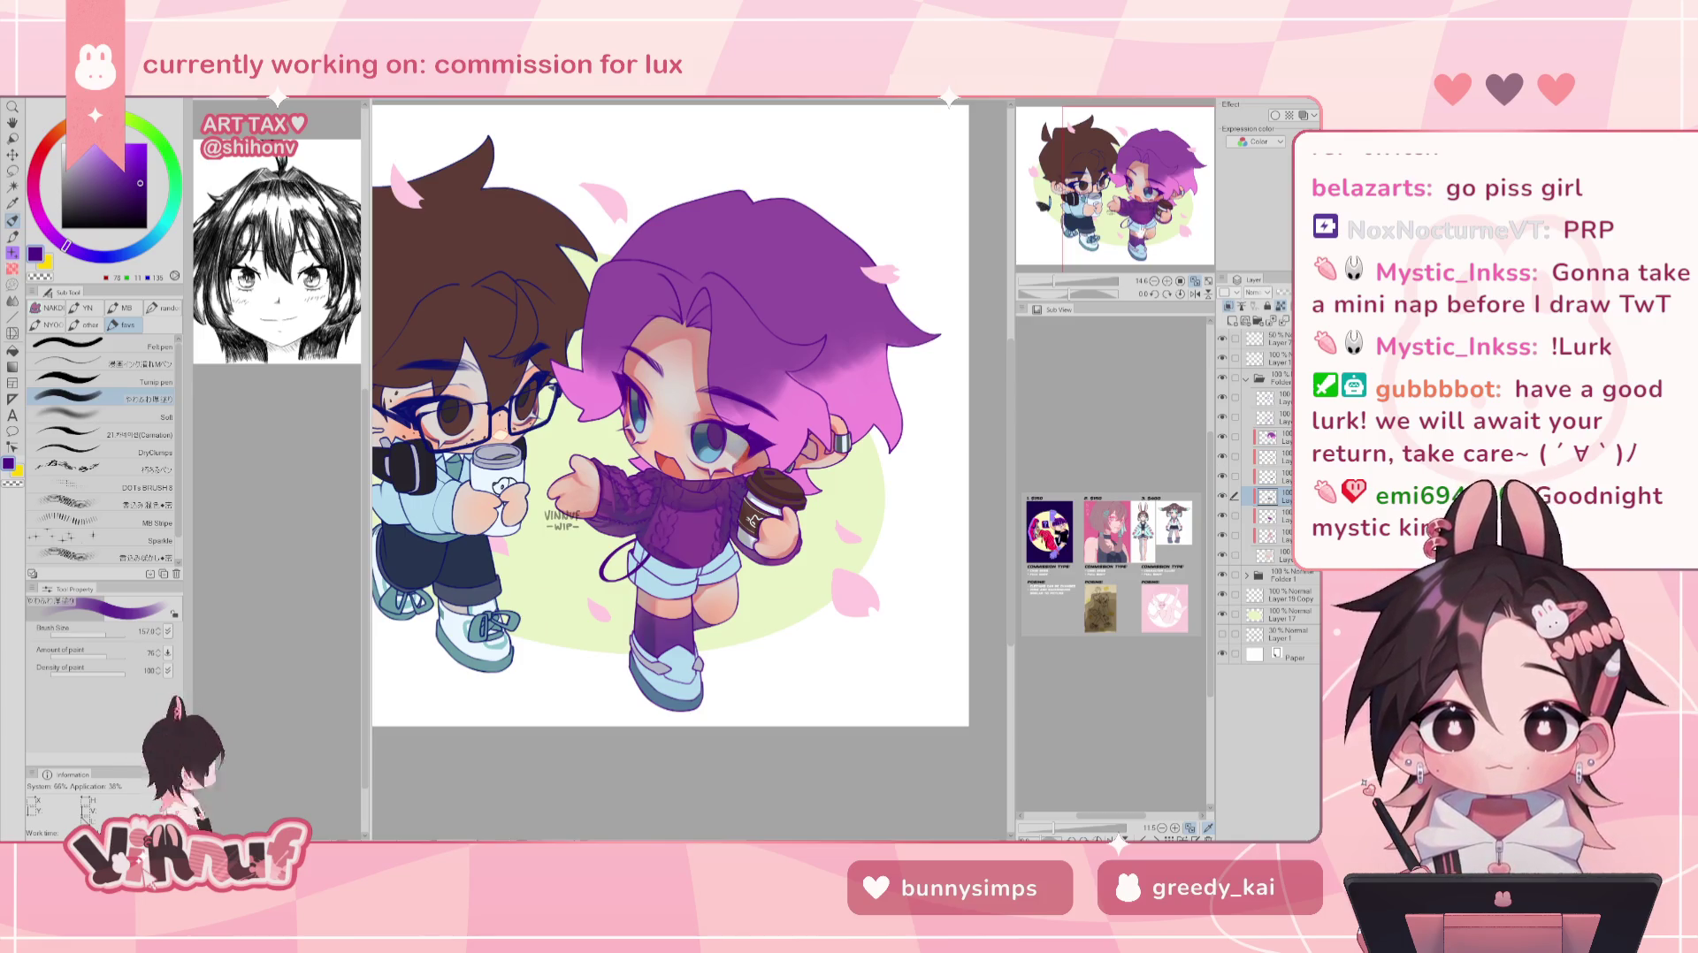
- Centre the view on the girl, move up three layers, and add a new raster layer there
scroll(1060, 266, up, 2)
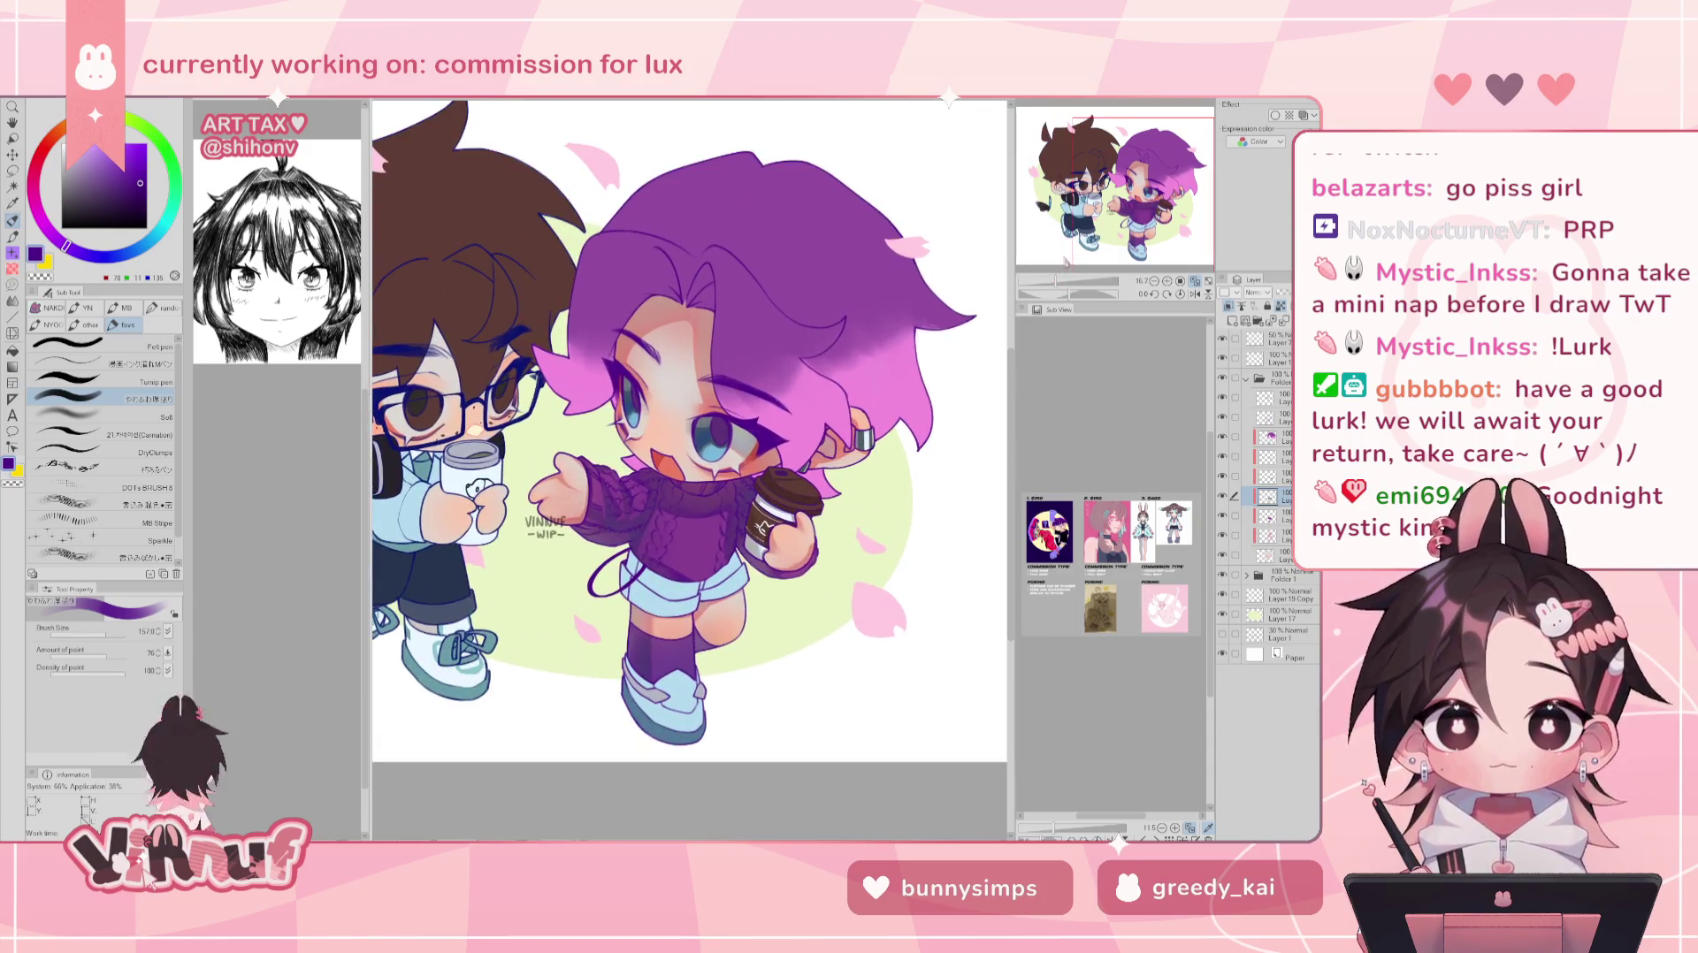
drag(1123, 212, 1126, 218)
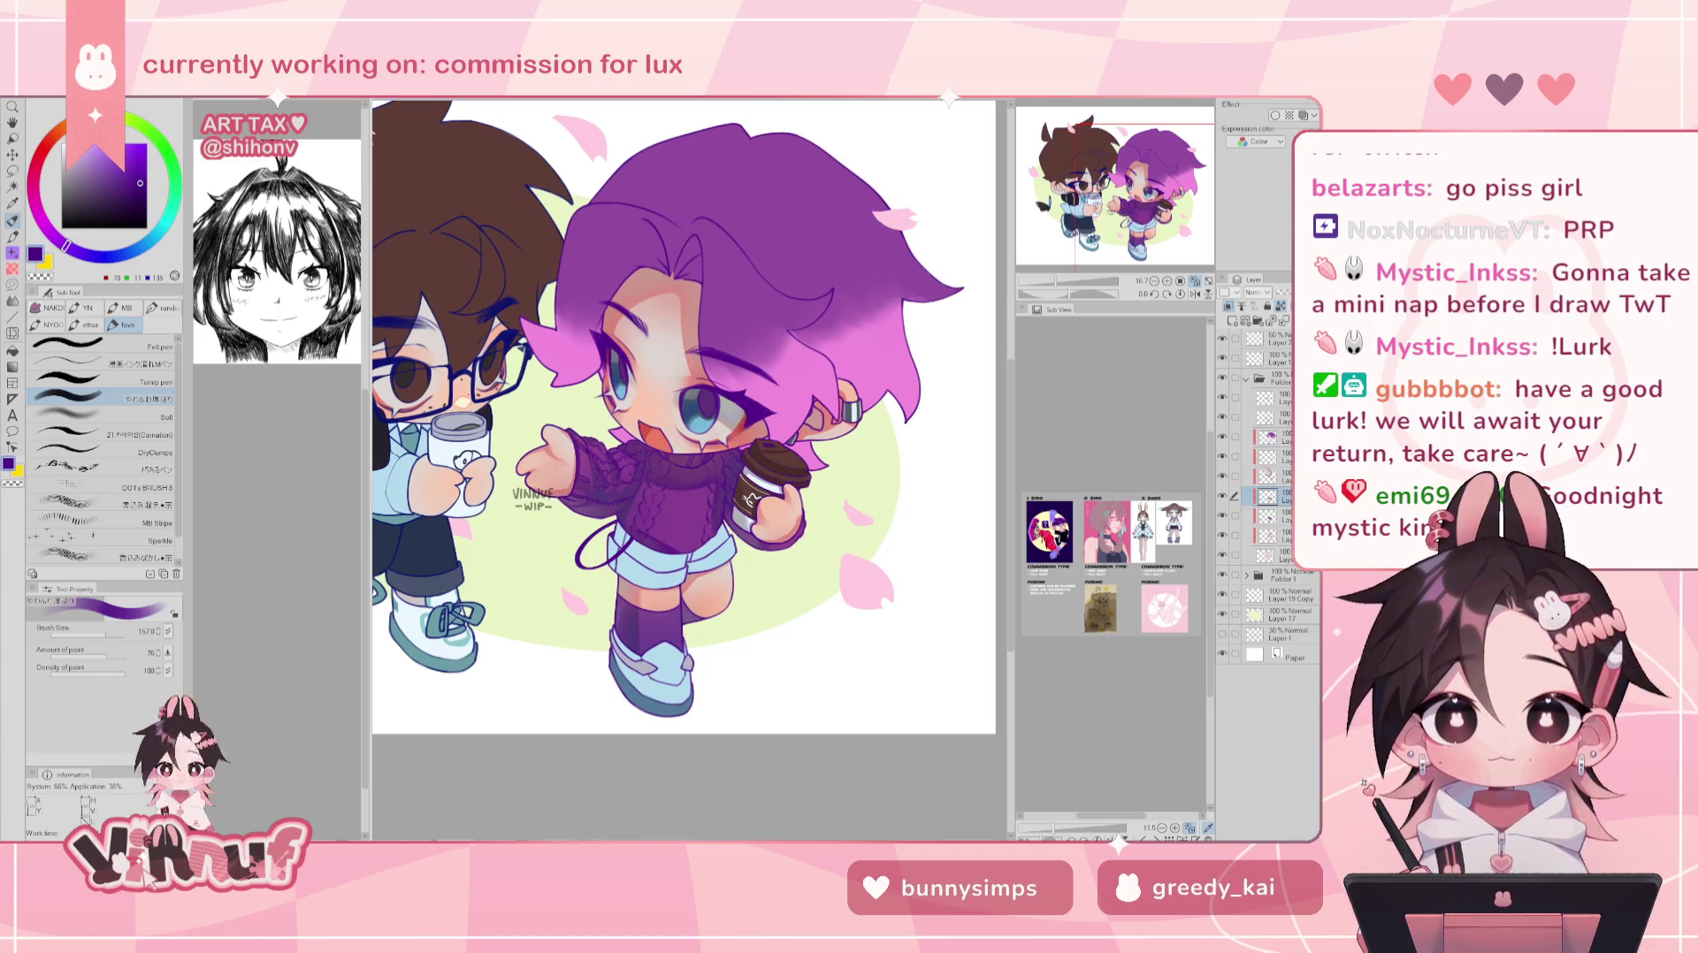
click(1267, 478)
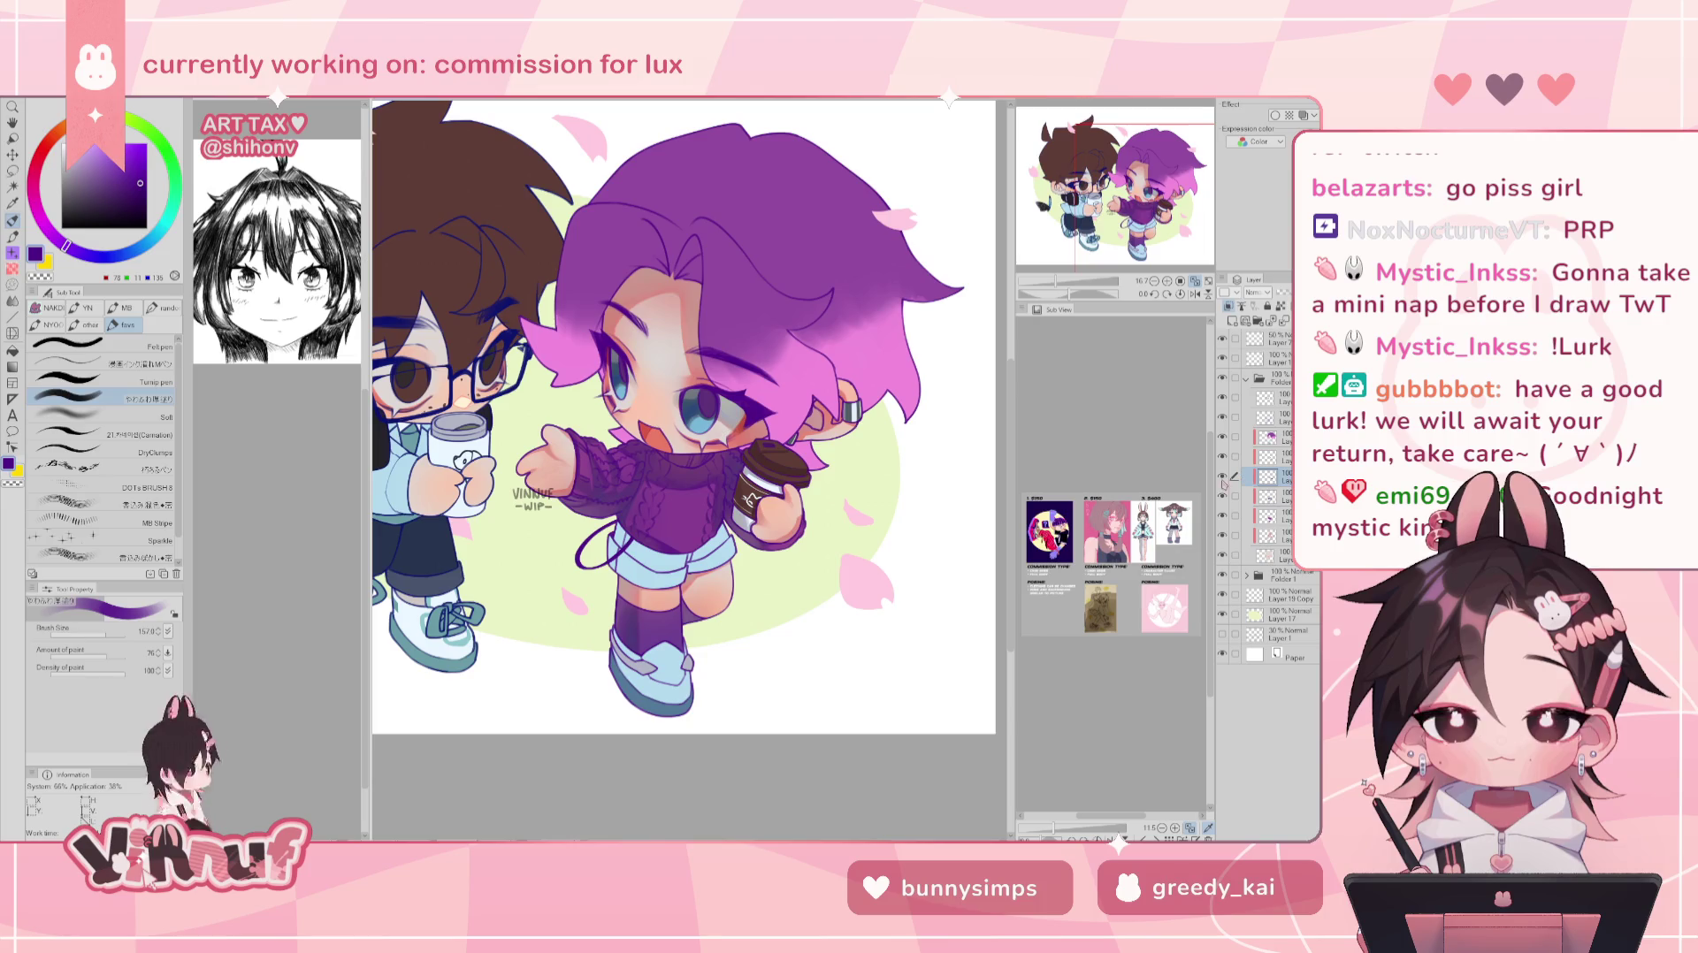
click(1271, 458)
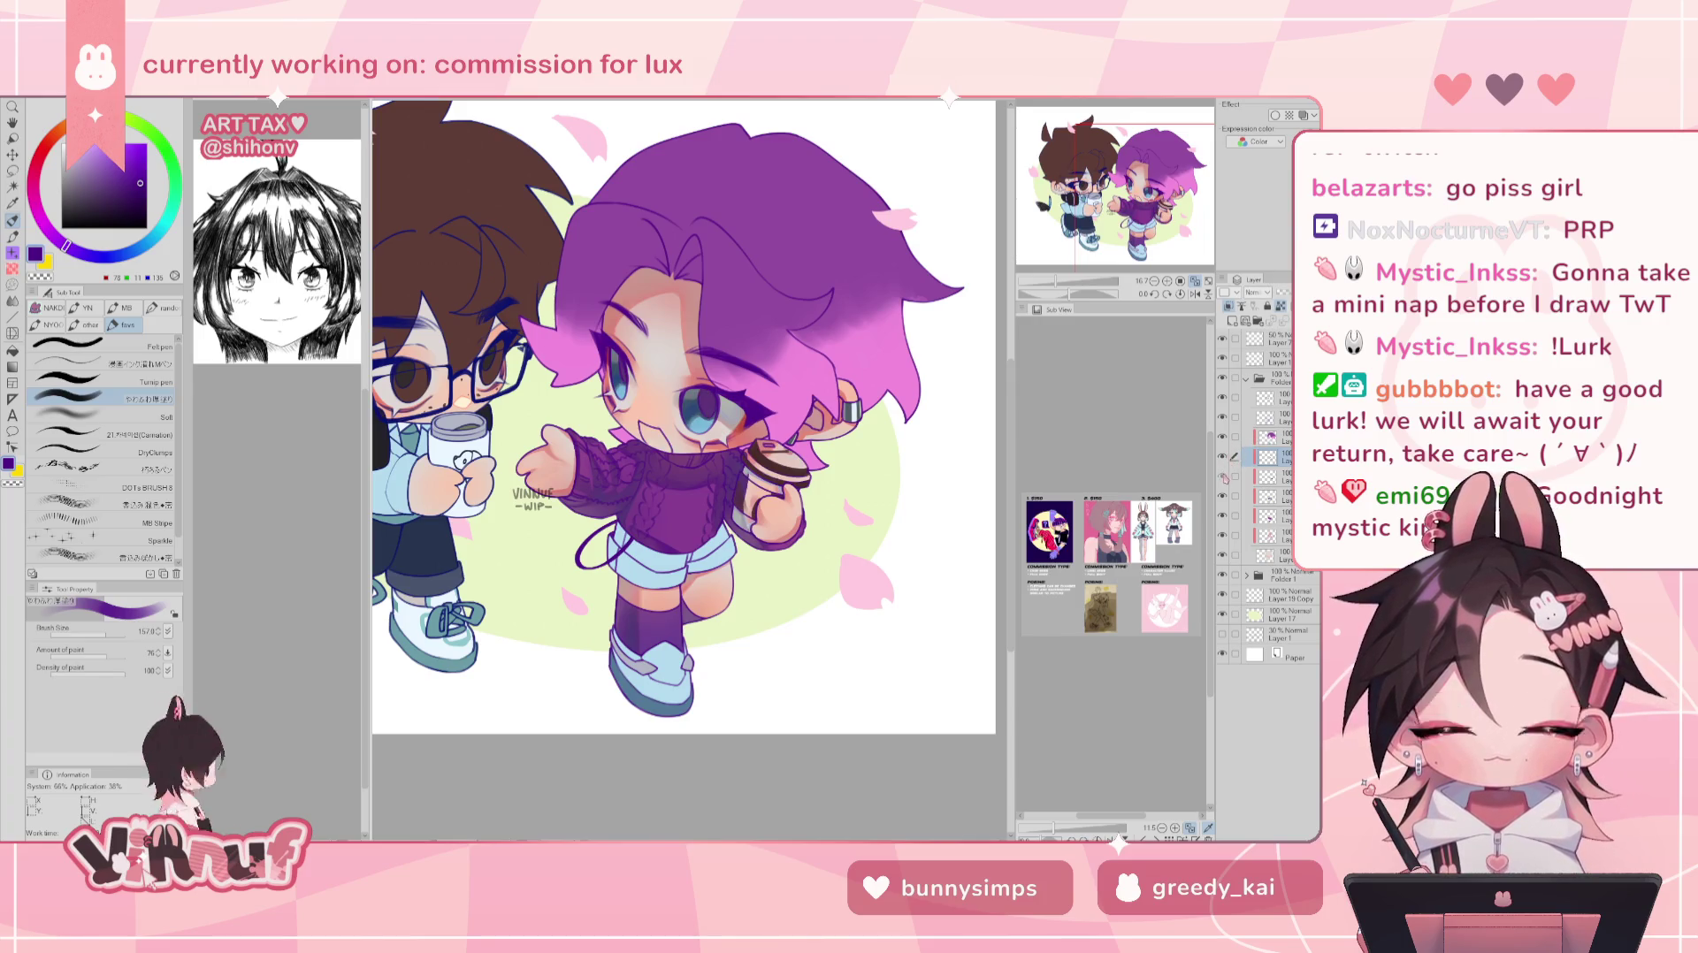
click(1272, 437)
key(ctrl+shift+n)
click(1272, 456)
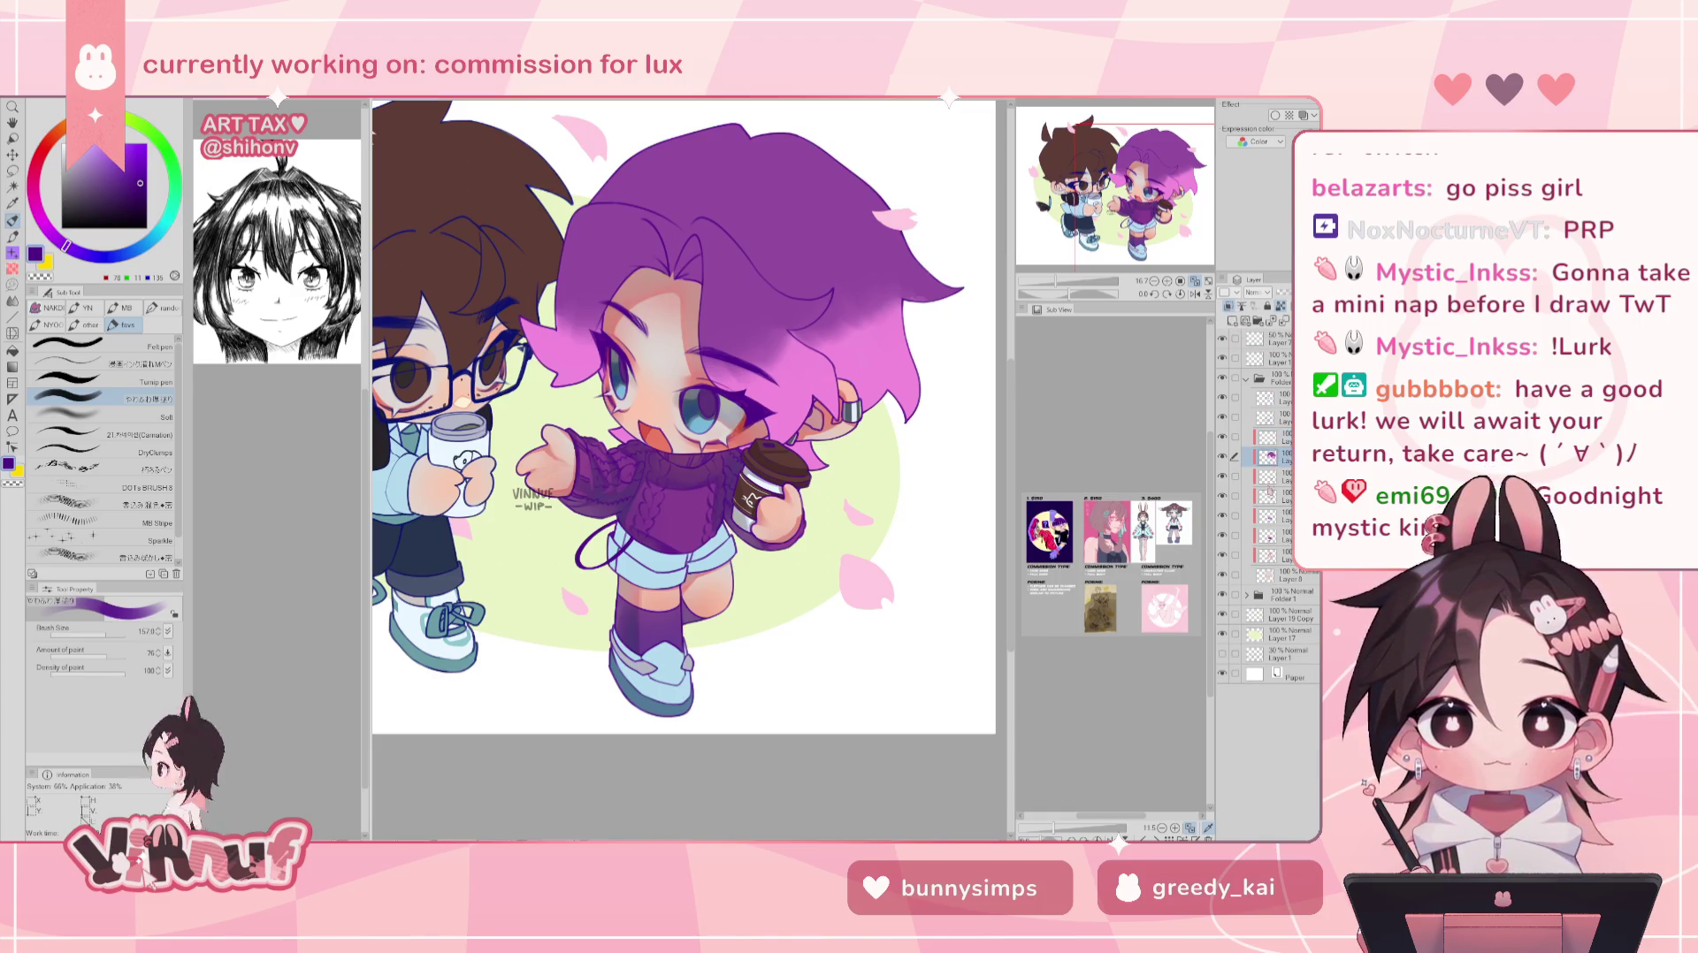
right_click(1277, 463)
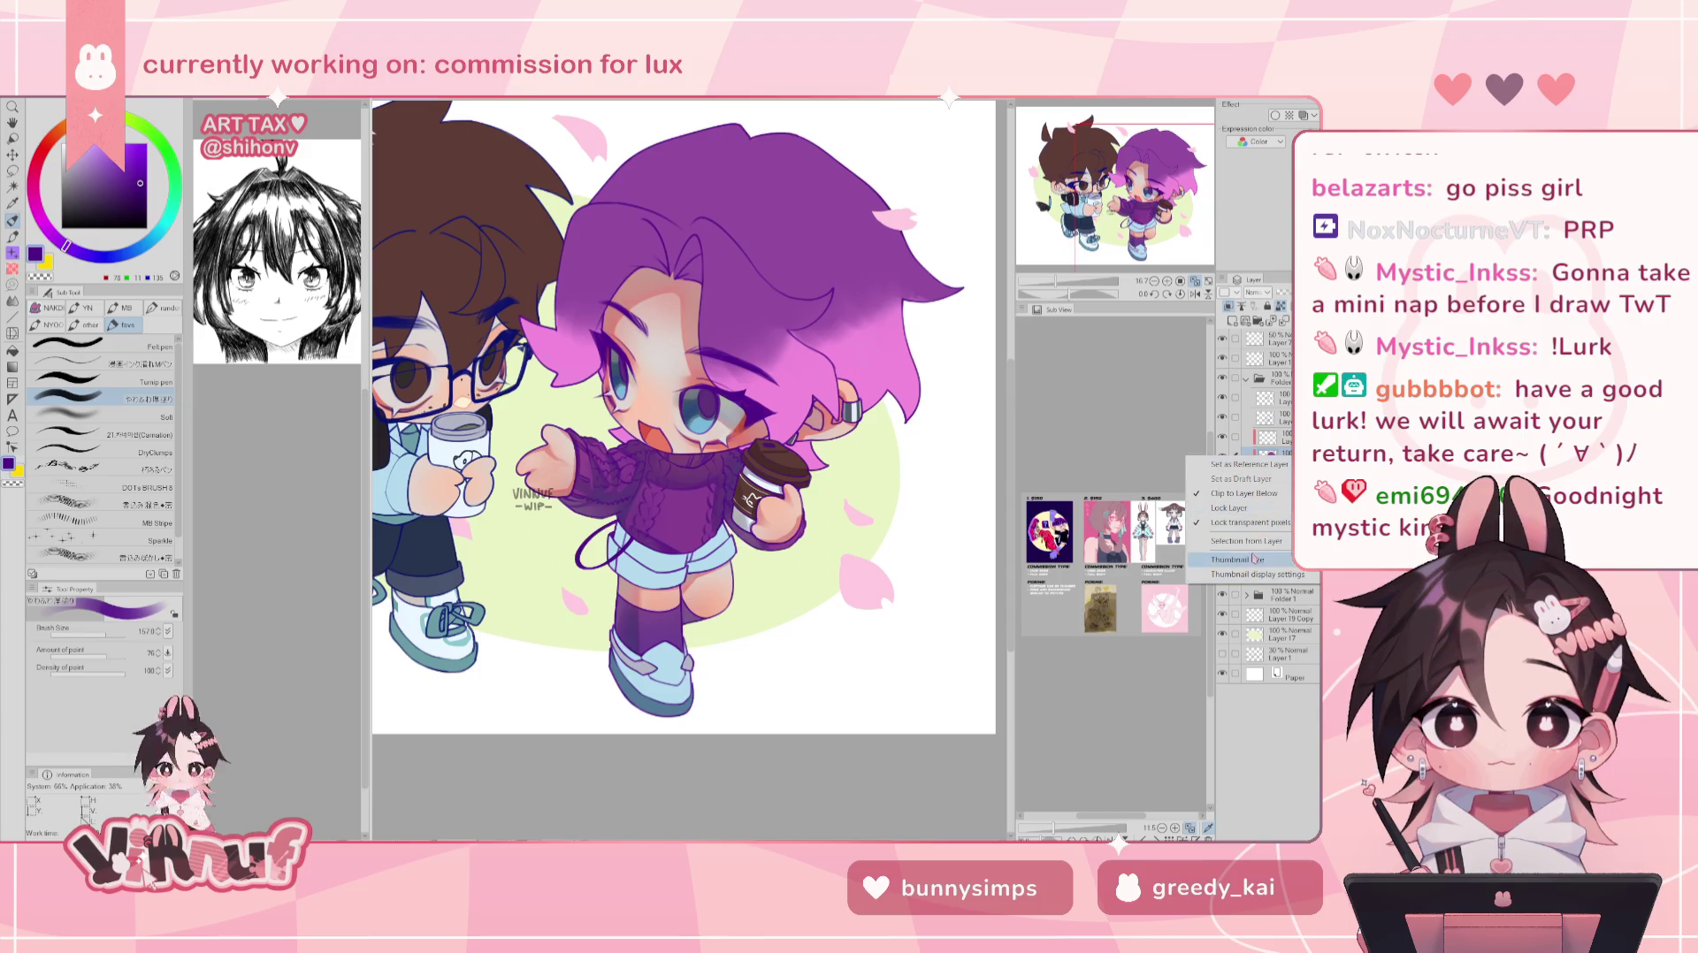
- Select the girl's outline and sample her eye's blue-grey, lightened and hue-nudged slightly
click(1247, 541)
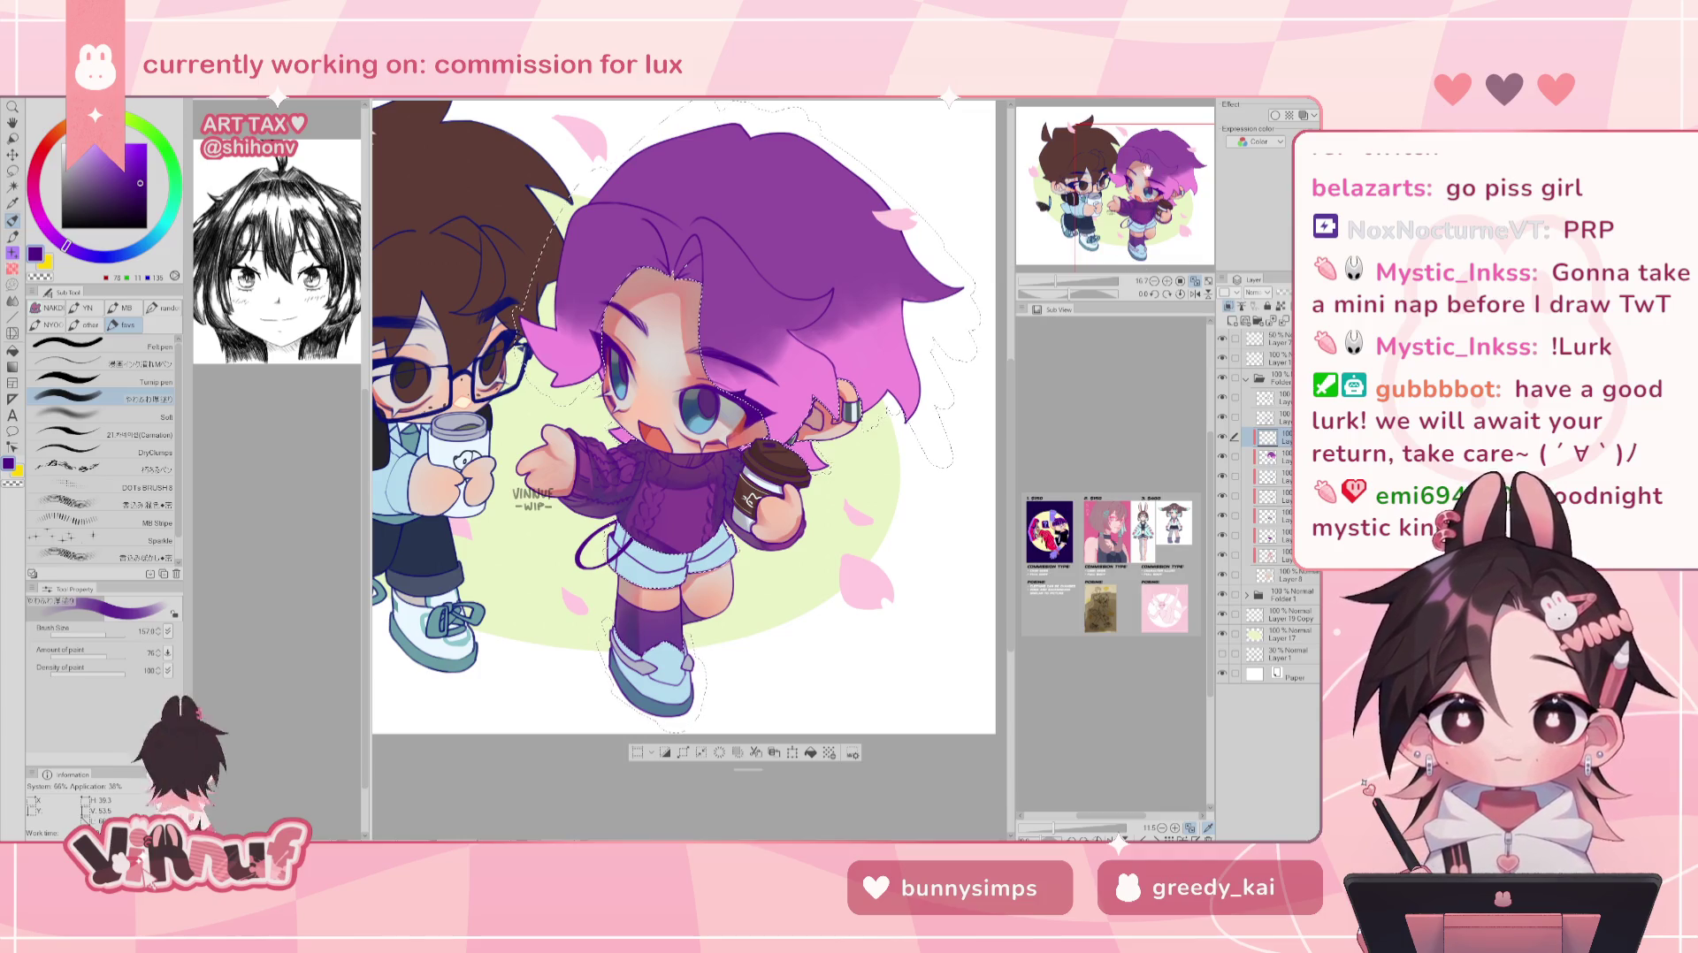
scroll(1151, 166, up, 2)
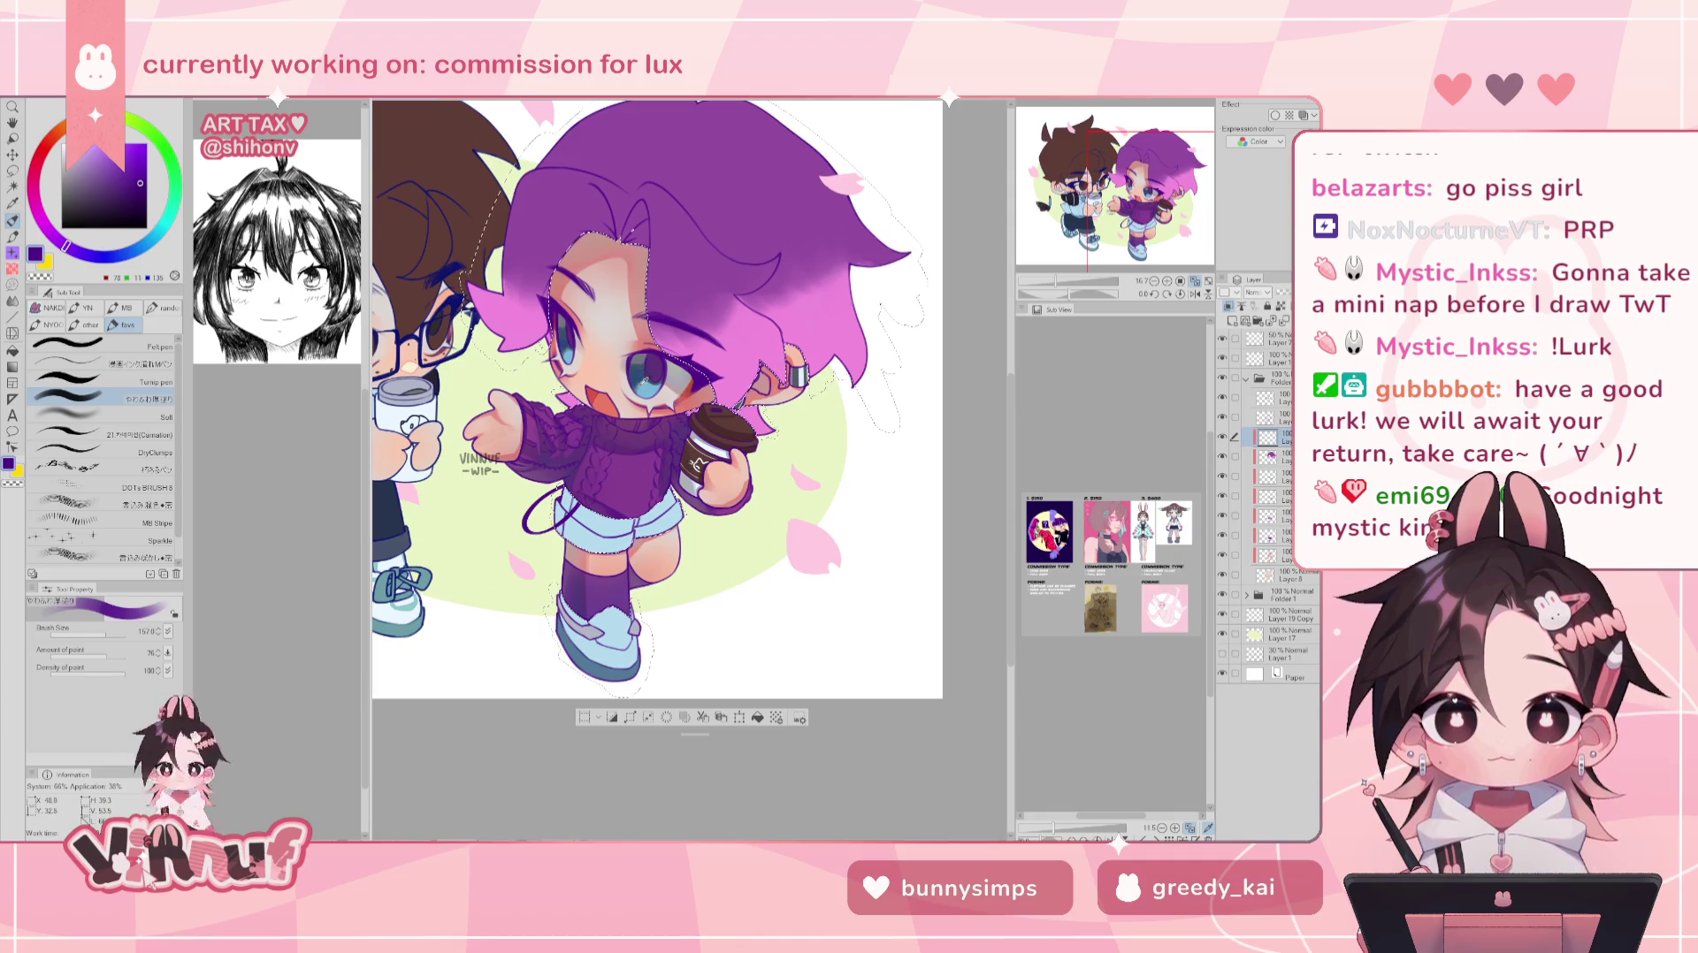
alt+click(640, 385)
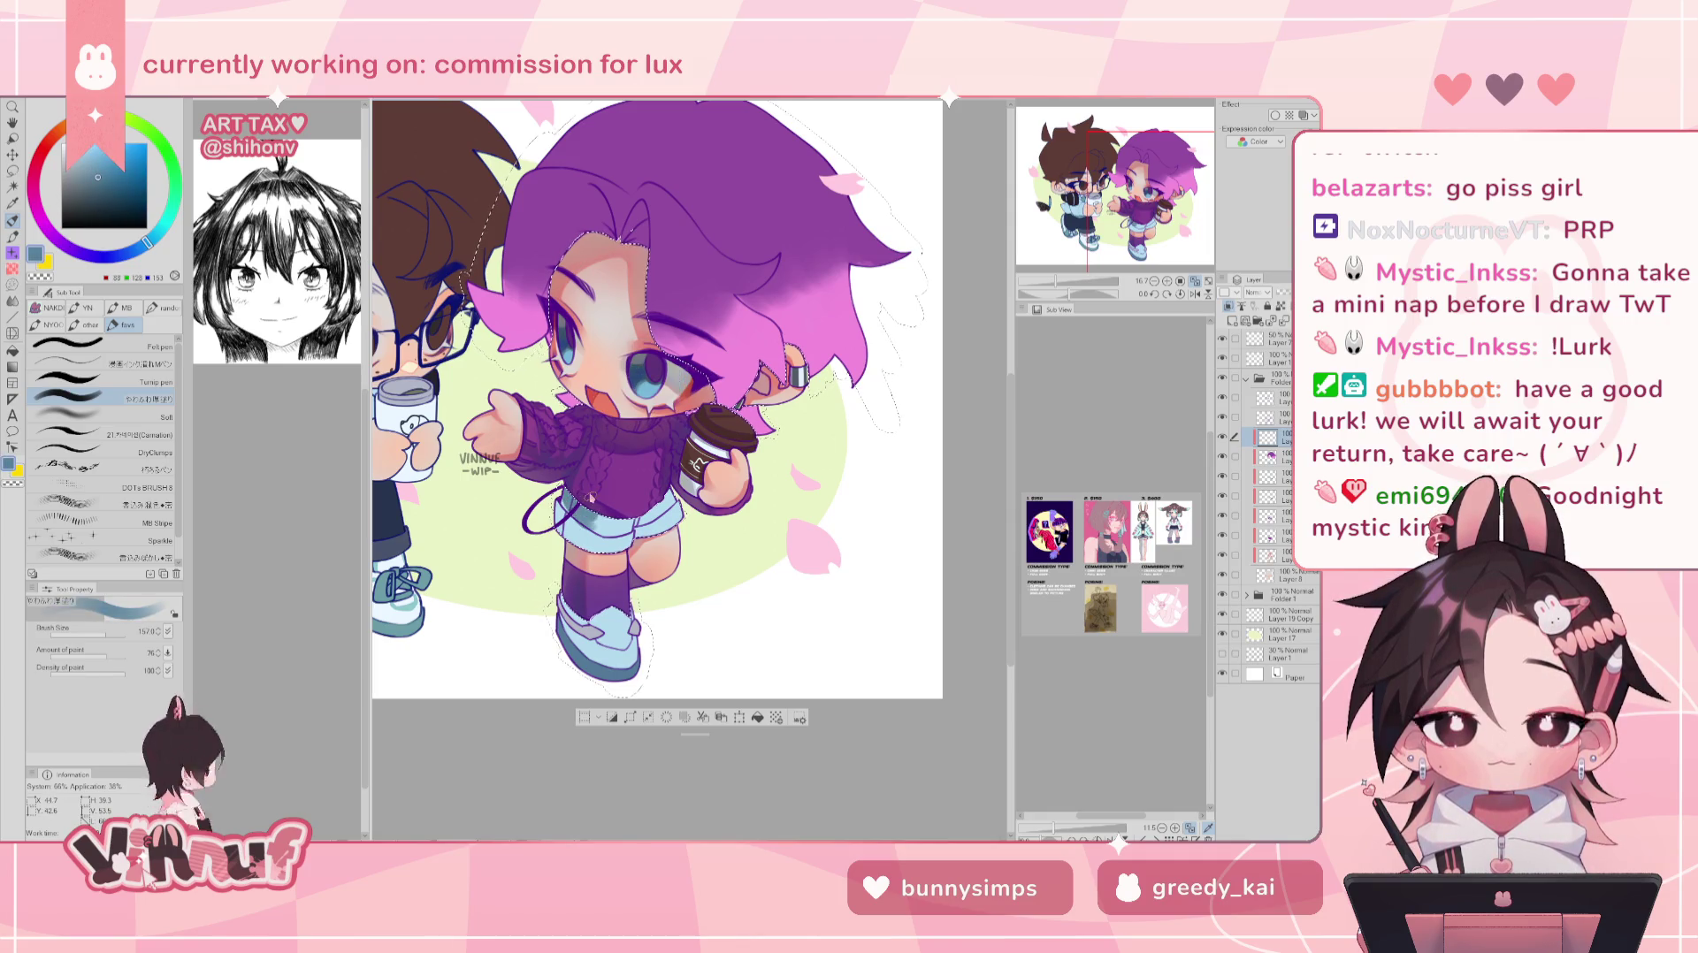
click(89, 165)
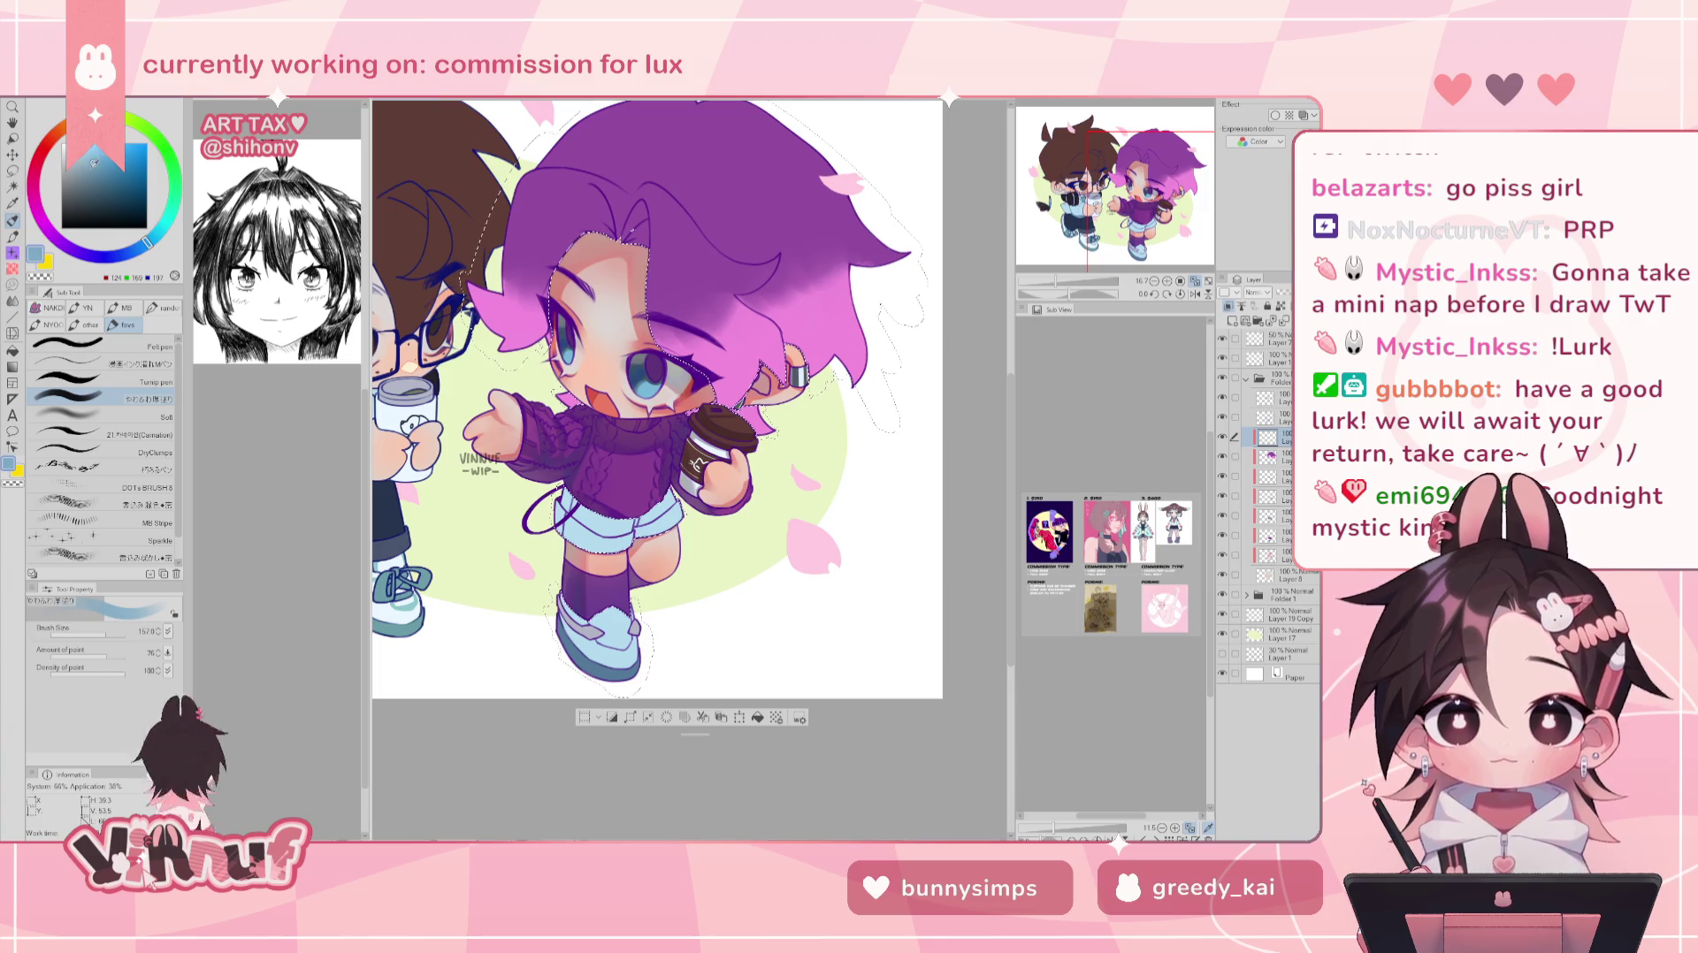
drag(148, 244, 141, 245)
key(bracketleft)
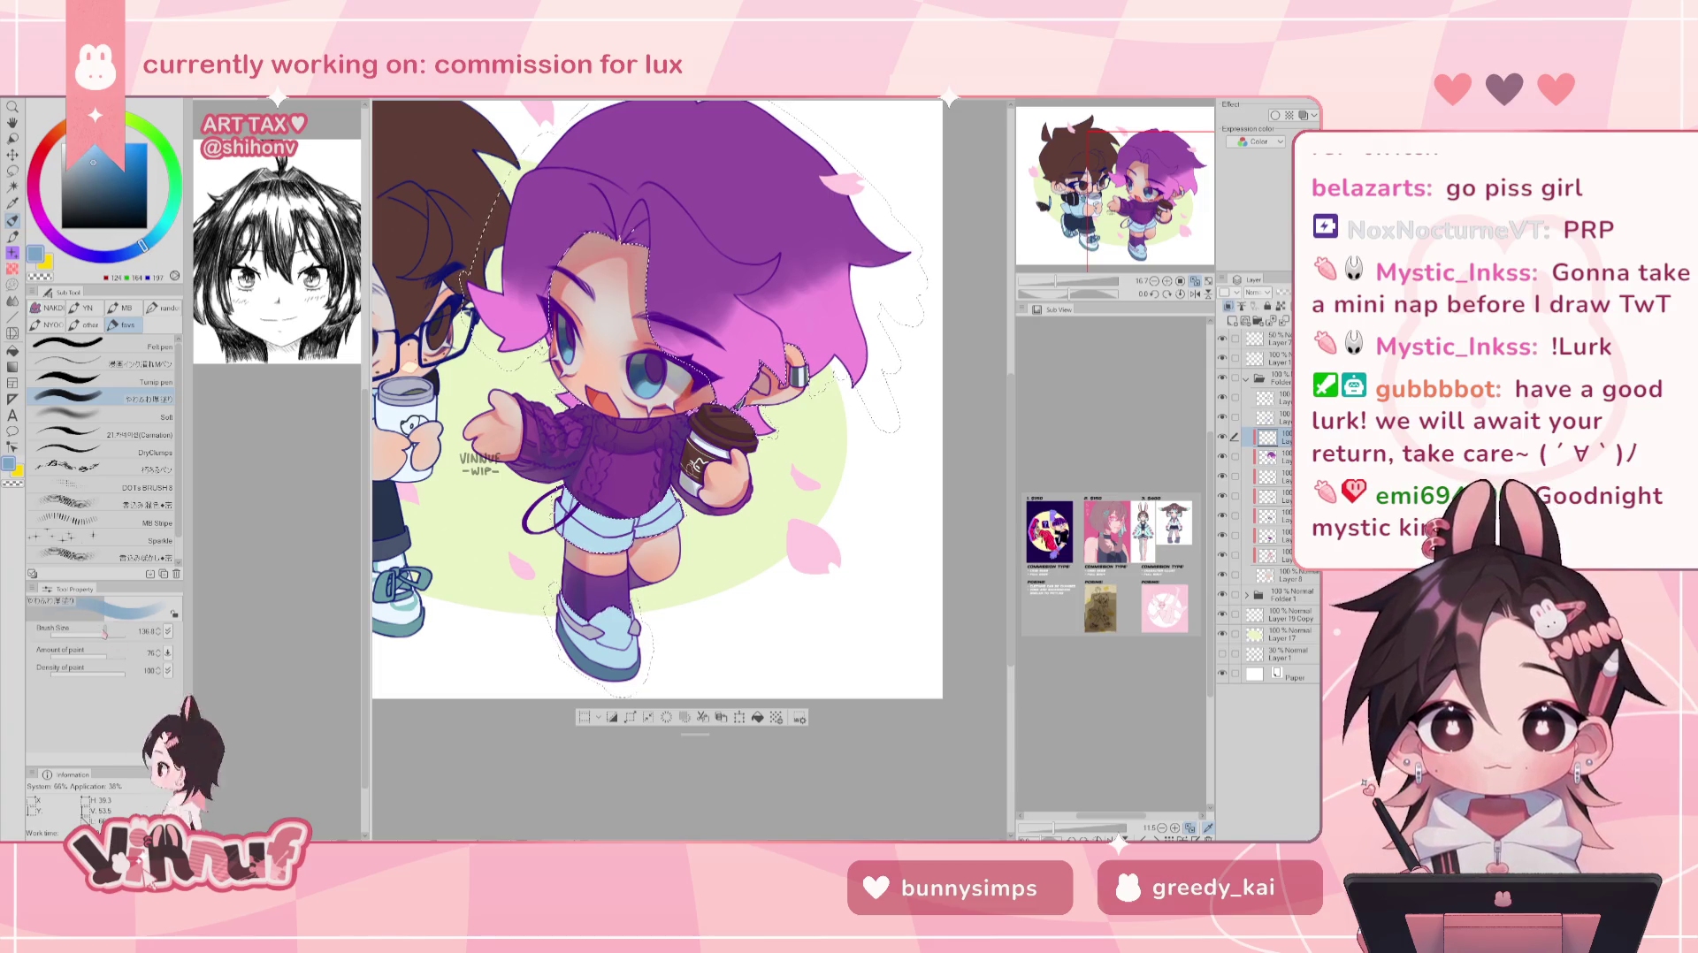
- Enlarge the brush to about 334 and shade the top of the sock darker purple
key(bracketright)
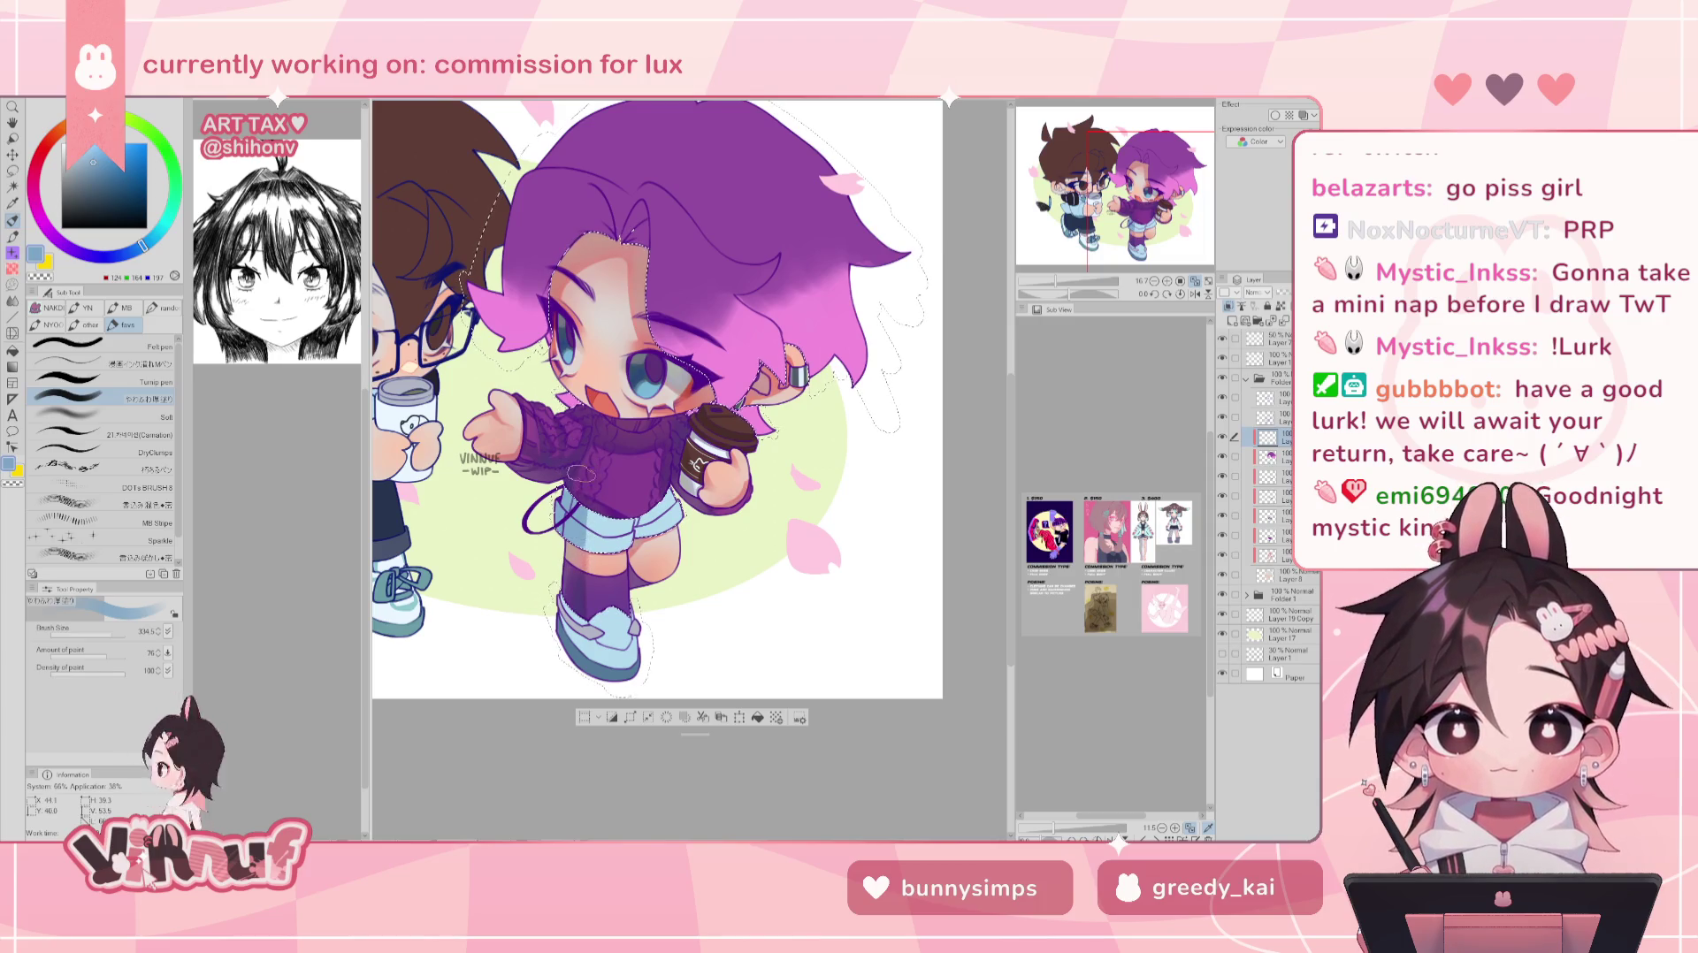
drag(579, 580, 573, 584)
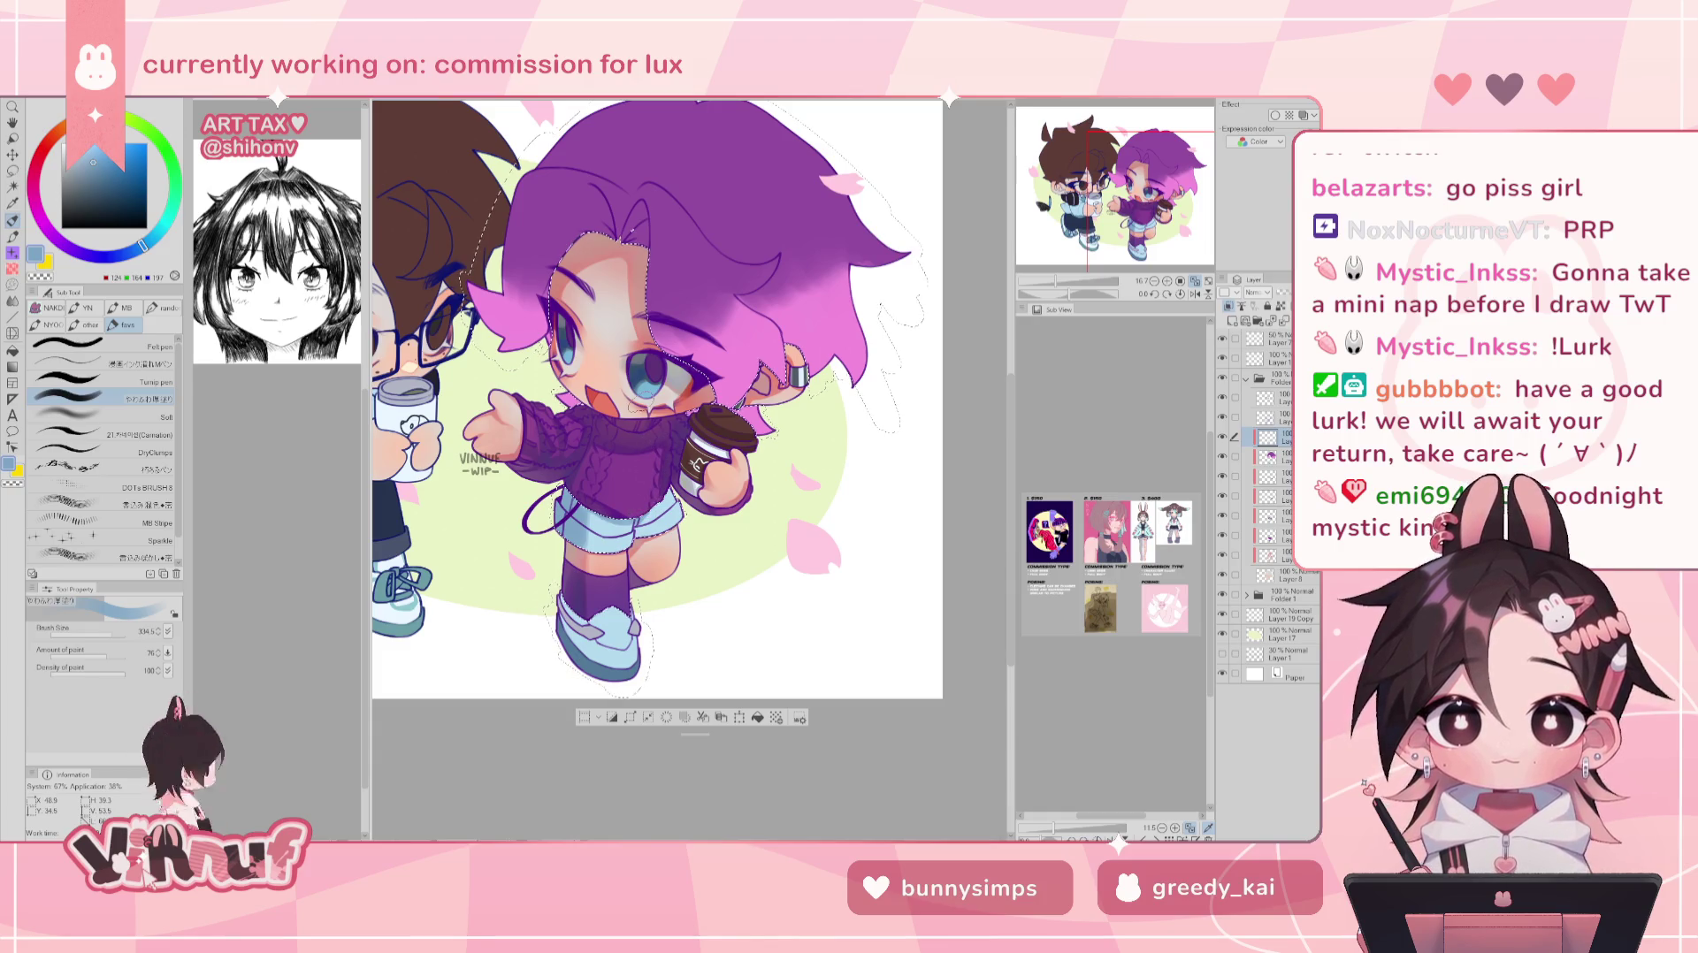
- Check the drawing mirrored twice, then set the brush size to 146.6
key(h)
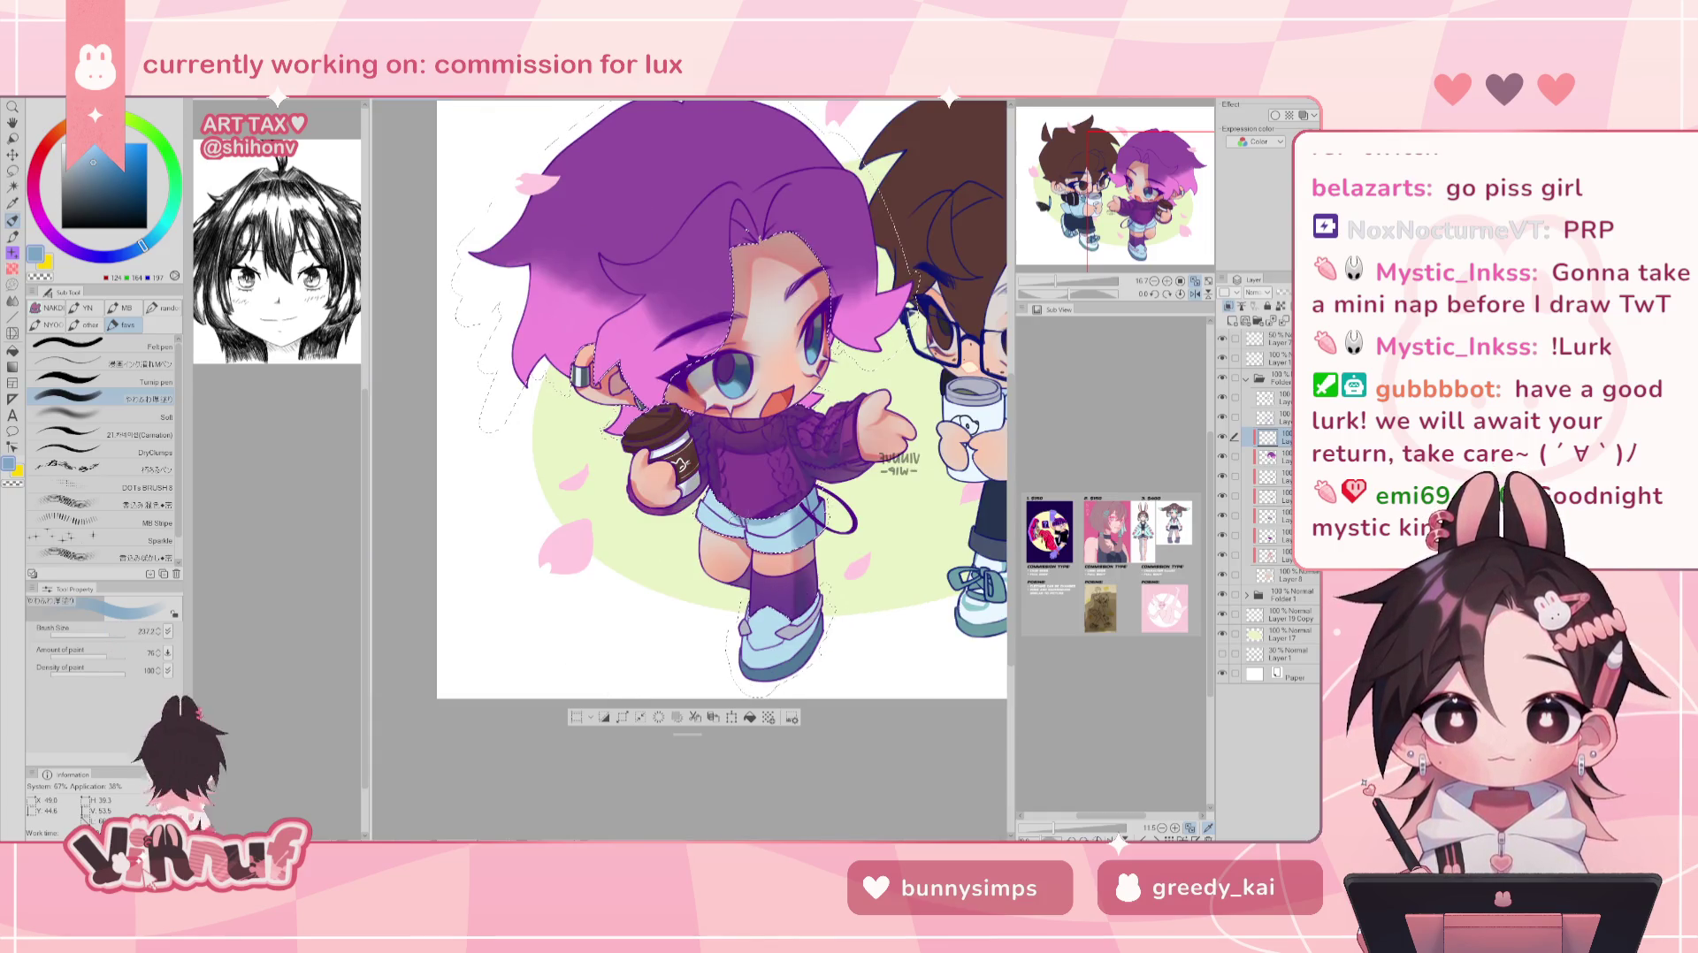
key(h)
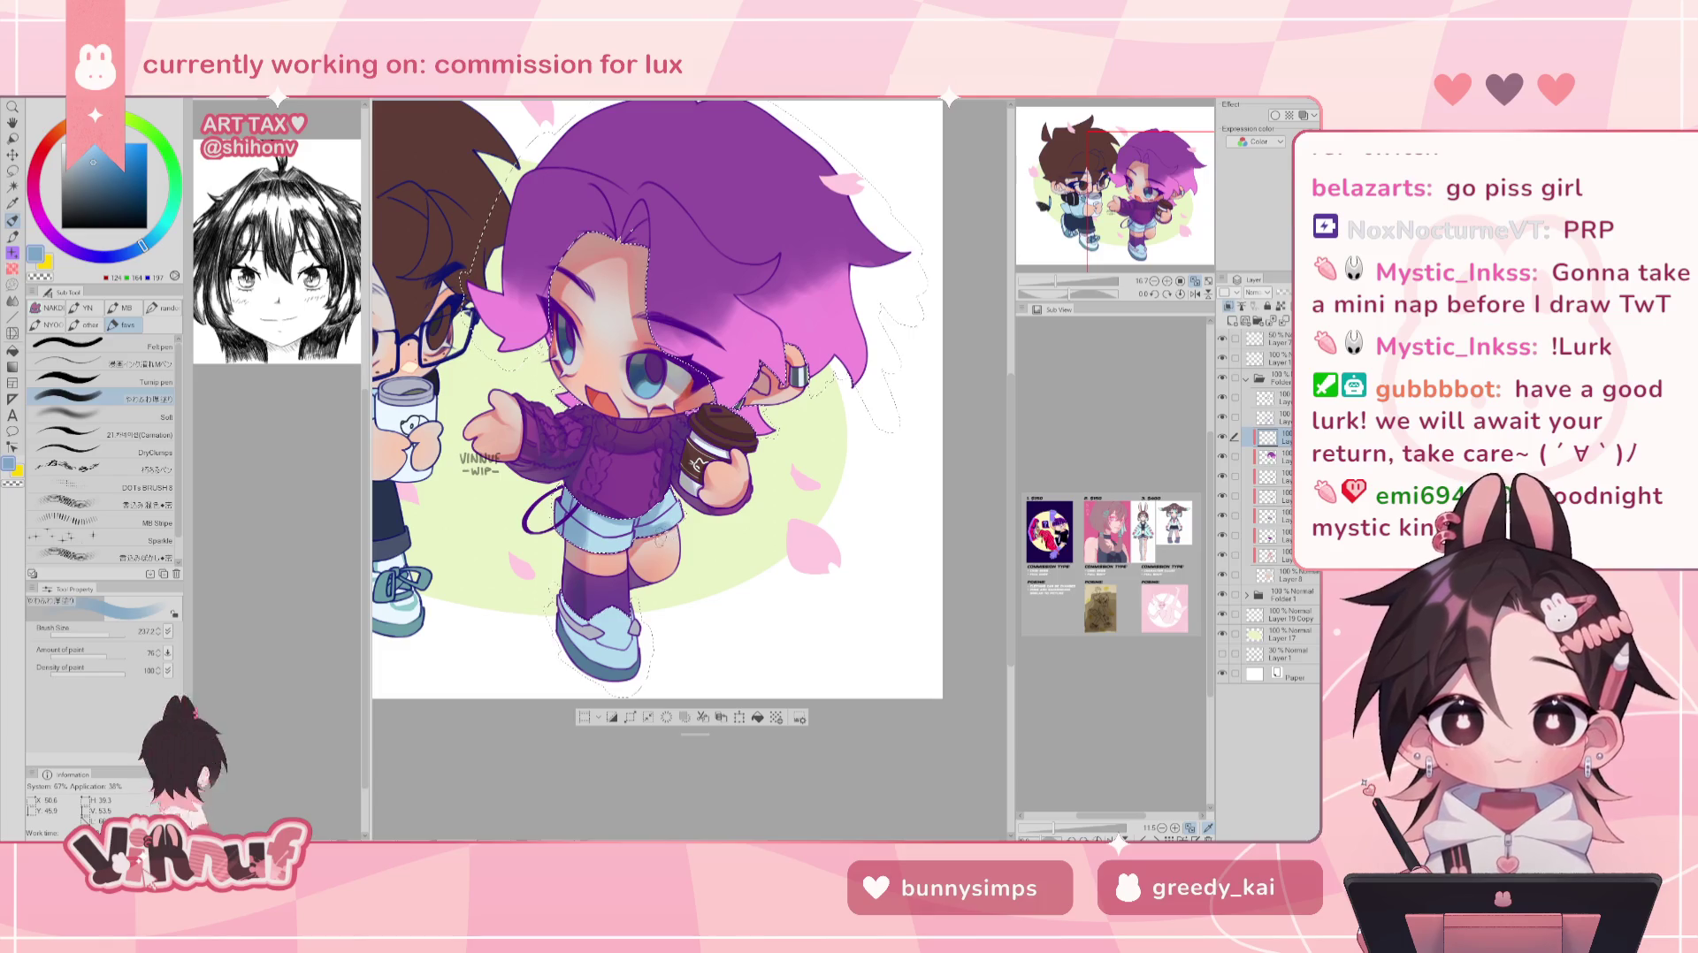
key(h)
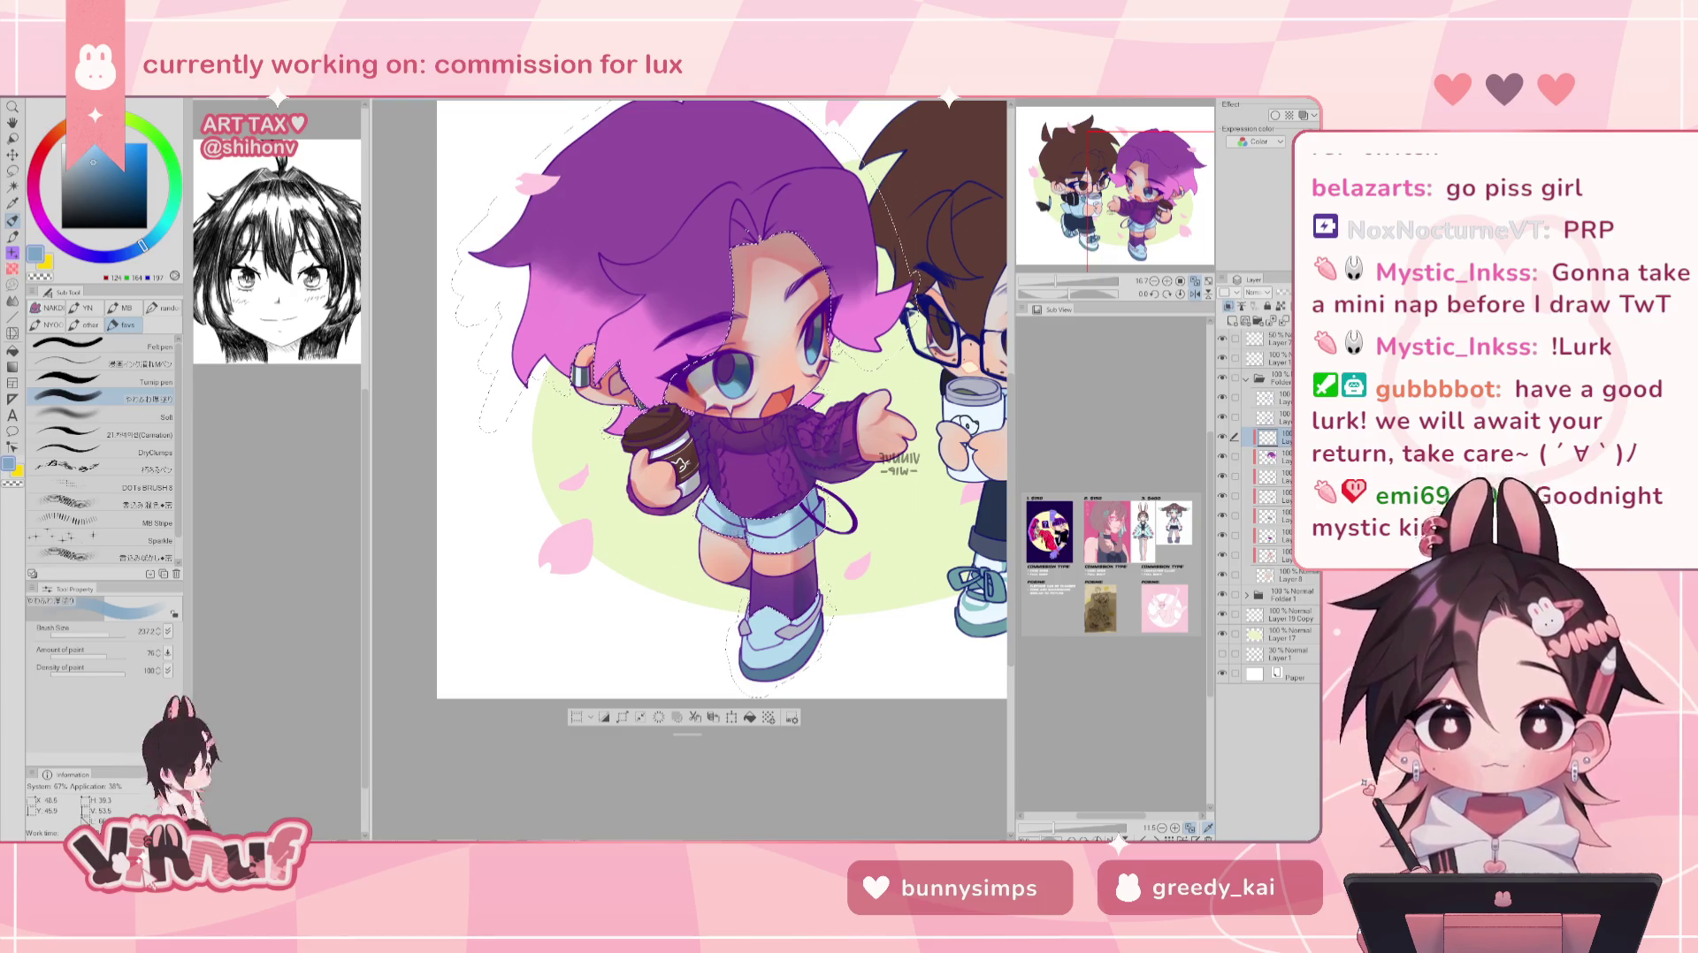
key(h)
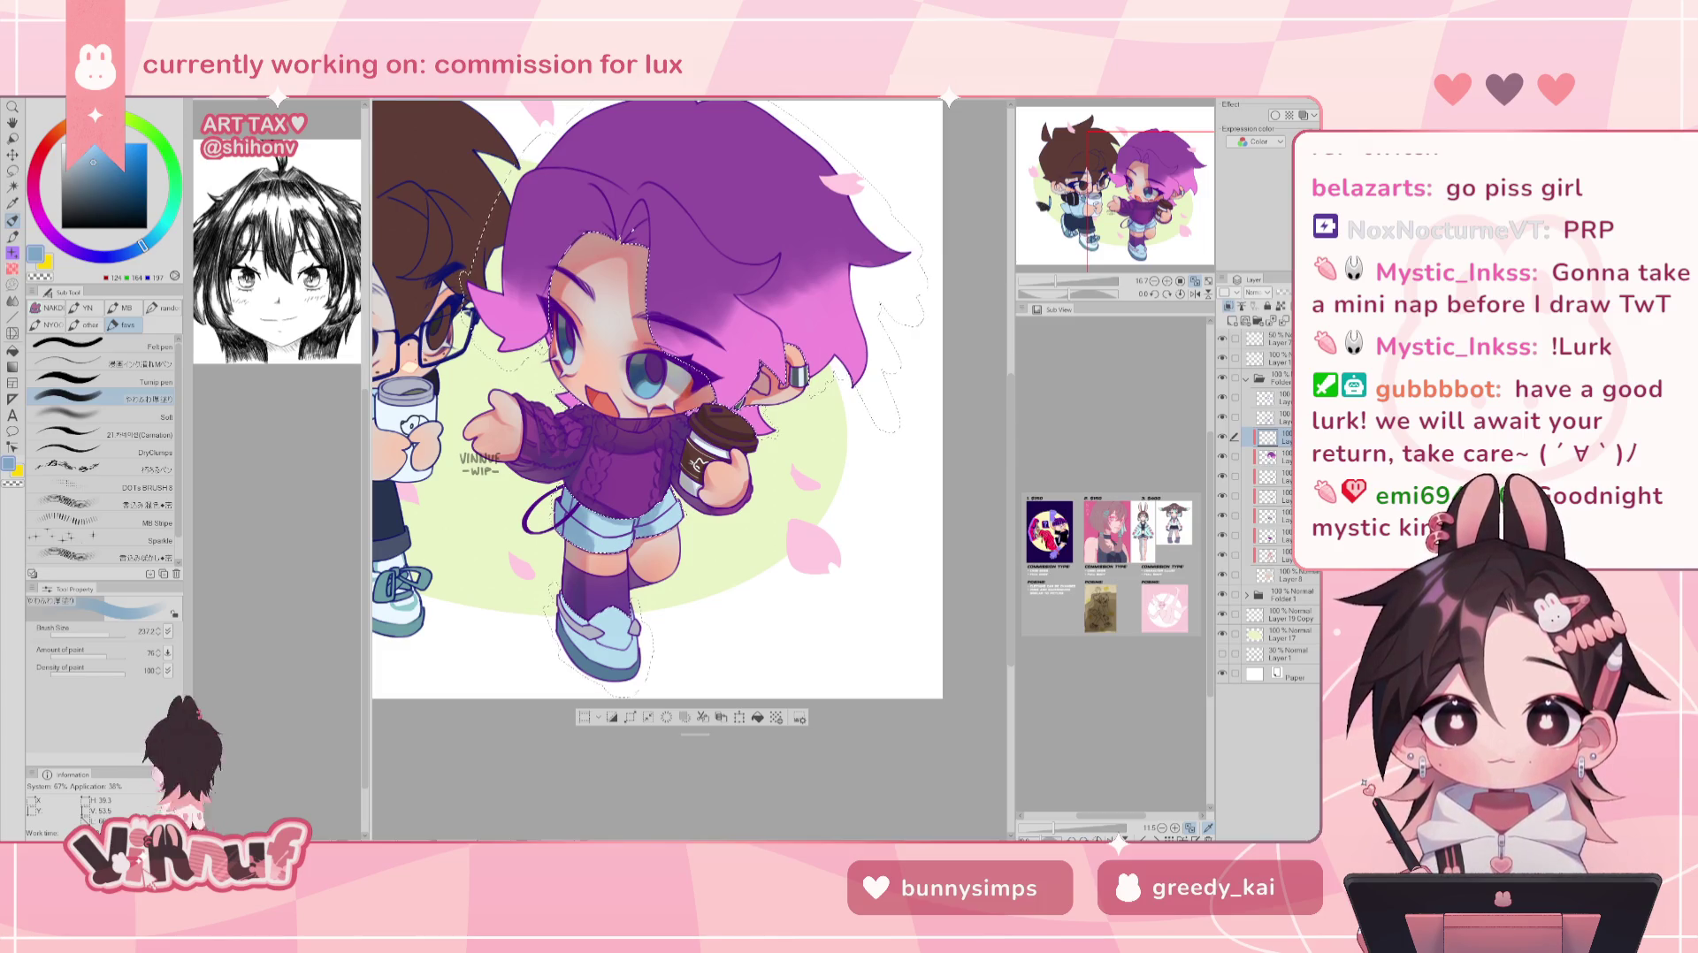
click(107, 633)
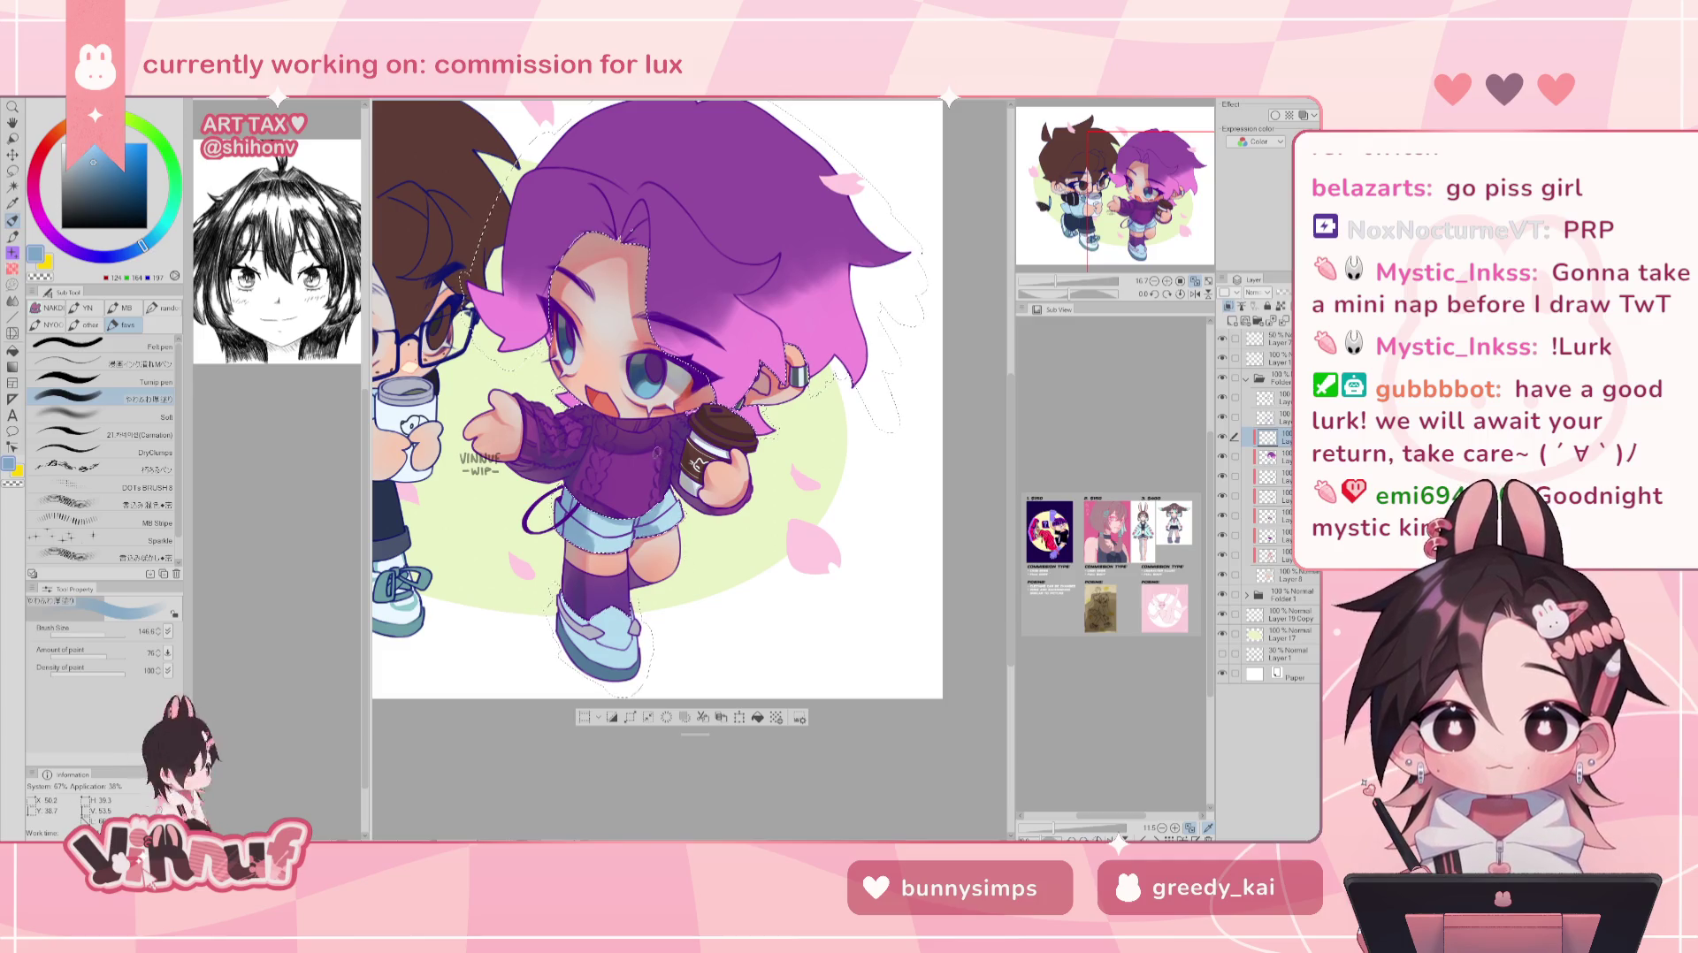
- Check the drawing mirrored, then switch the shading layer to a different blend mode
key(h)
key(h)
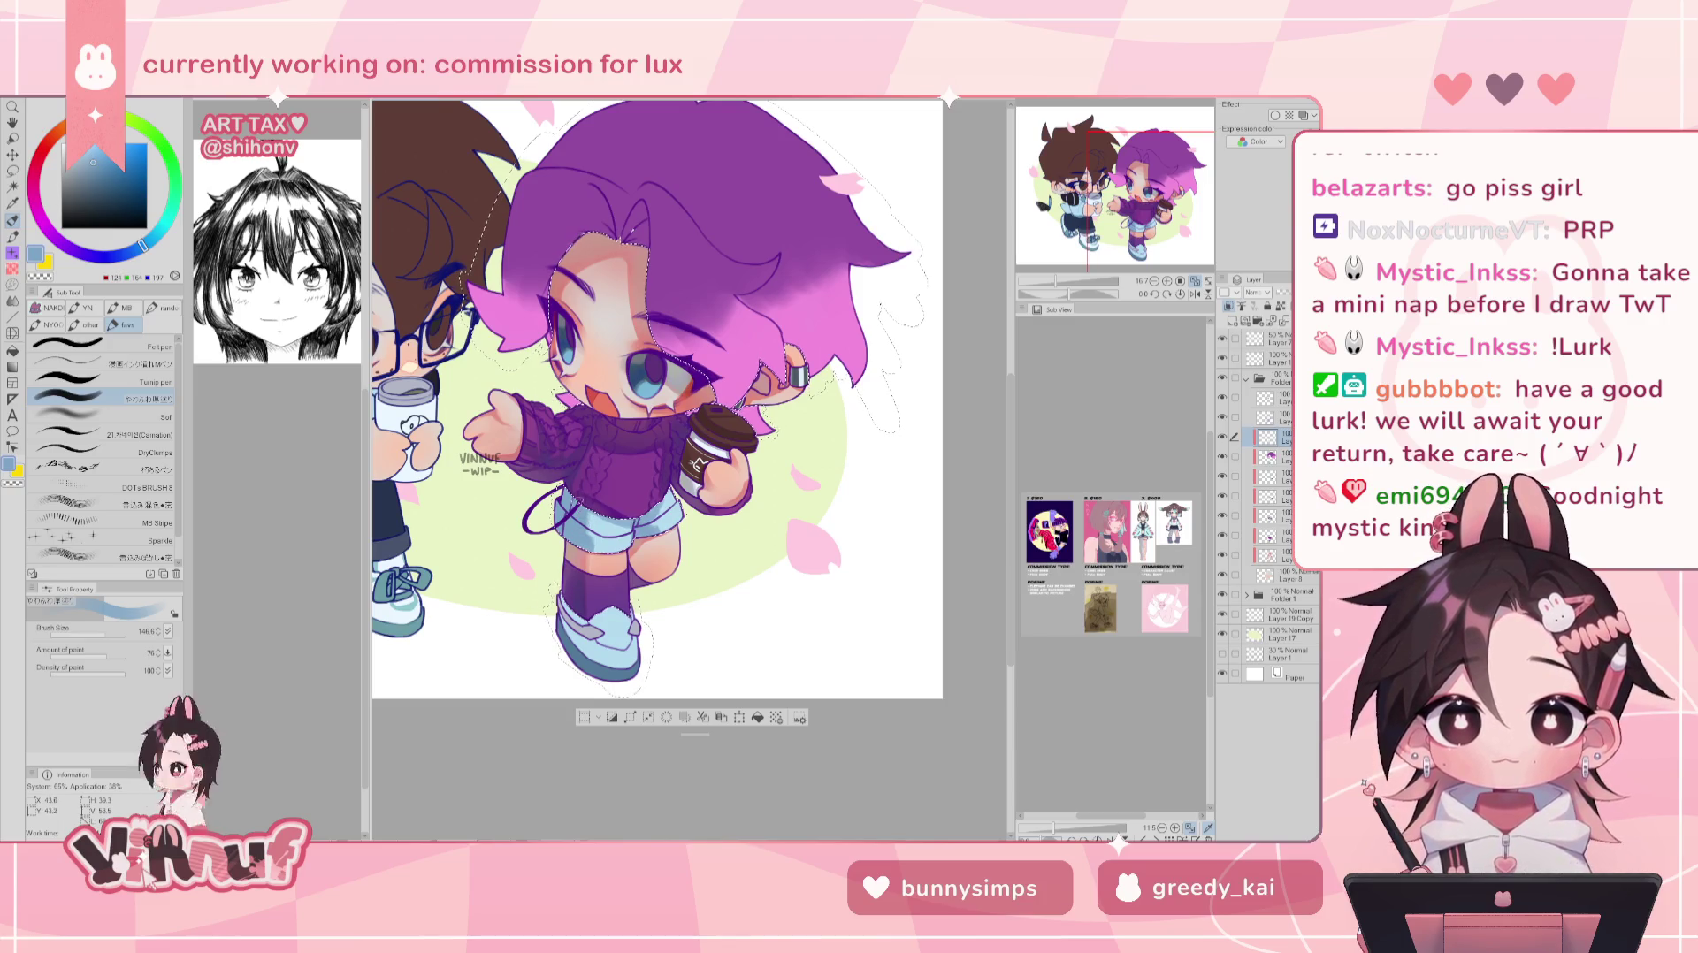
key(h)
key(h)
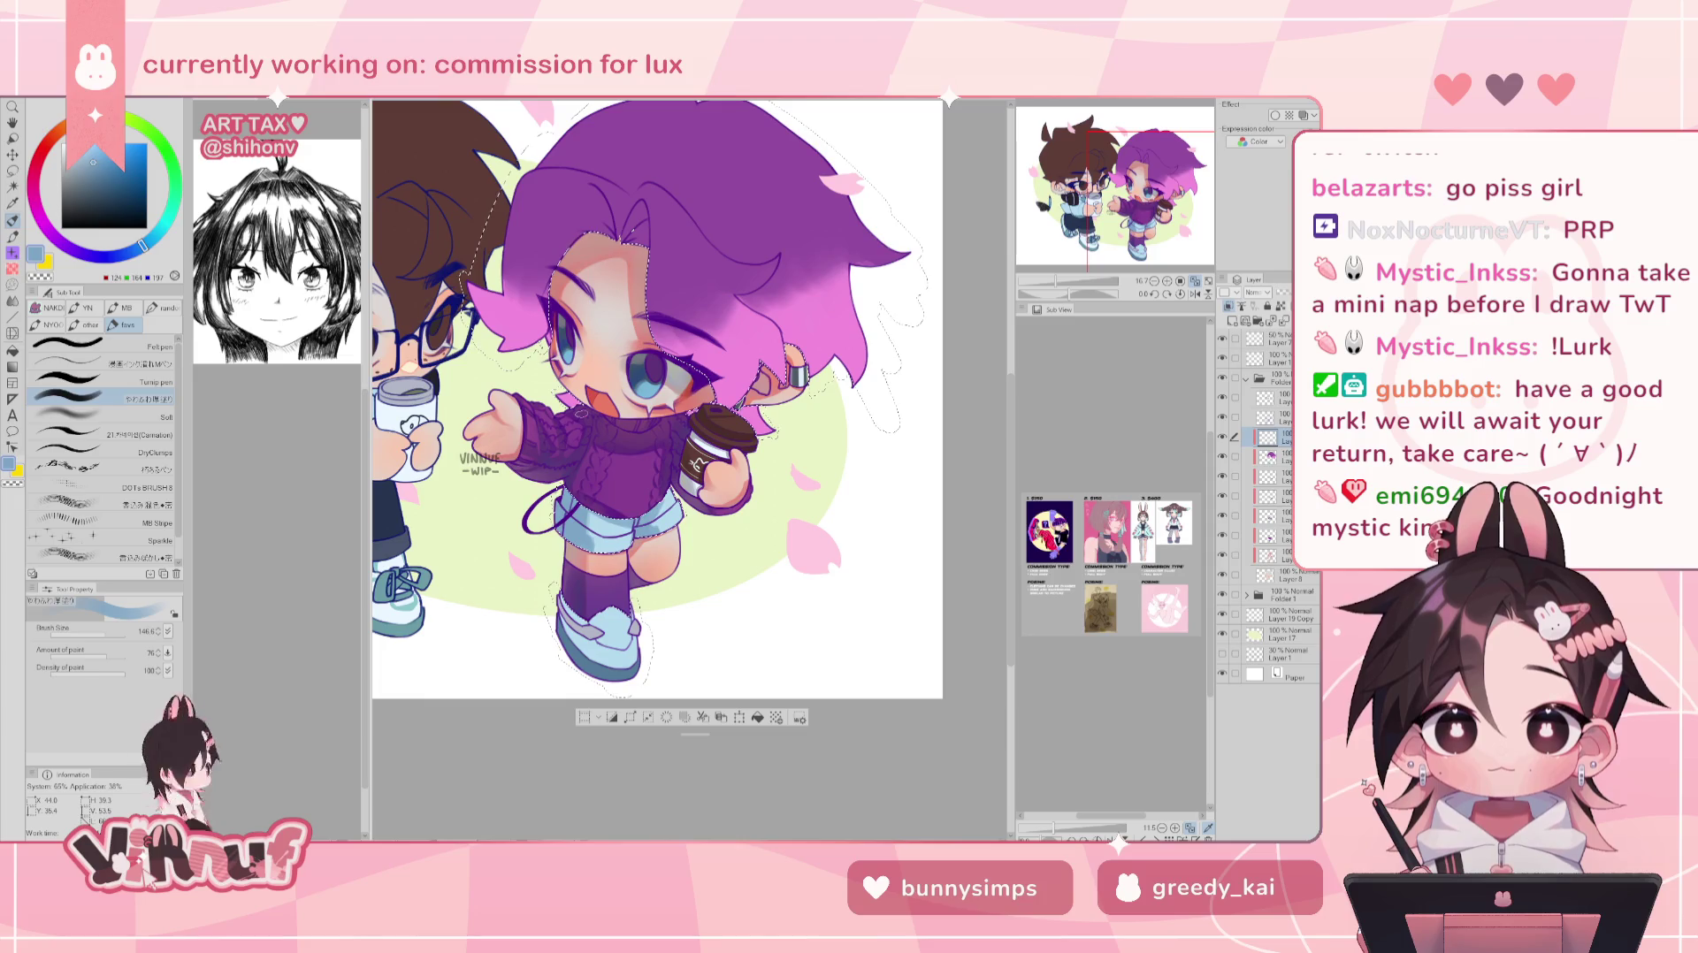
scroll(657, 398, down, 1)
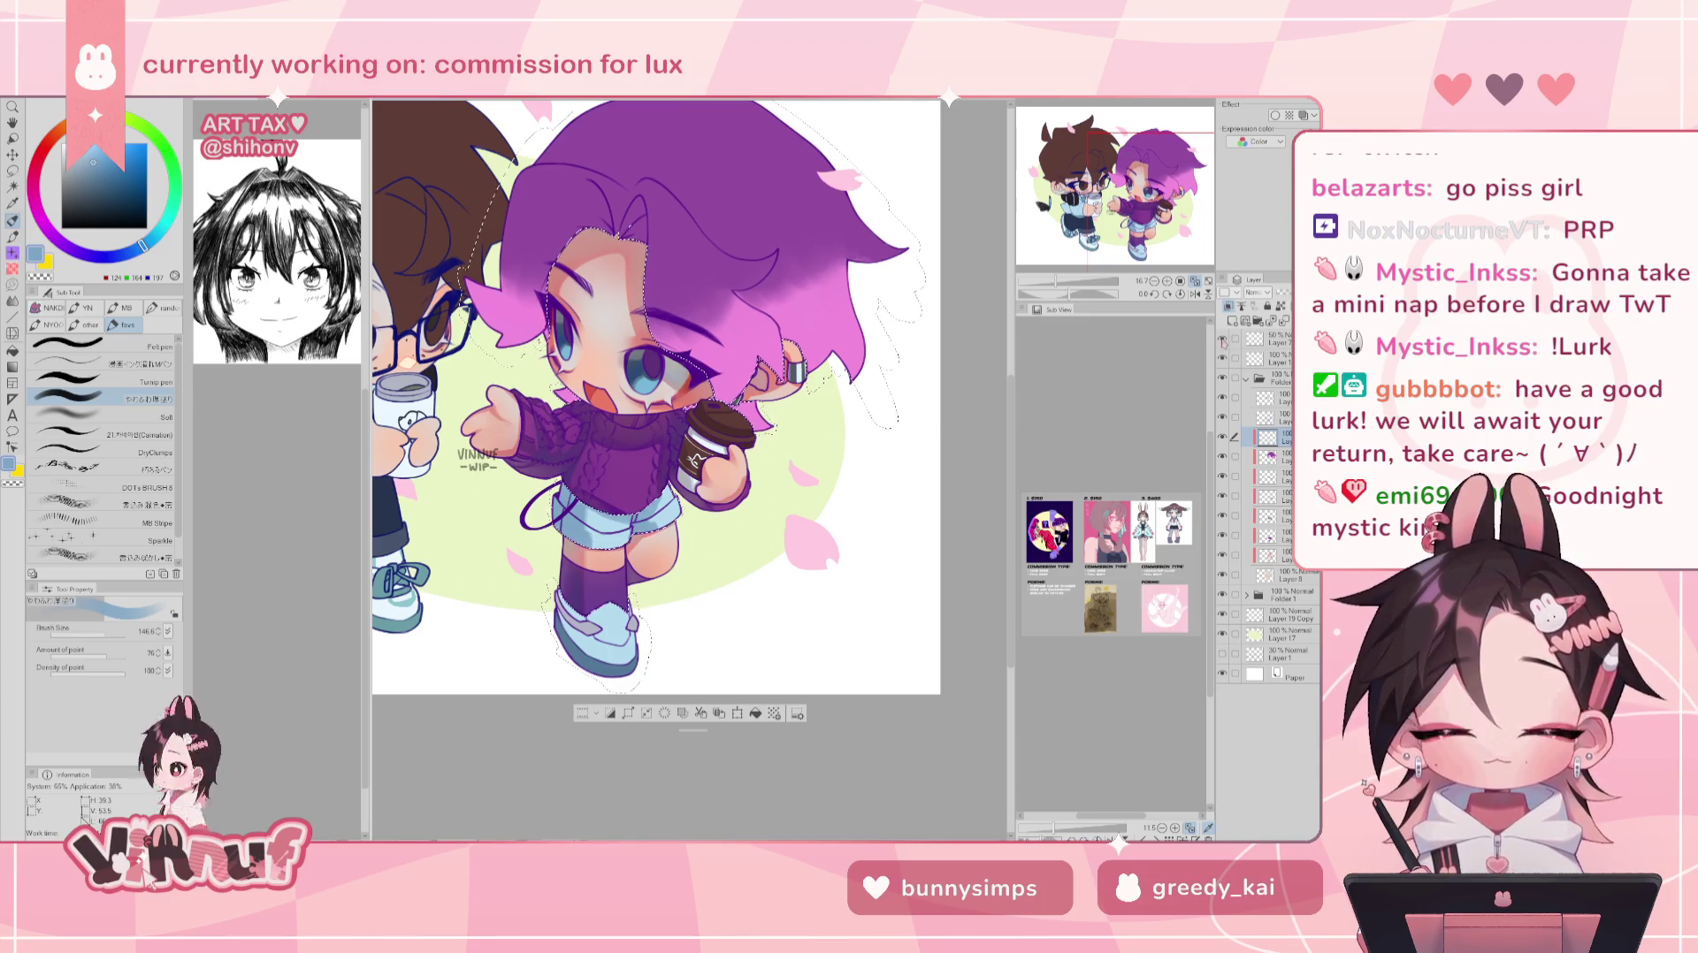
click(1261, 296)
click(1262, 331)
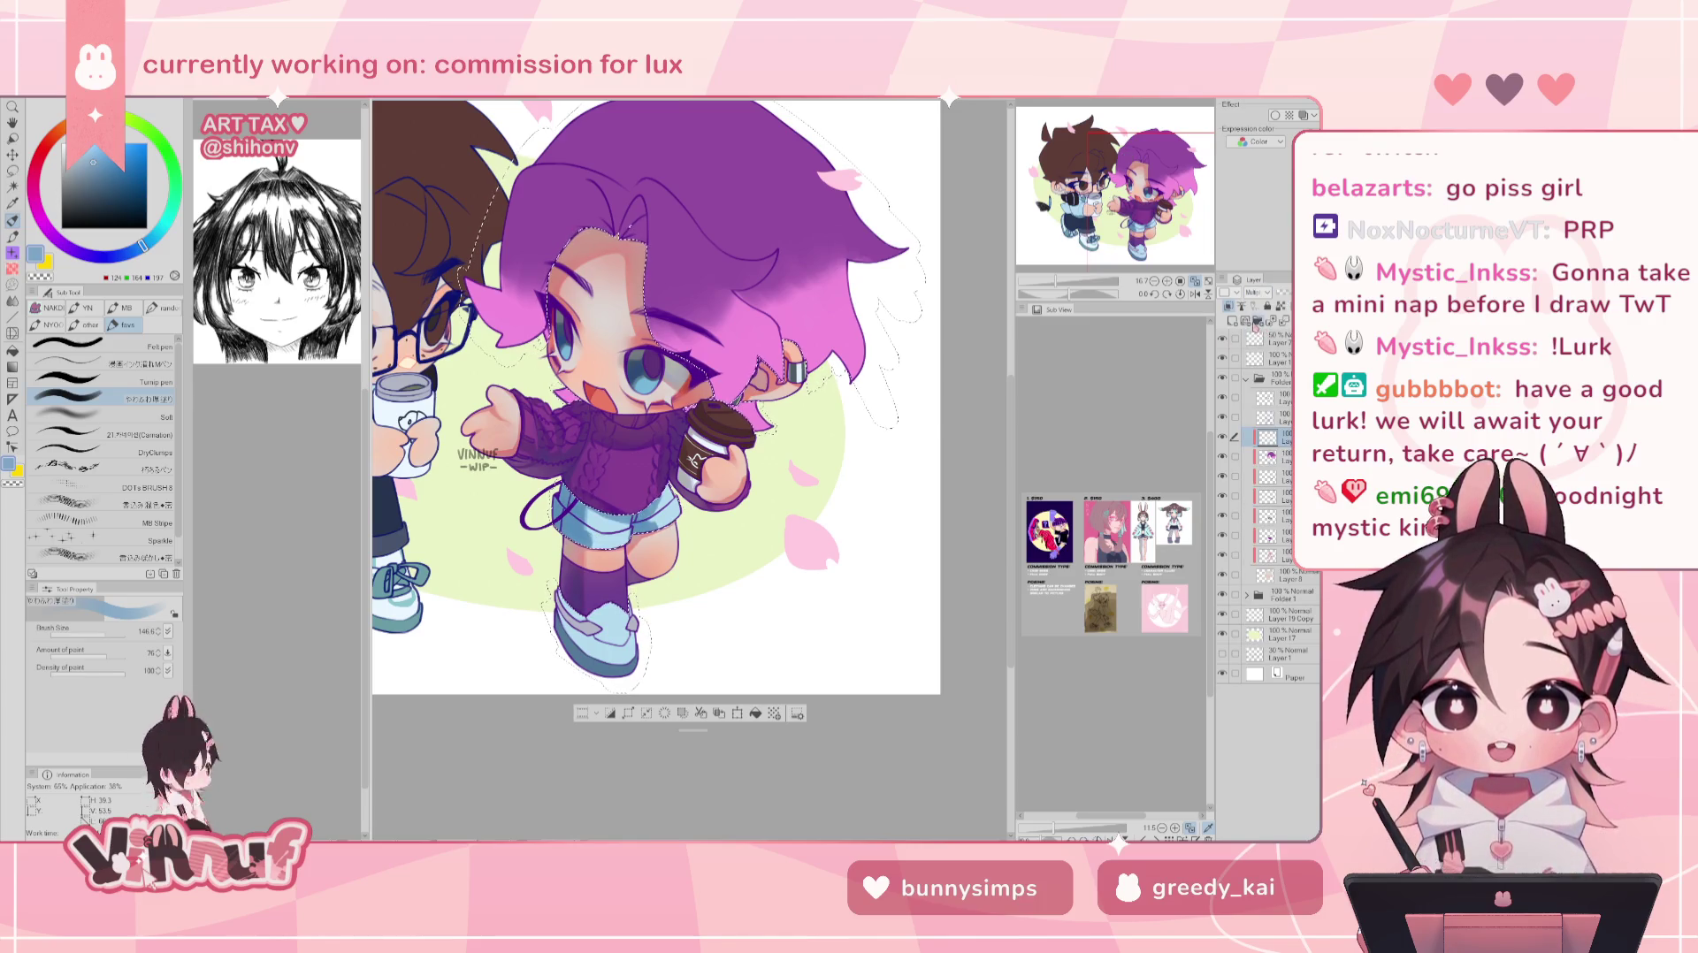
scroll(654, 398, up, 1)
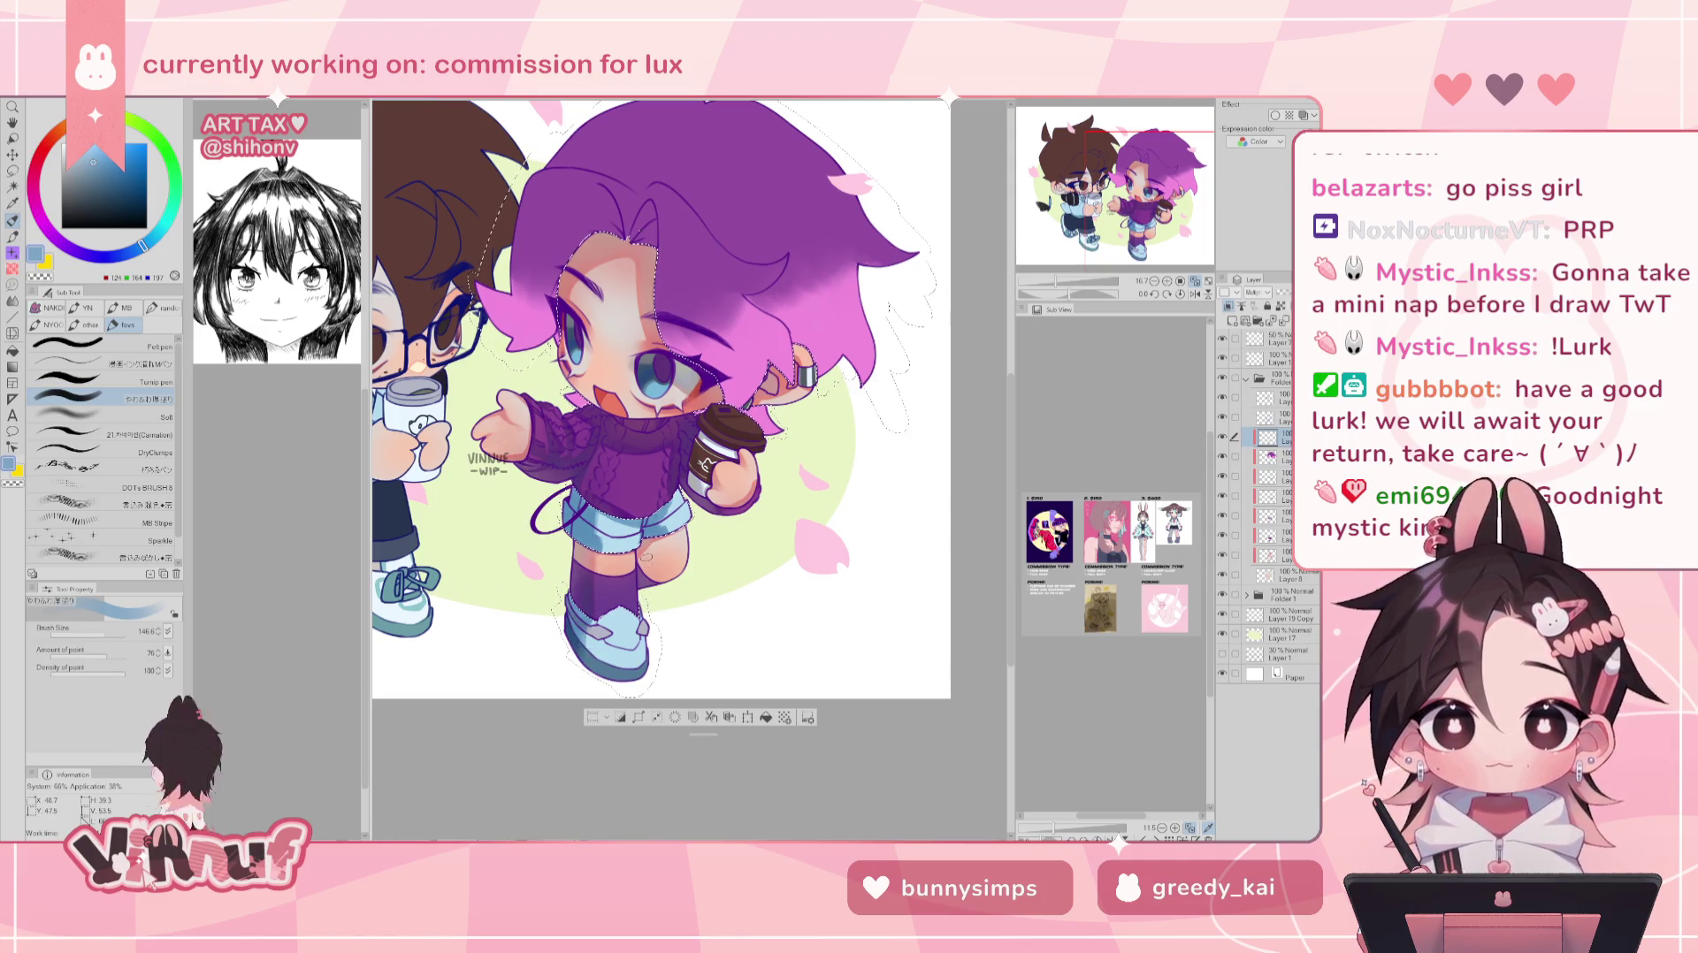
- Paint a dark stroke along the boot's sole, check it mirrored, then shrink the brush
key([)
key([)
key([)
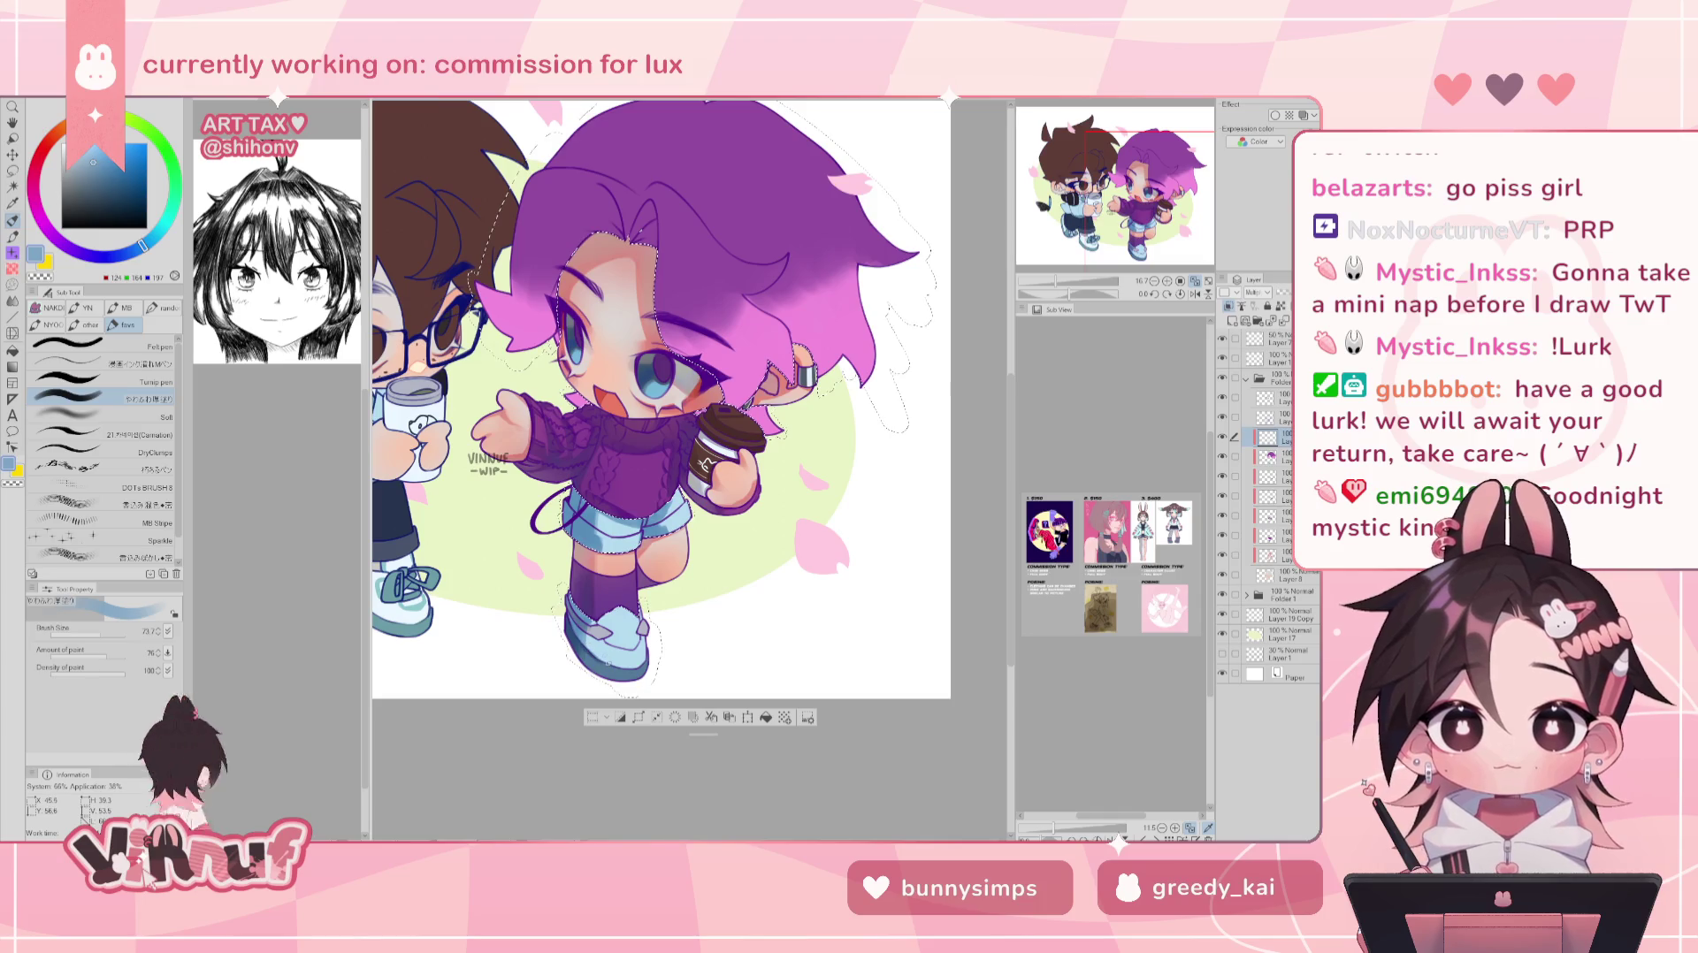
key([)
key([)
key([)
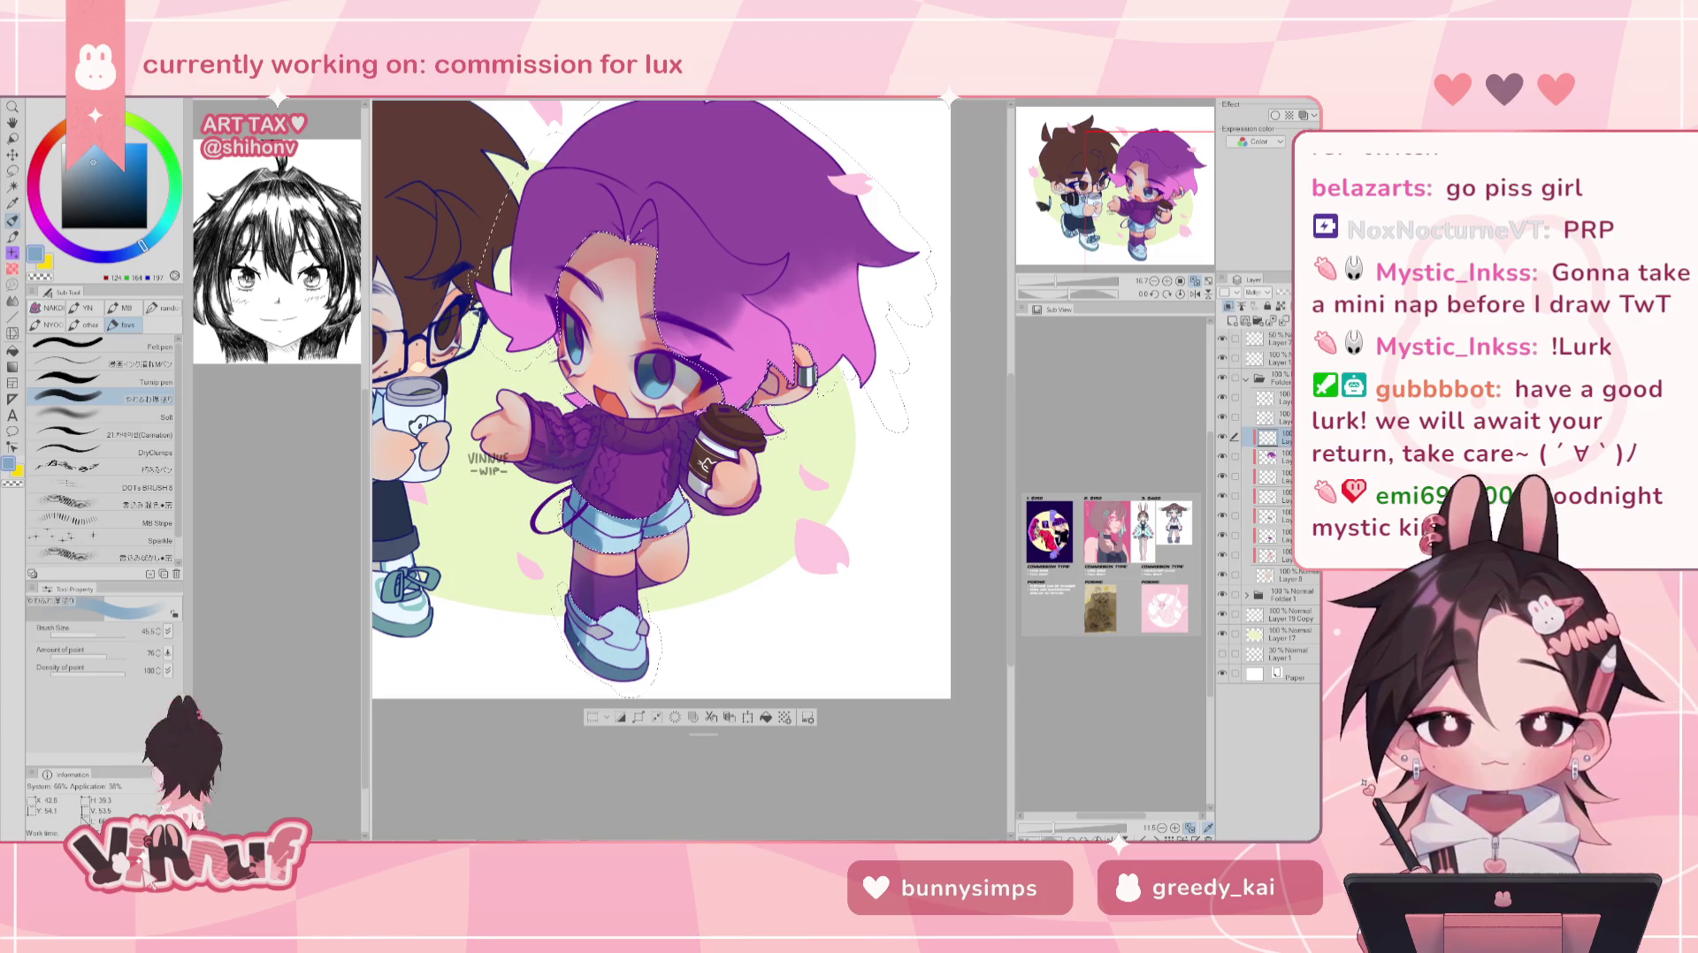
key(])
key(])
key(])
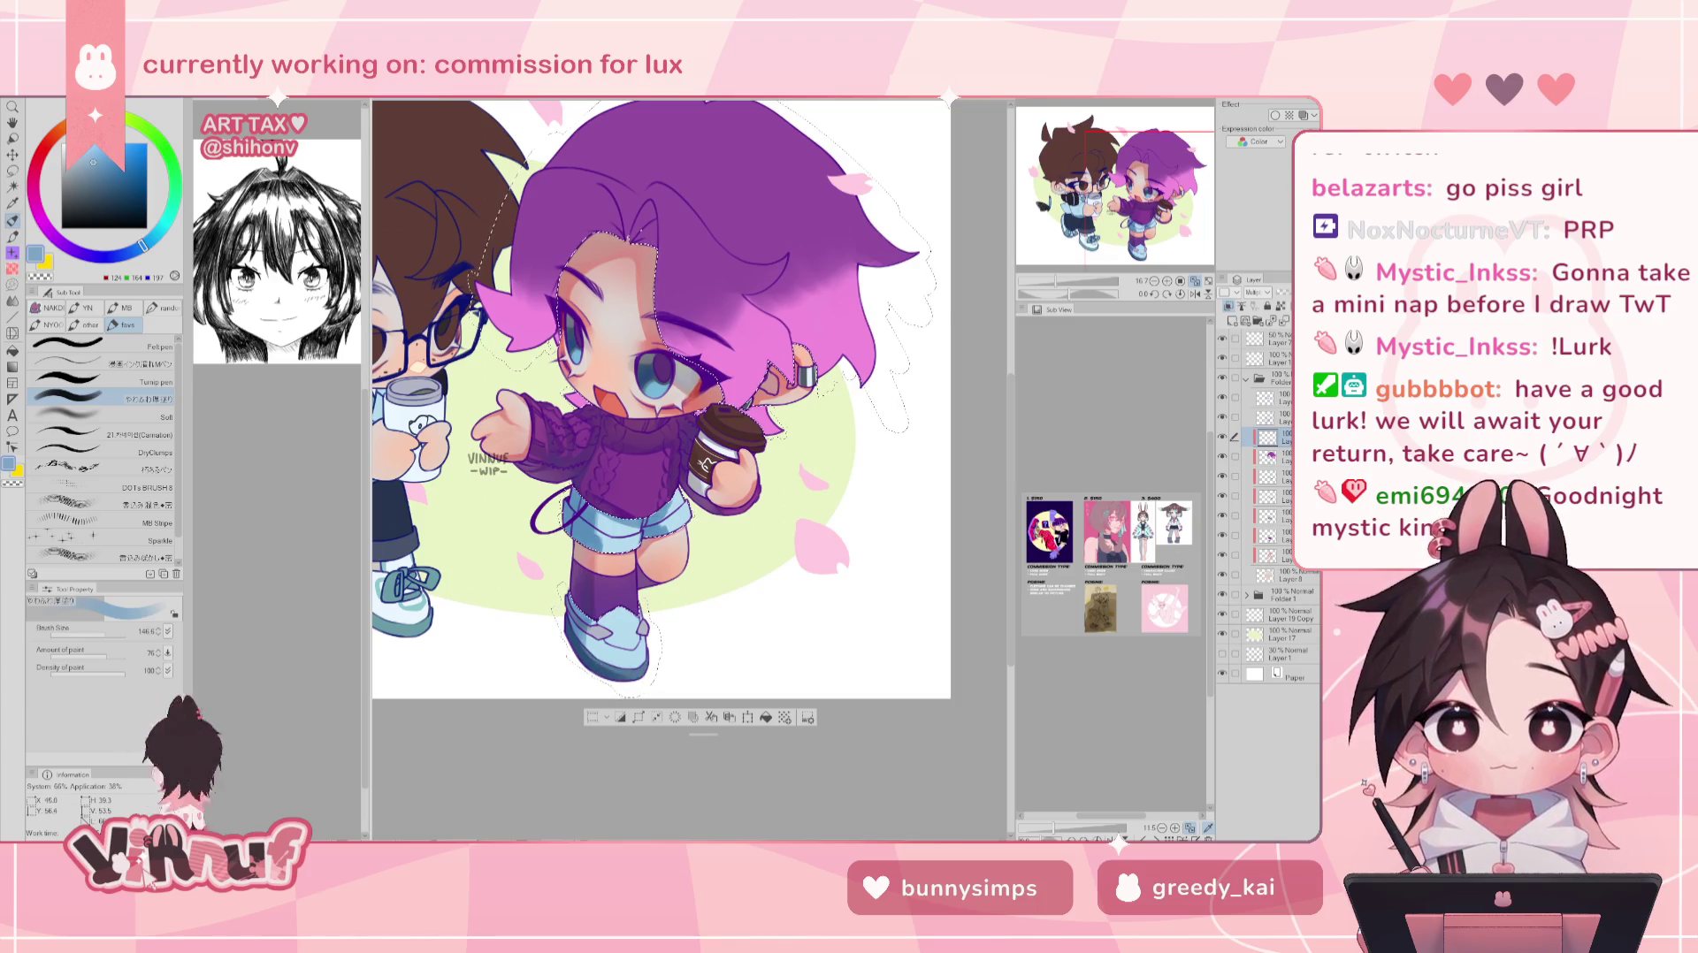
drag(617, 673, 657, 666)
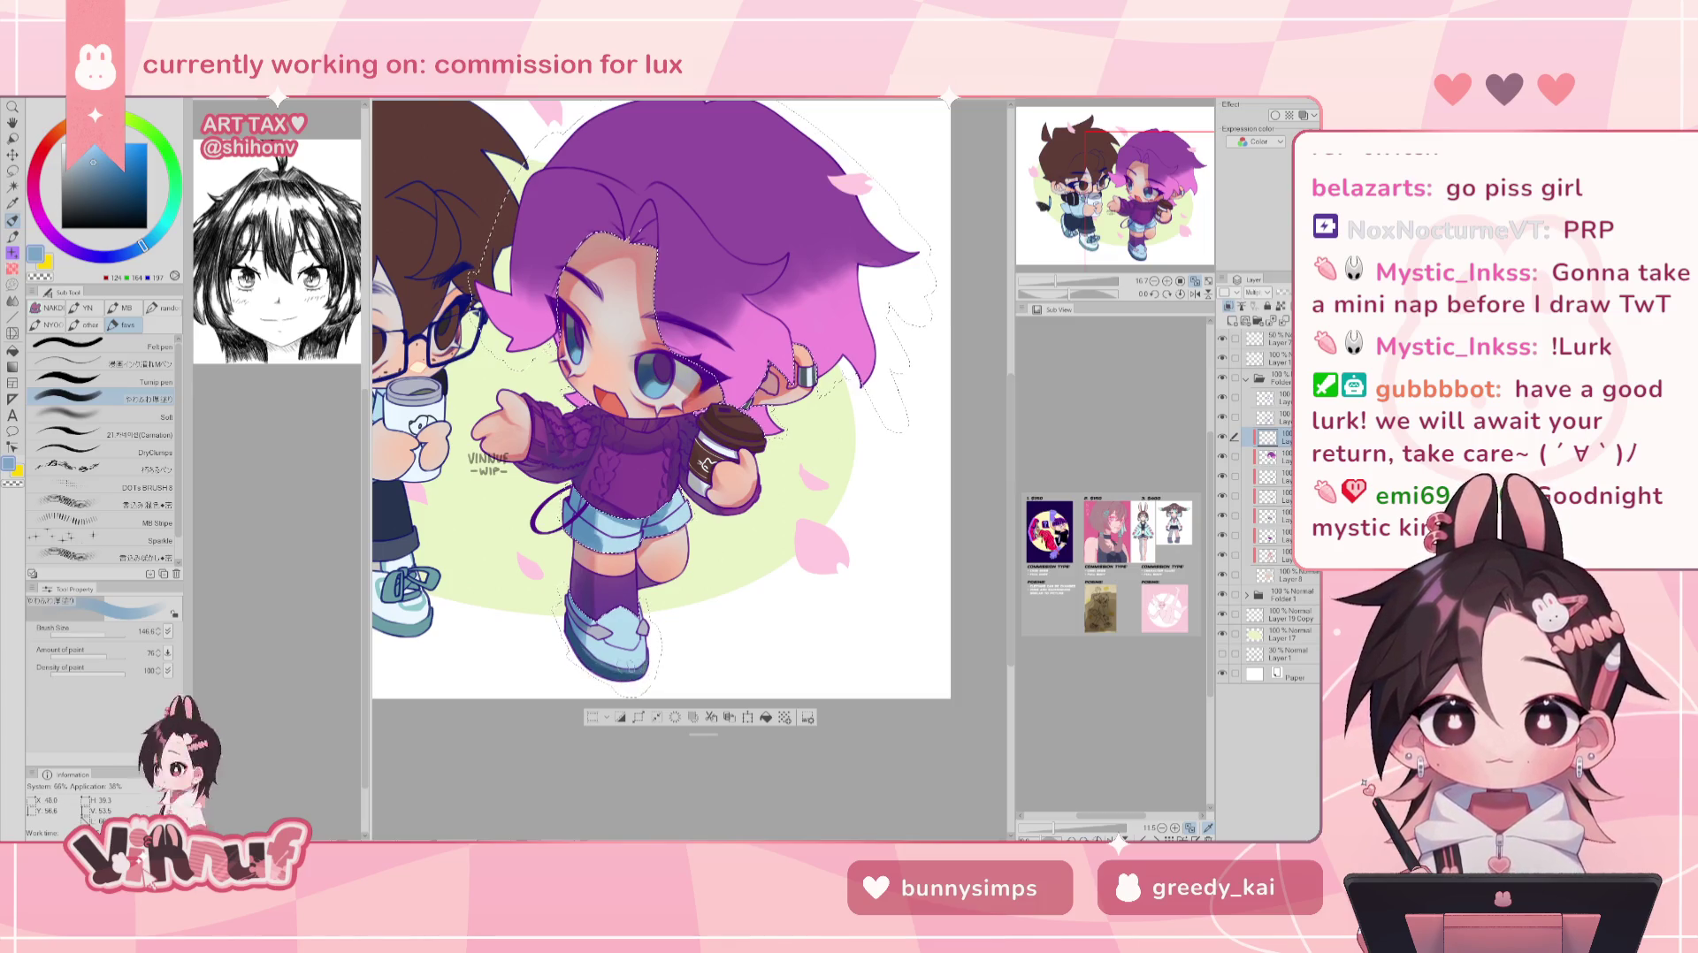
key(h)
key(h)
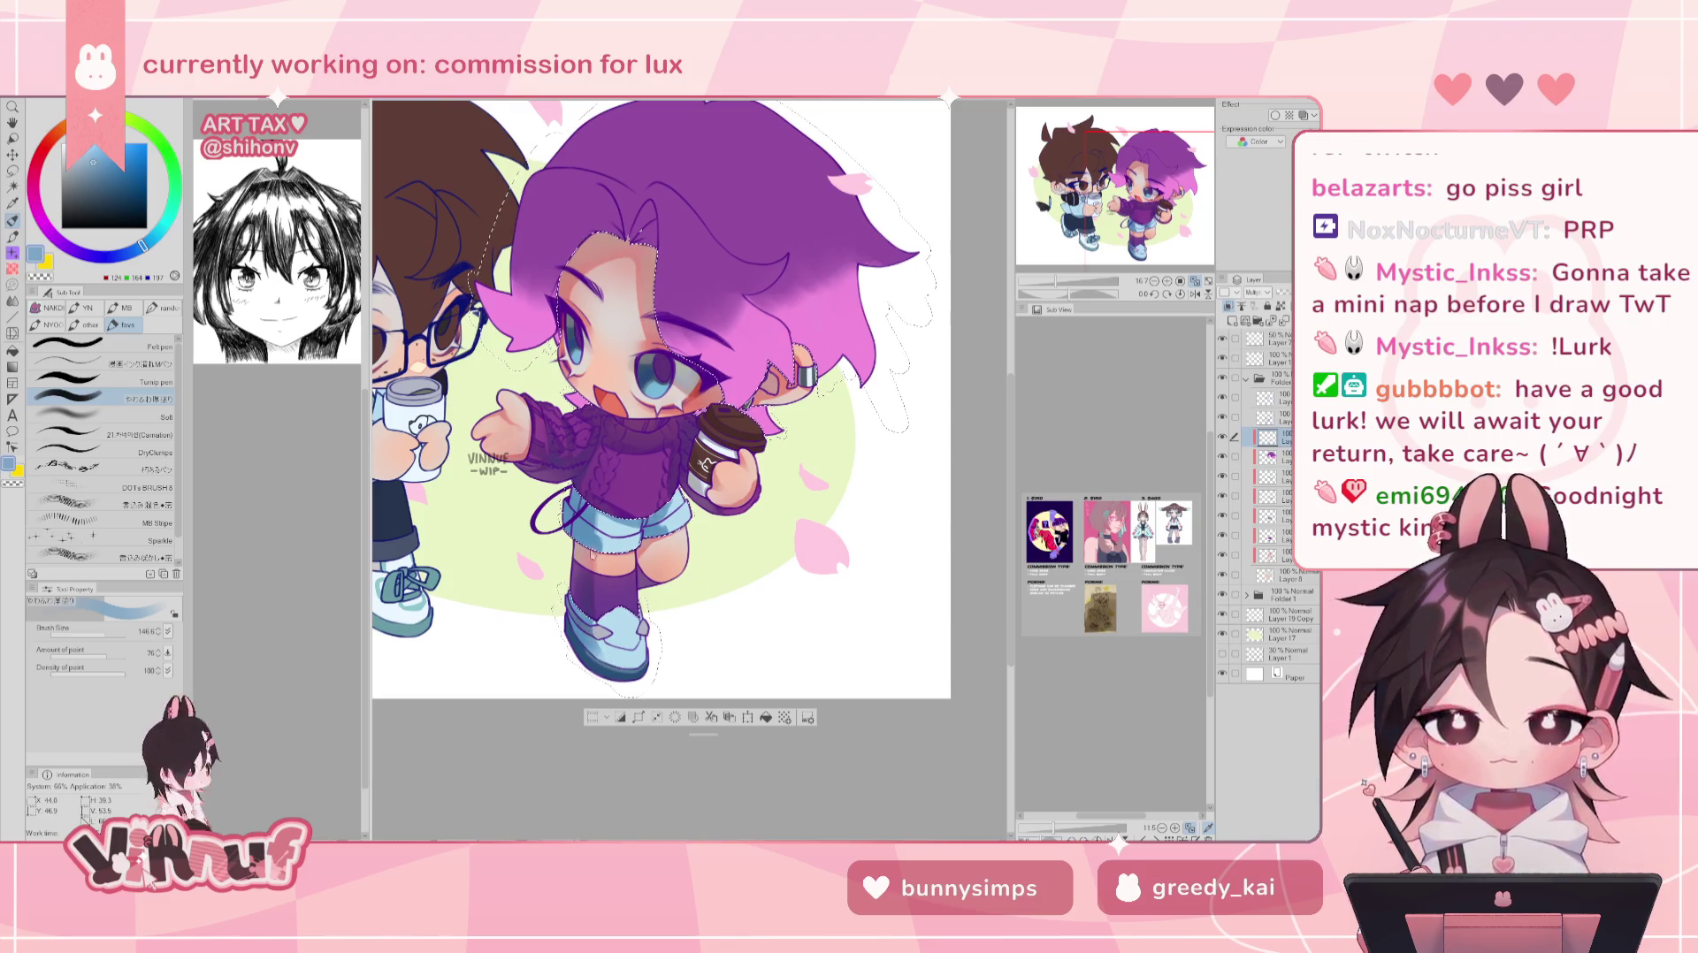
key(bracketleft)
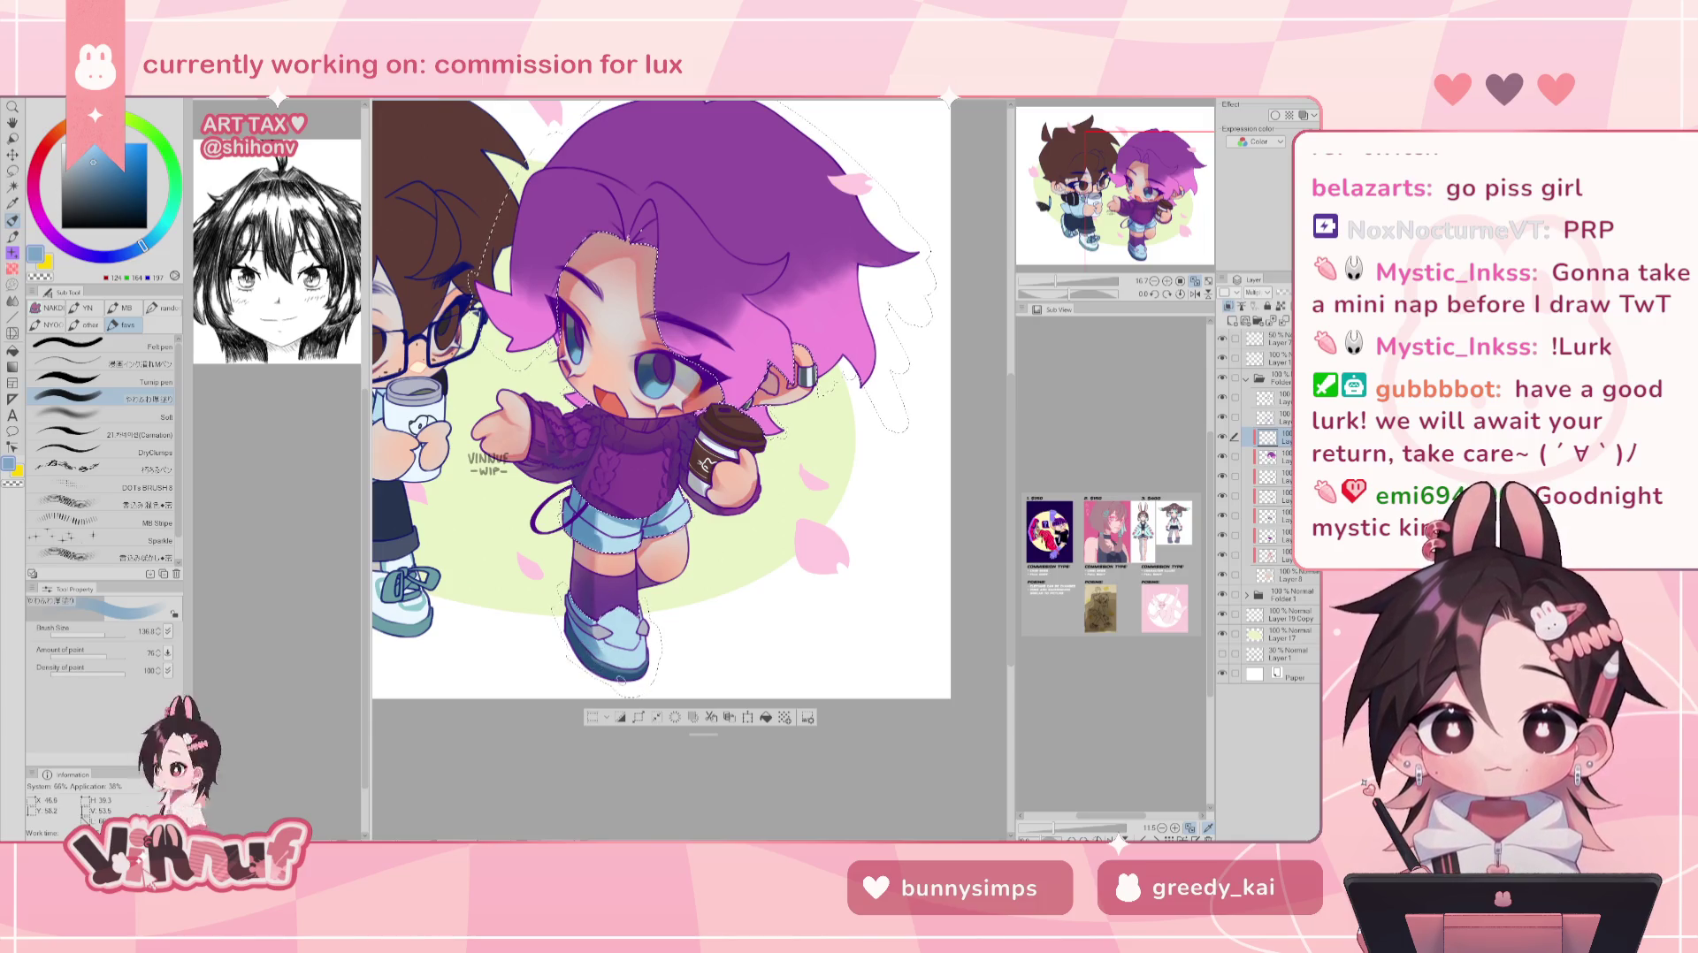
key(bracketleft)
key(bracketleft)
key(bracketleft)
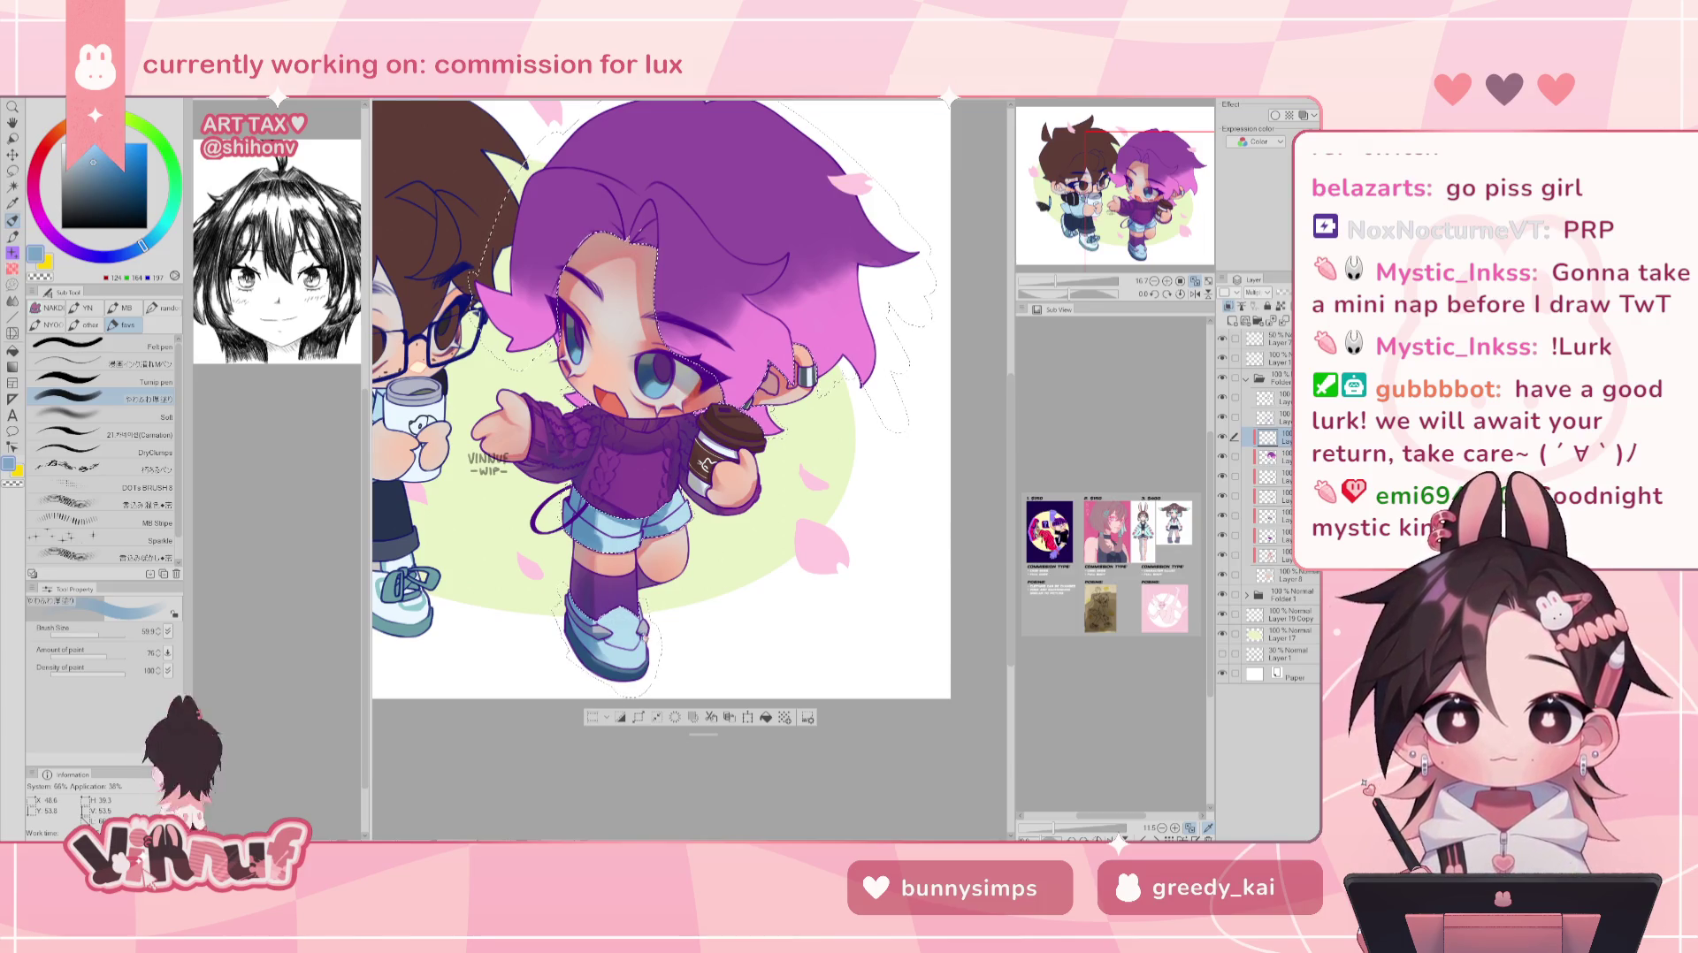
- Review the drawing mirrored, reframe the figure, and raise the brush size to 127.7
key(h)
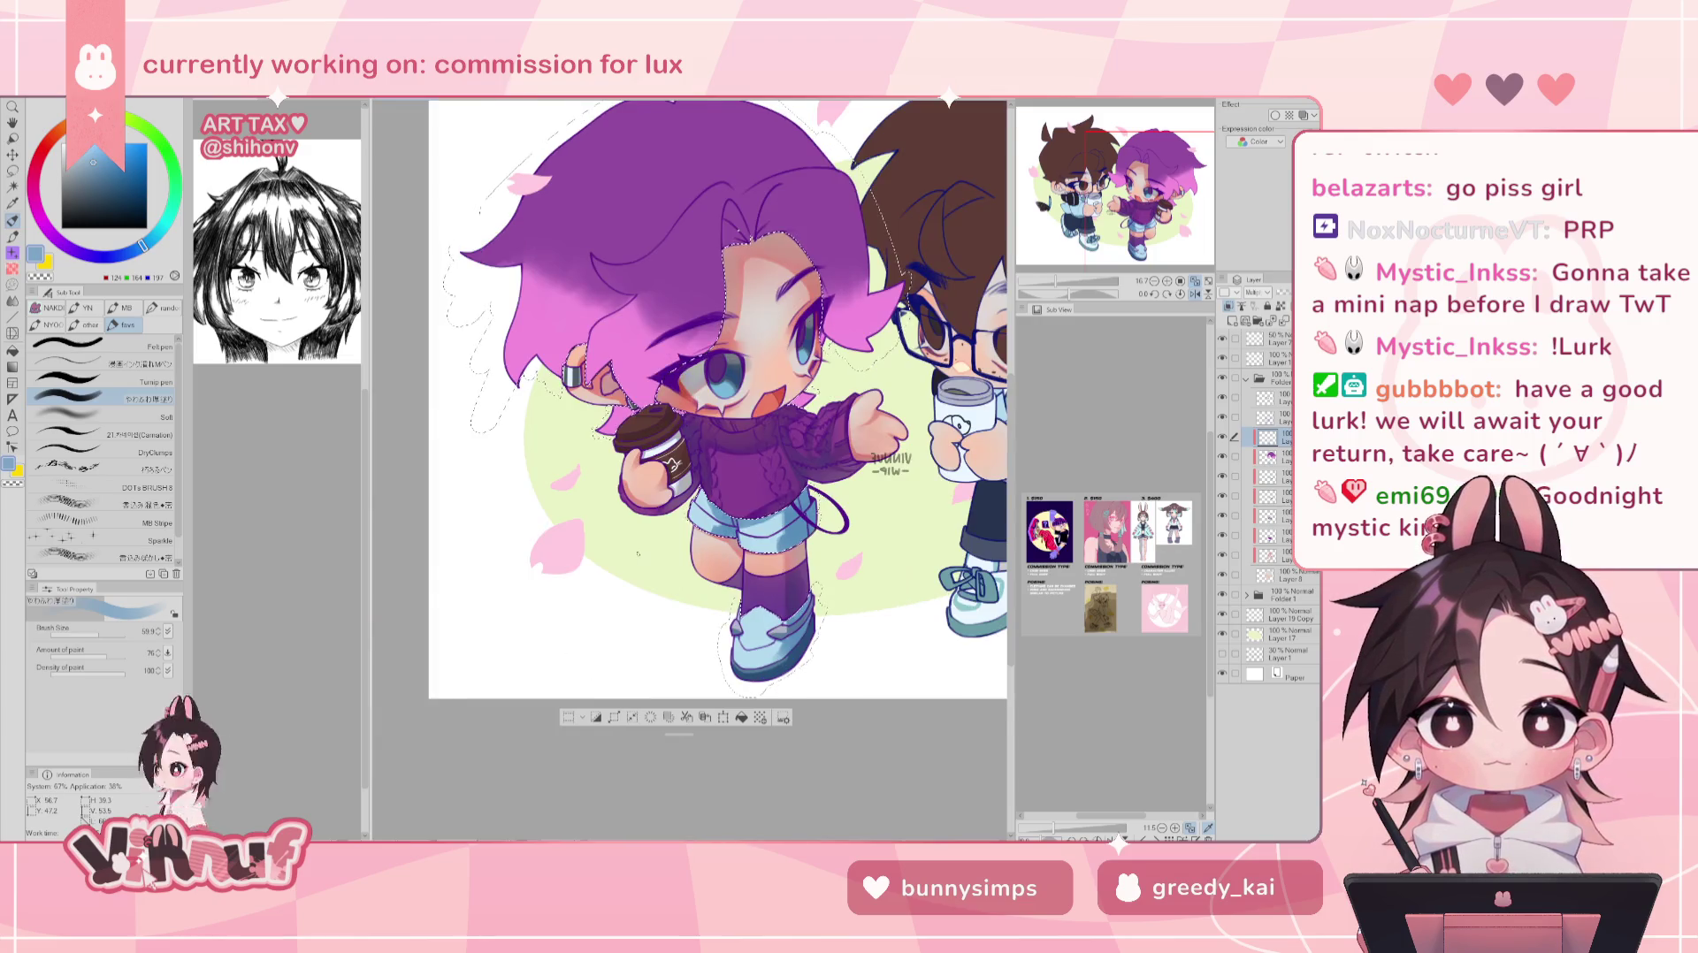
key(h)
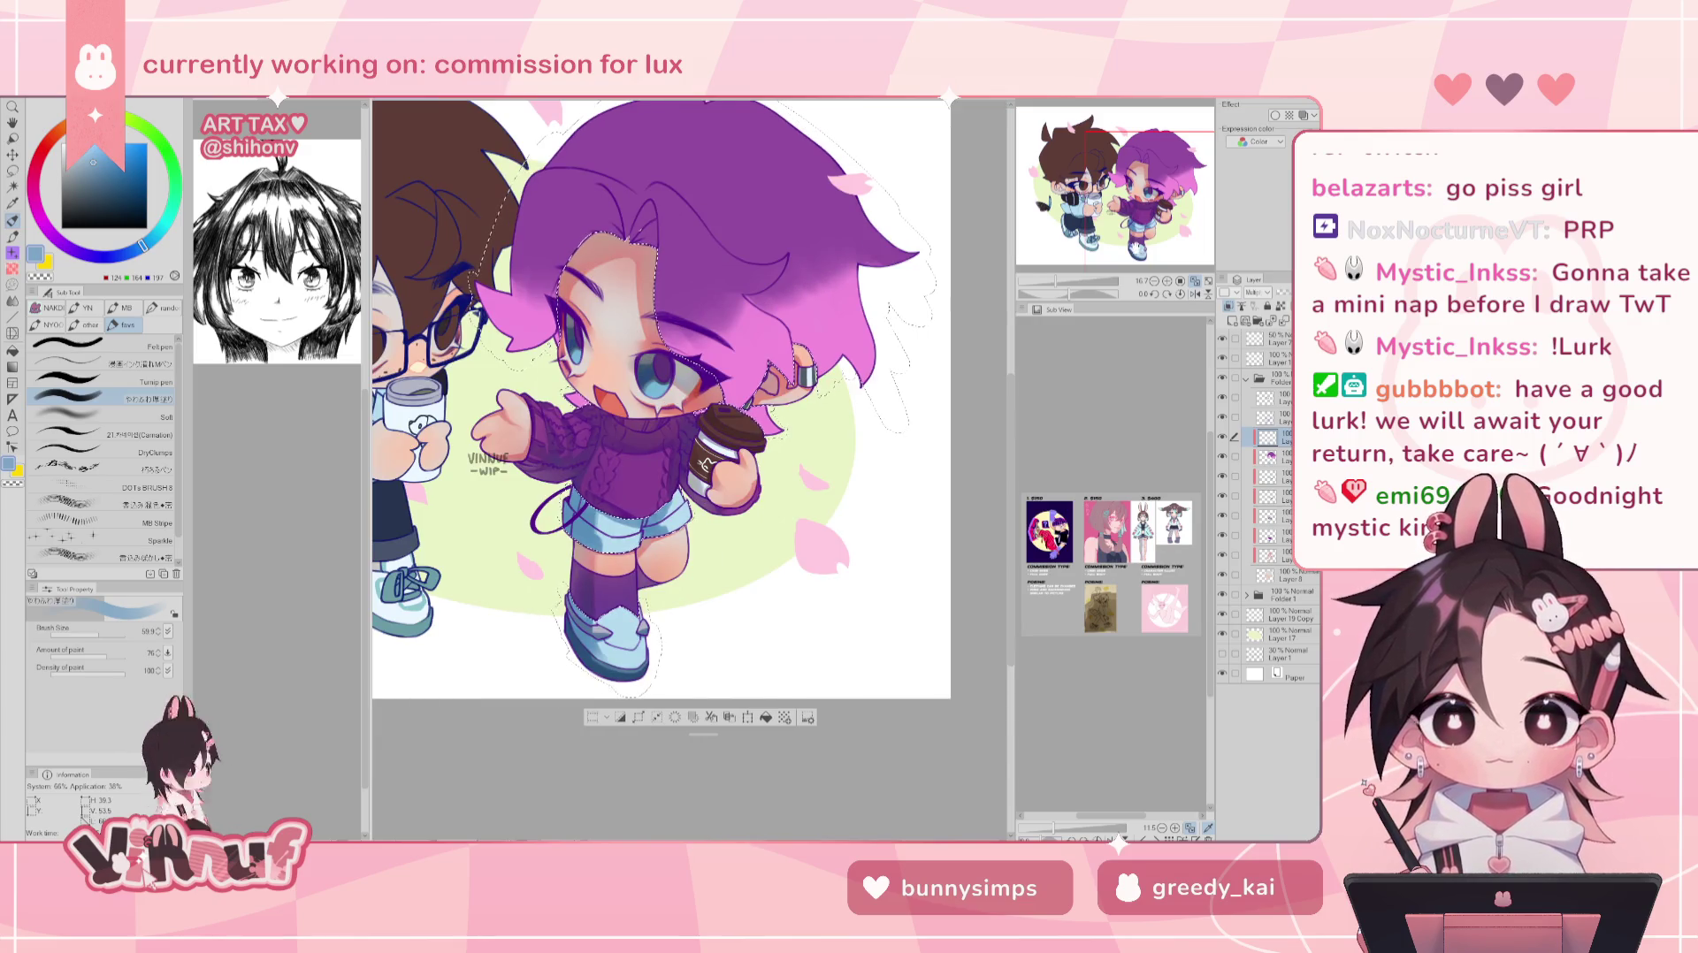
drag(1136, 217, 1129, 205)
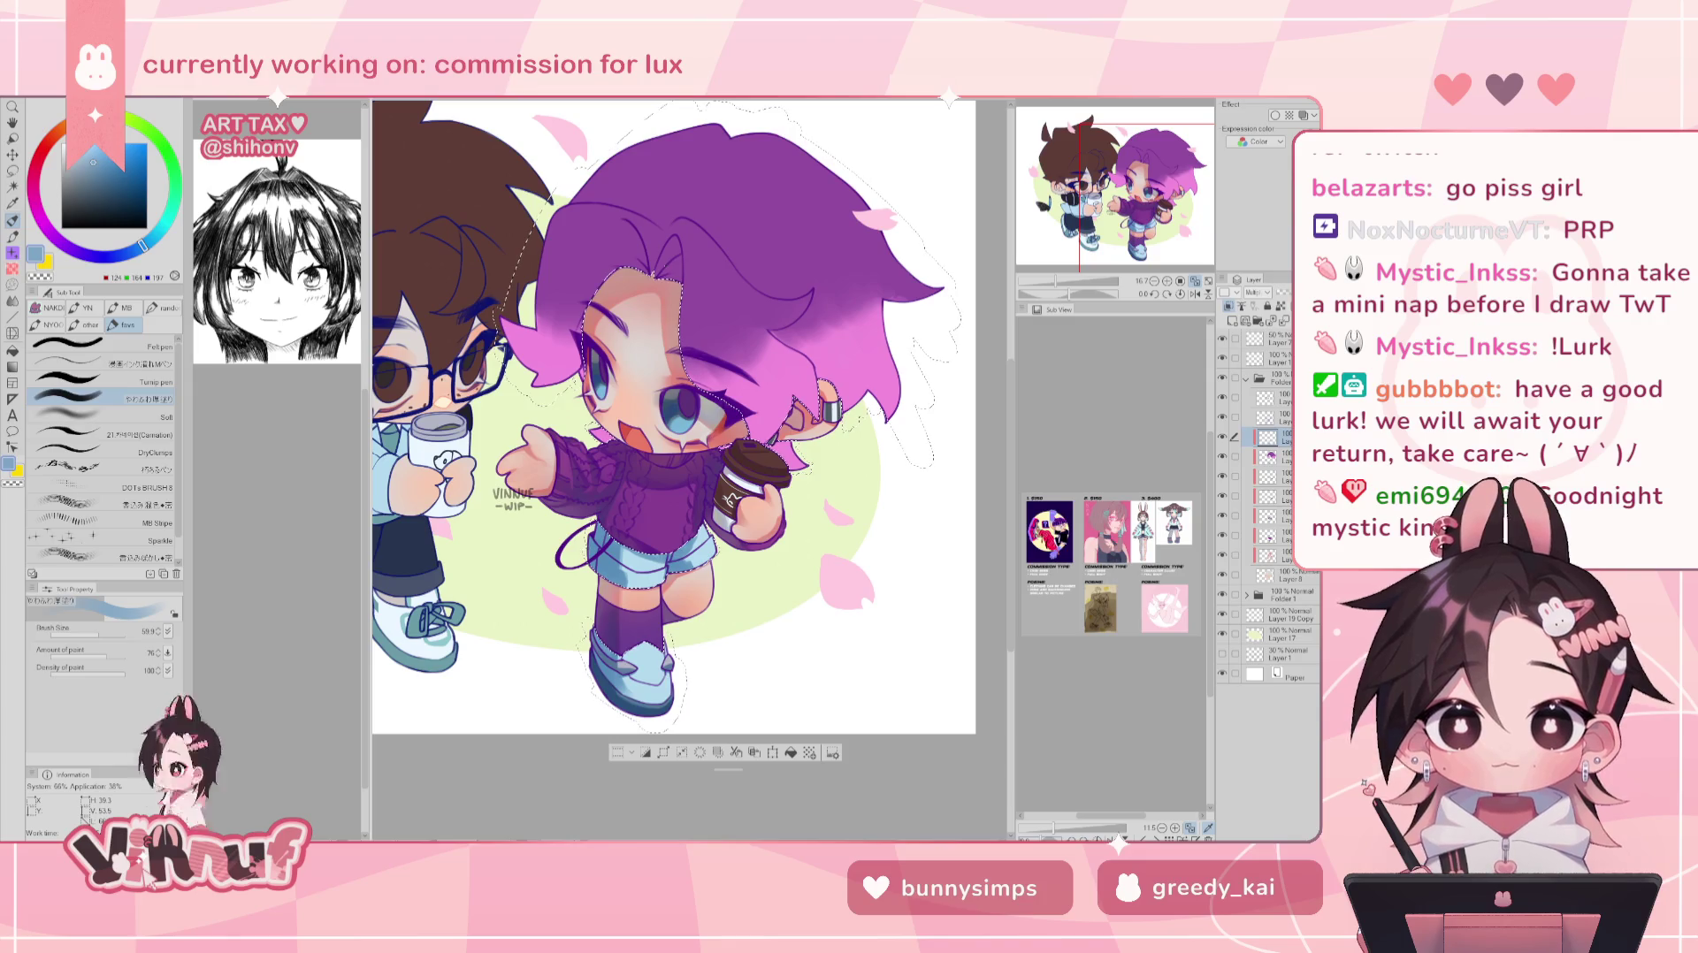
drag(100, 633, 104, 634)
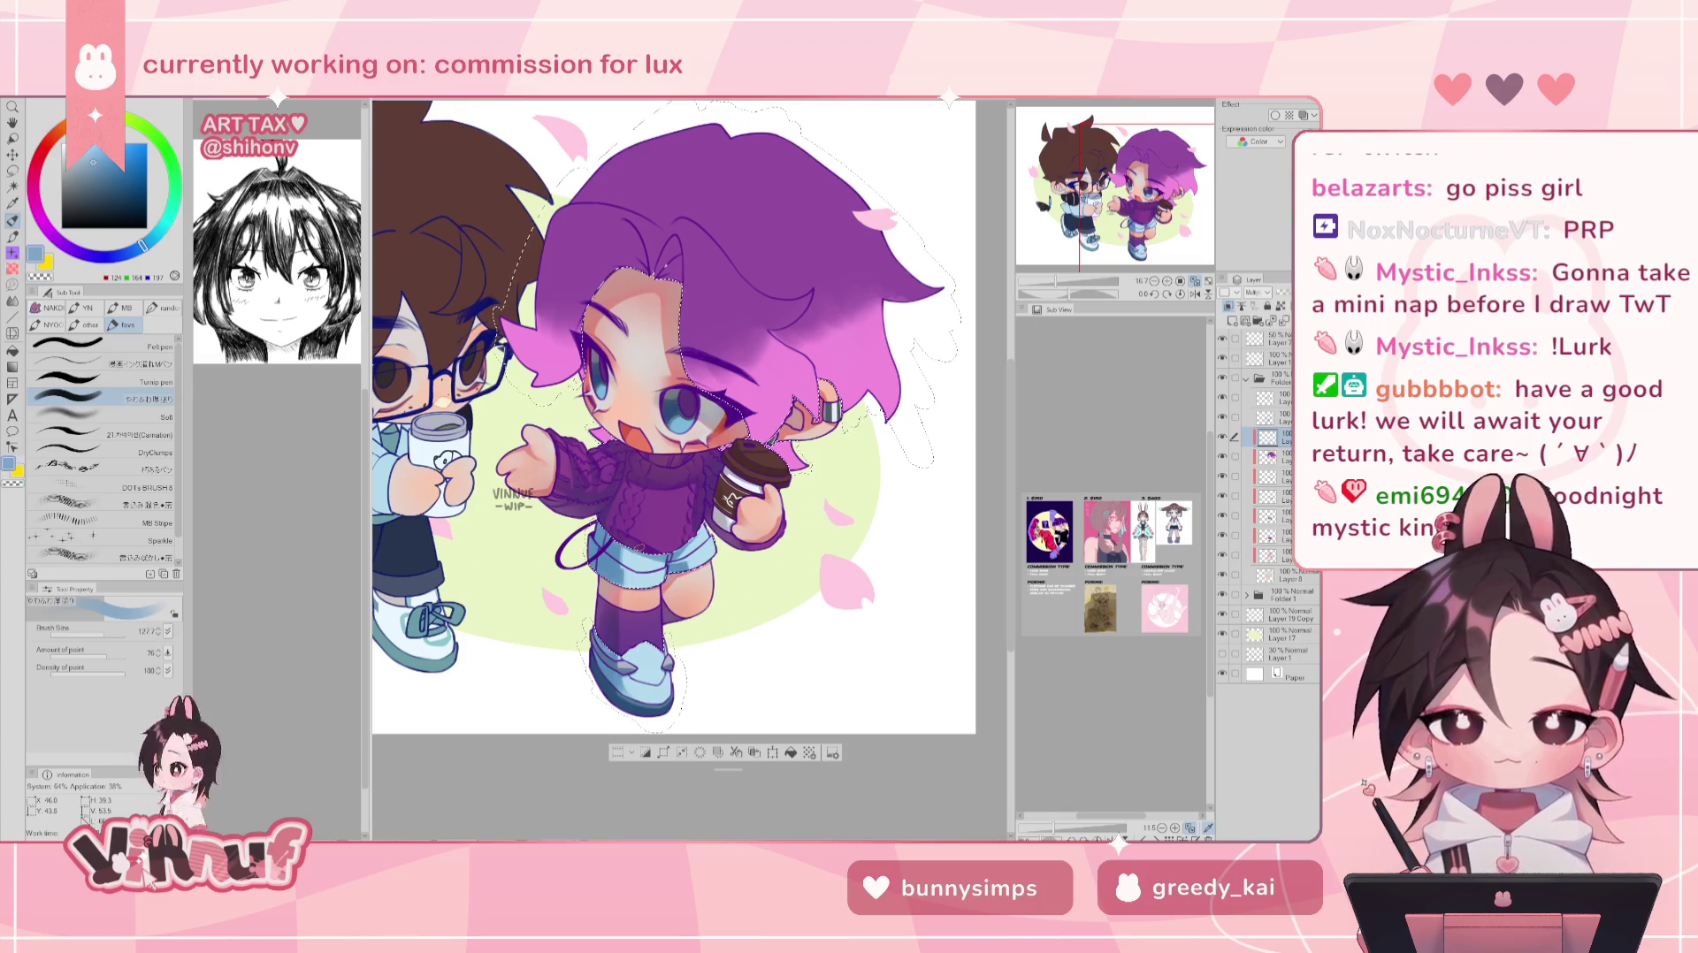
- Toggle the sweater layer off and on, then open and cancel Hue/Saturation/Luminosity
drag(1143, 189, 1146, 177)
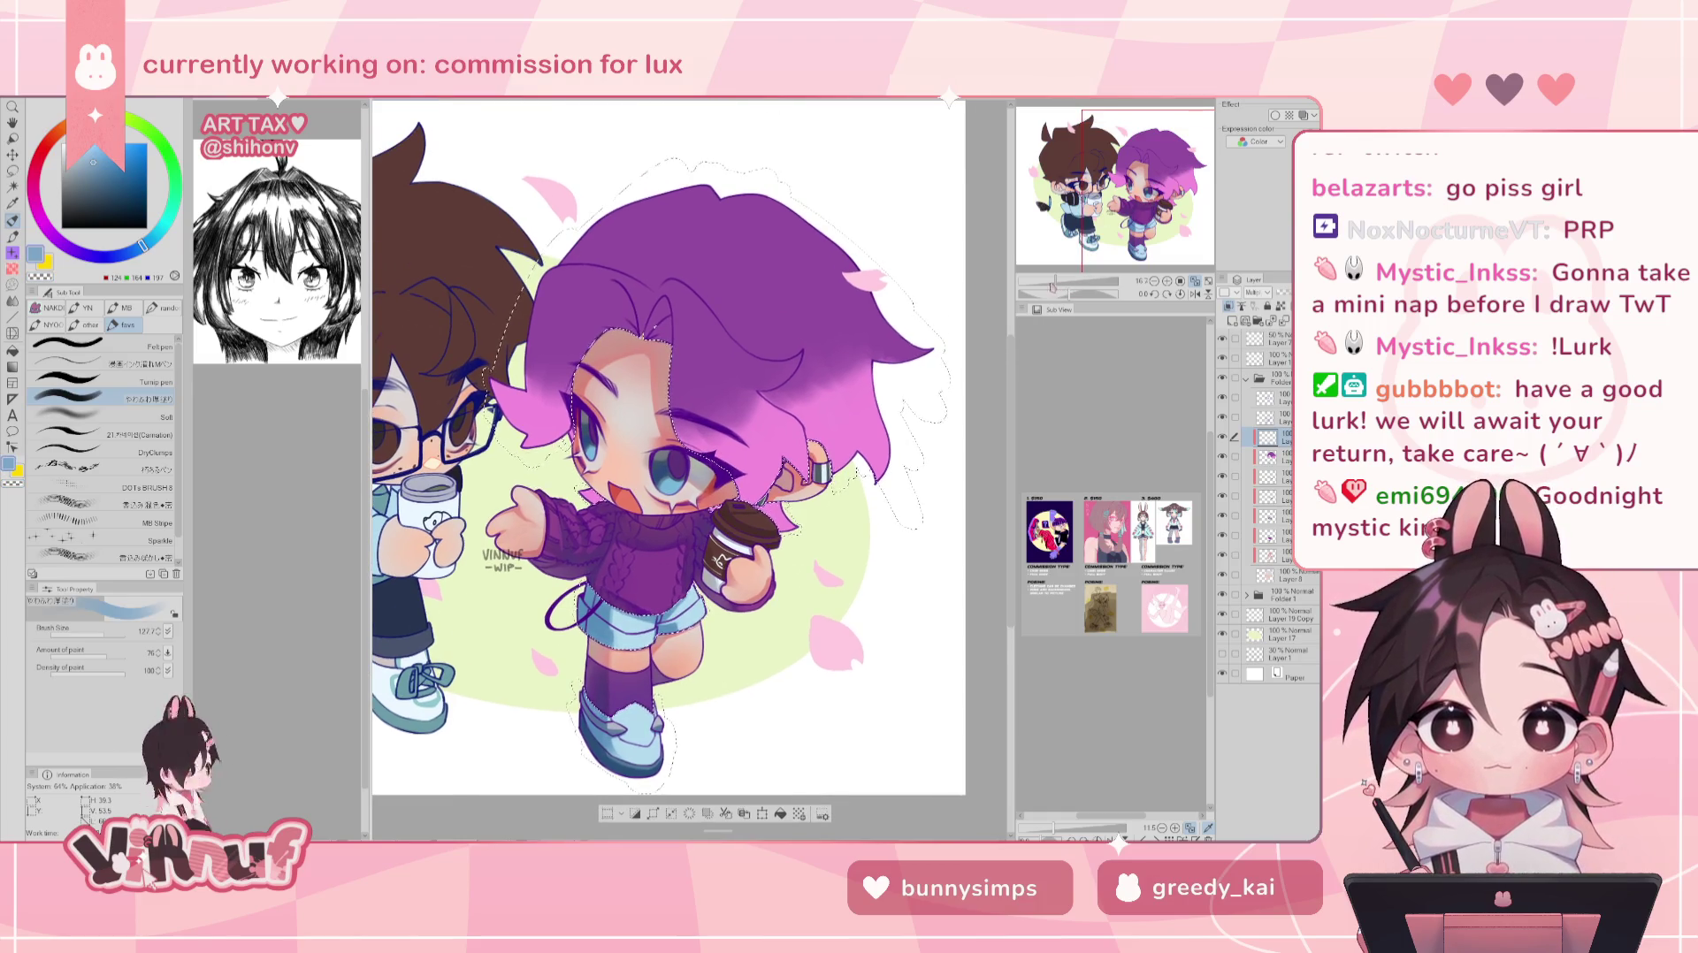
scroll(668, 447, down, 3)
scroll(668, 447, up, 2)
scroll(669, 446, up, 1)
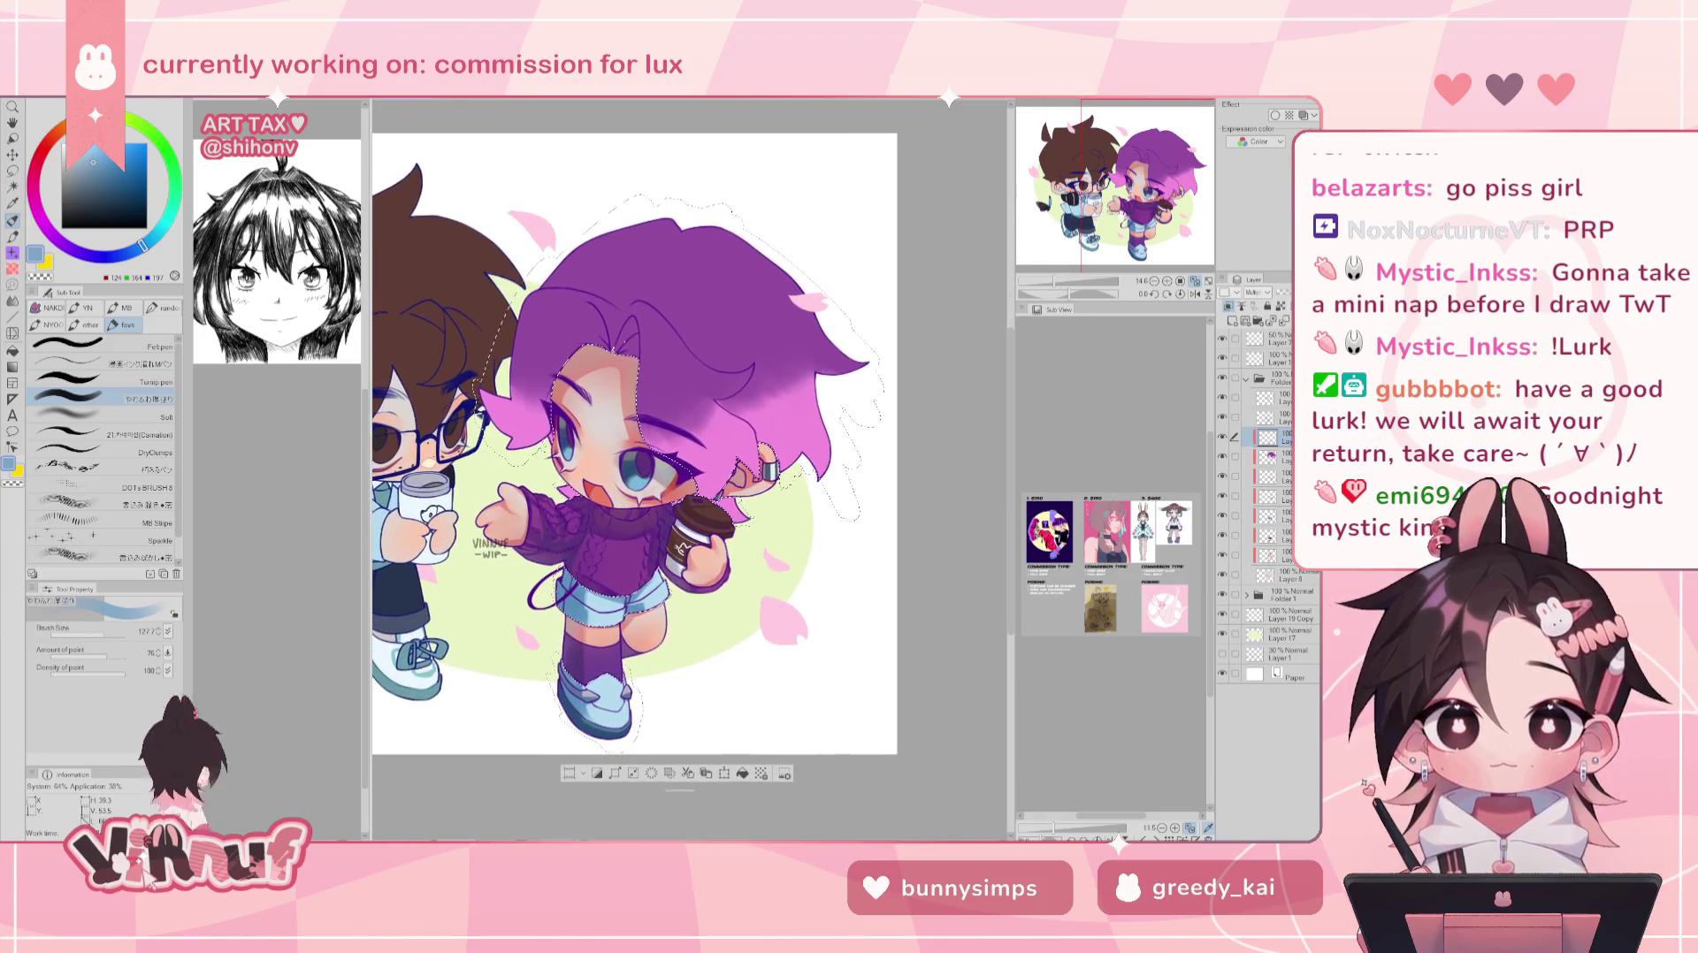
click(1273, 535)
click(1223, 536)
click(1223, 536)
key(ctrl+u)
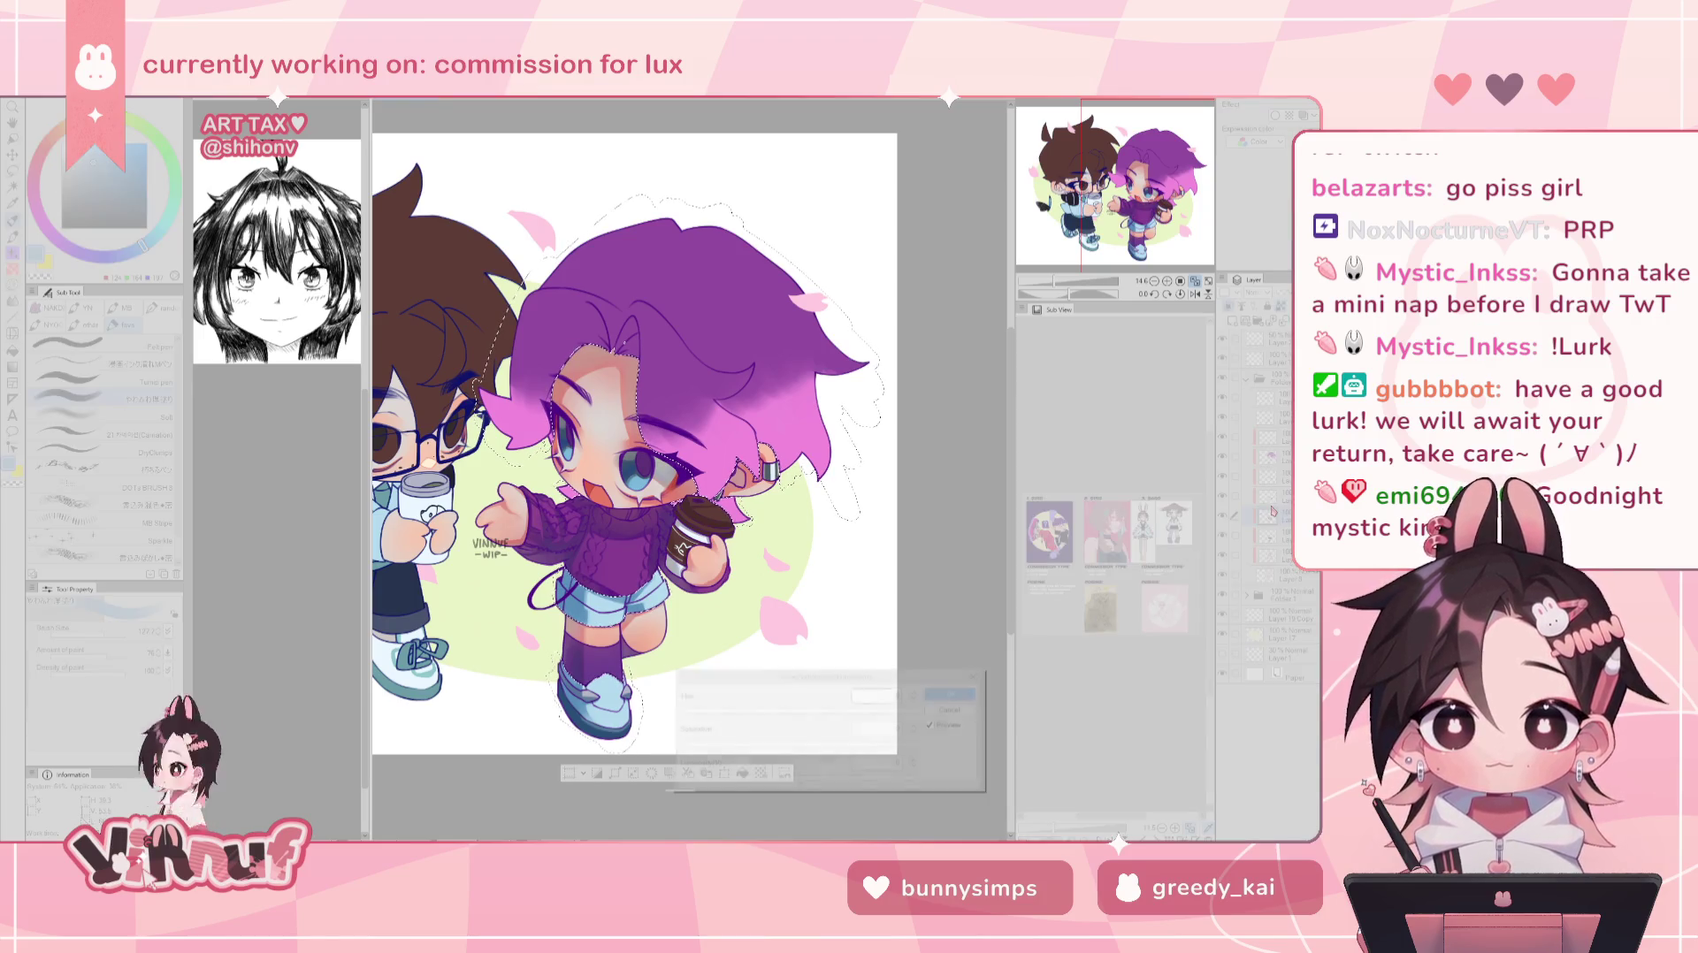
click(953, 693)
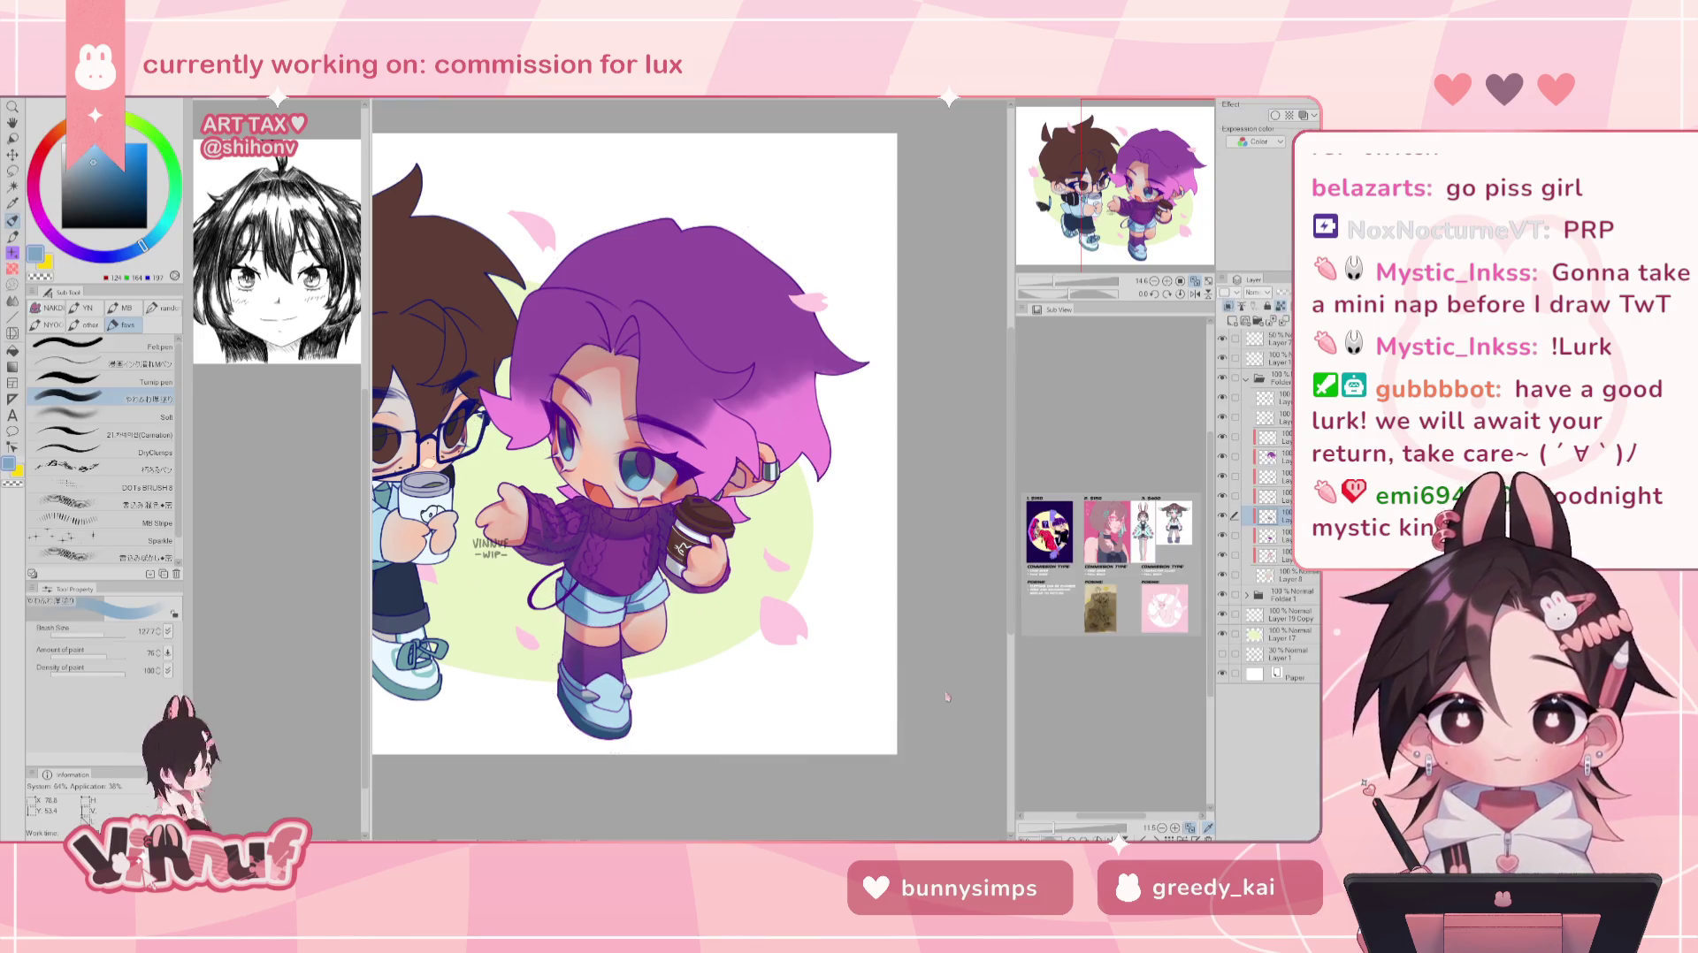
- Lasso the girl's lower body, raise its luminosity to 6, then deselect and zoom out
key(m)
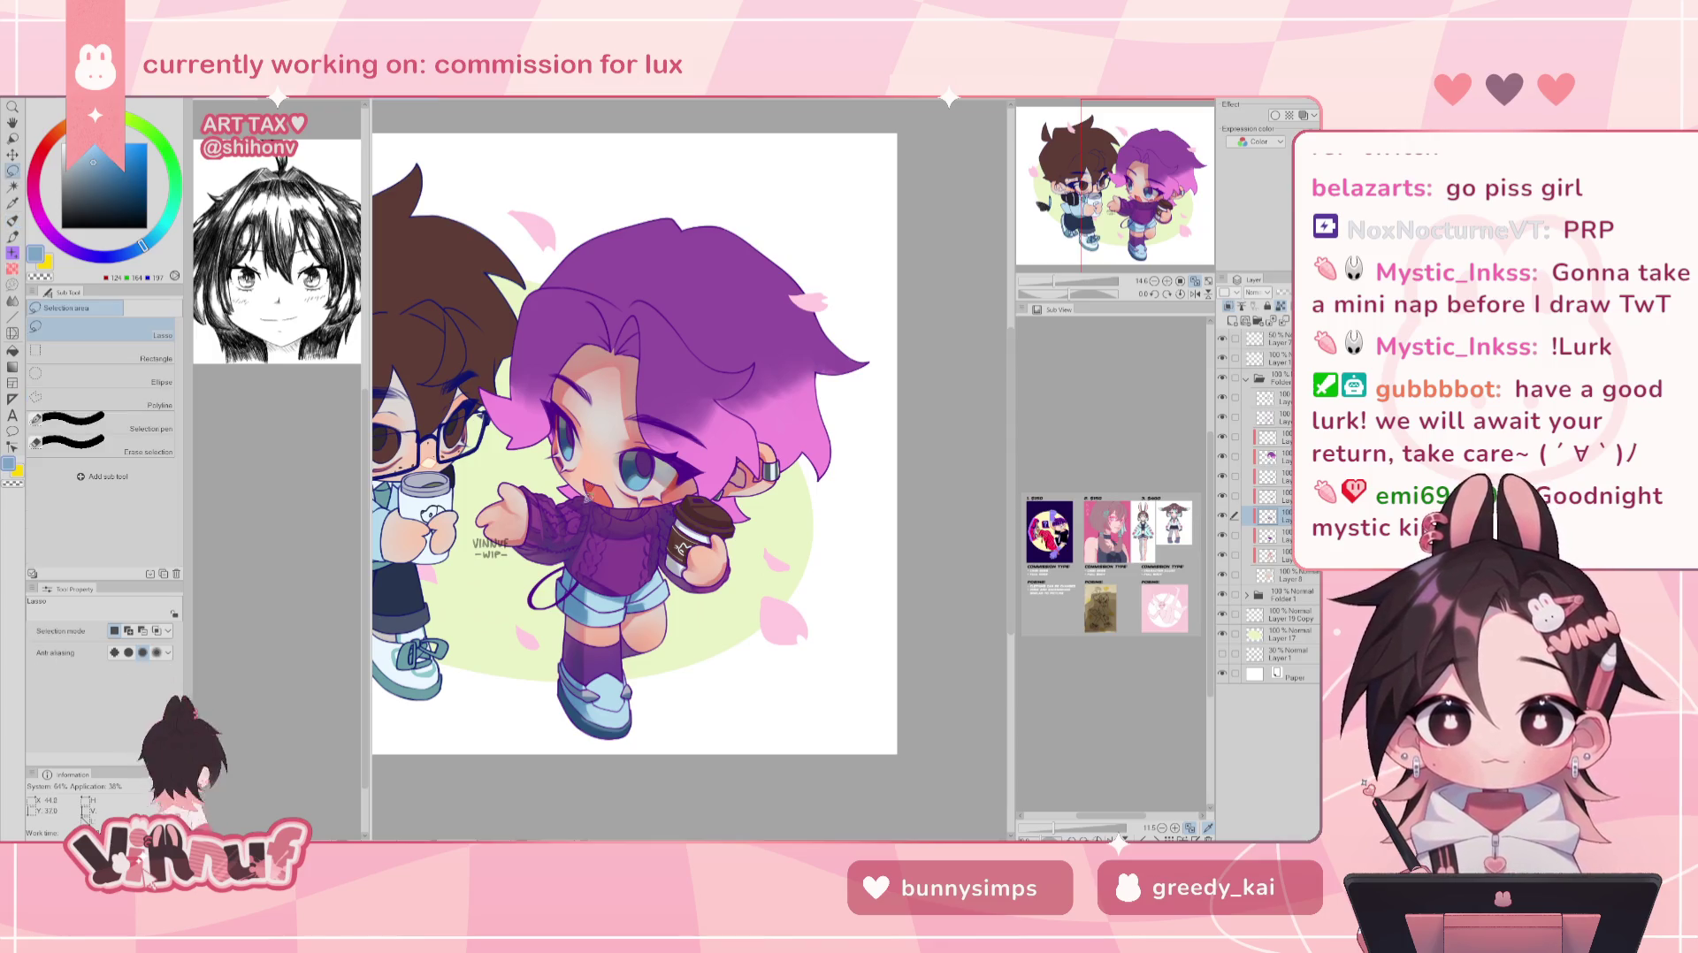
drag(519, 462, 699, 503)
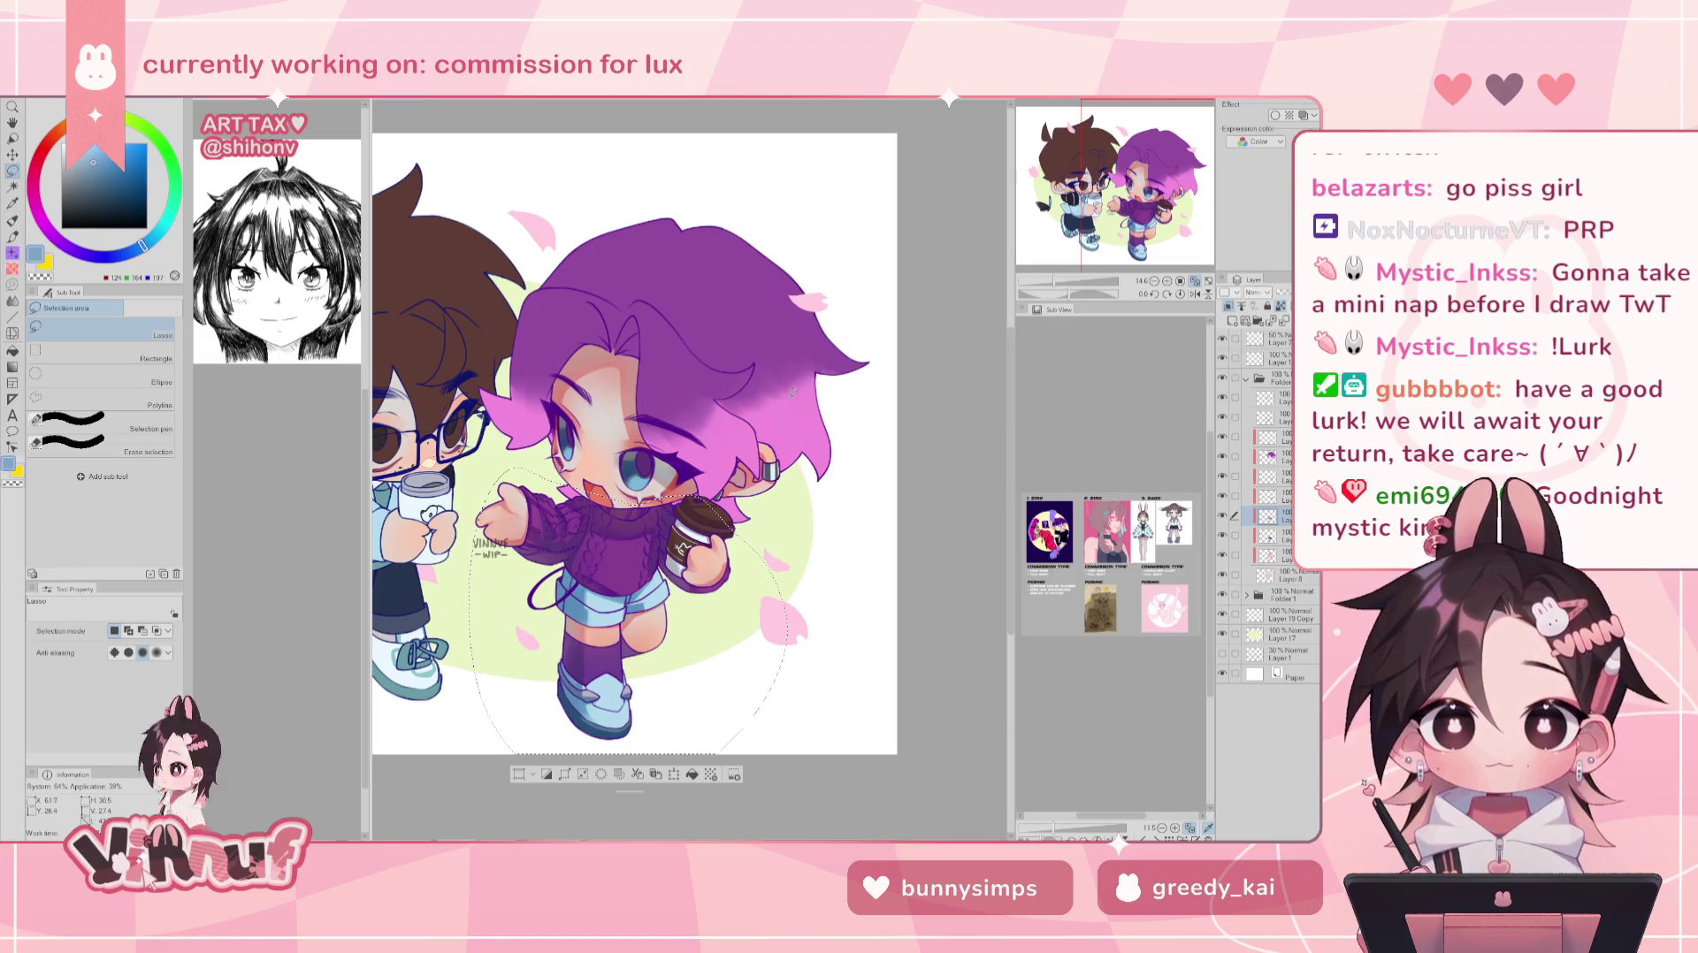
key(ctrl+u)
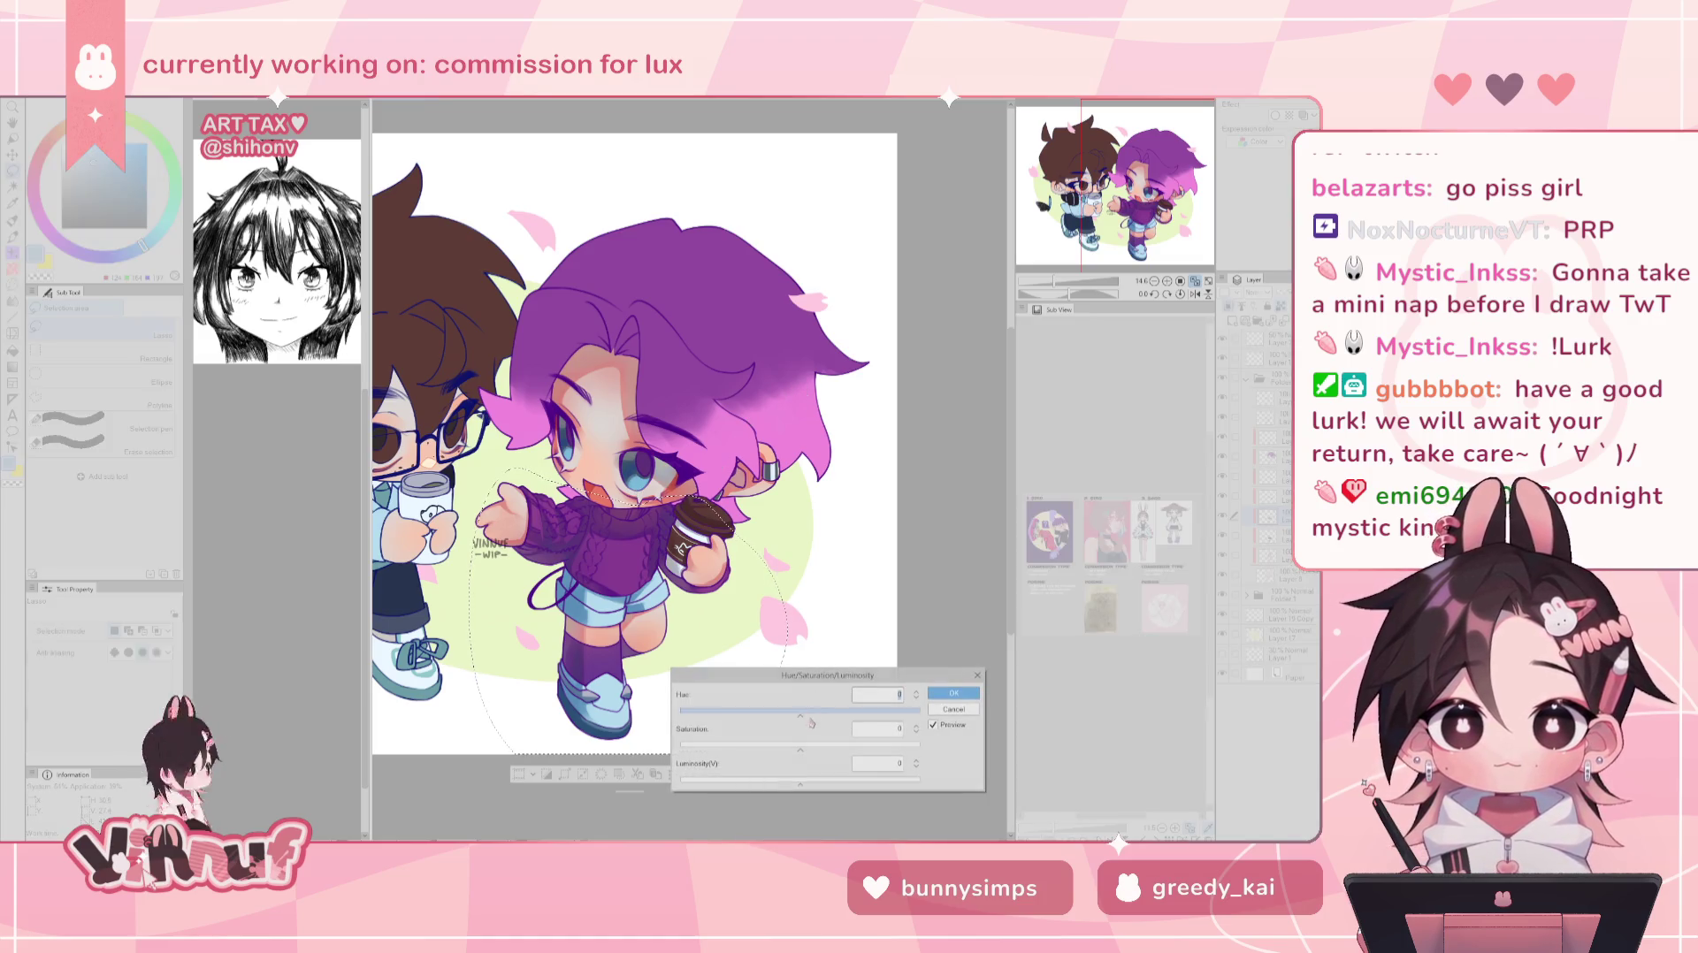
drag(805, 782, 795, 786)
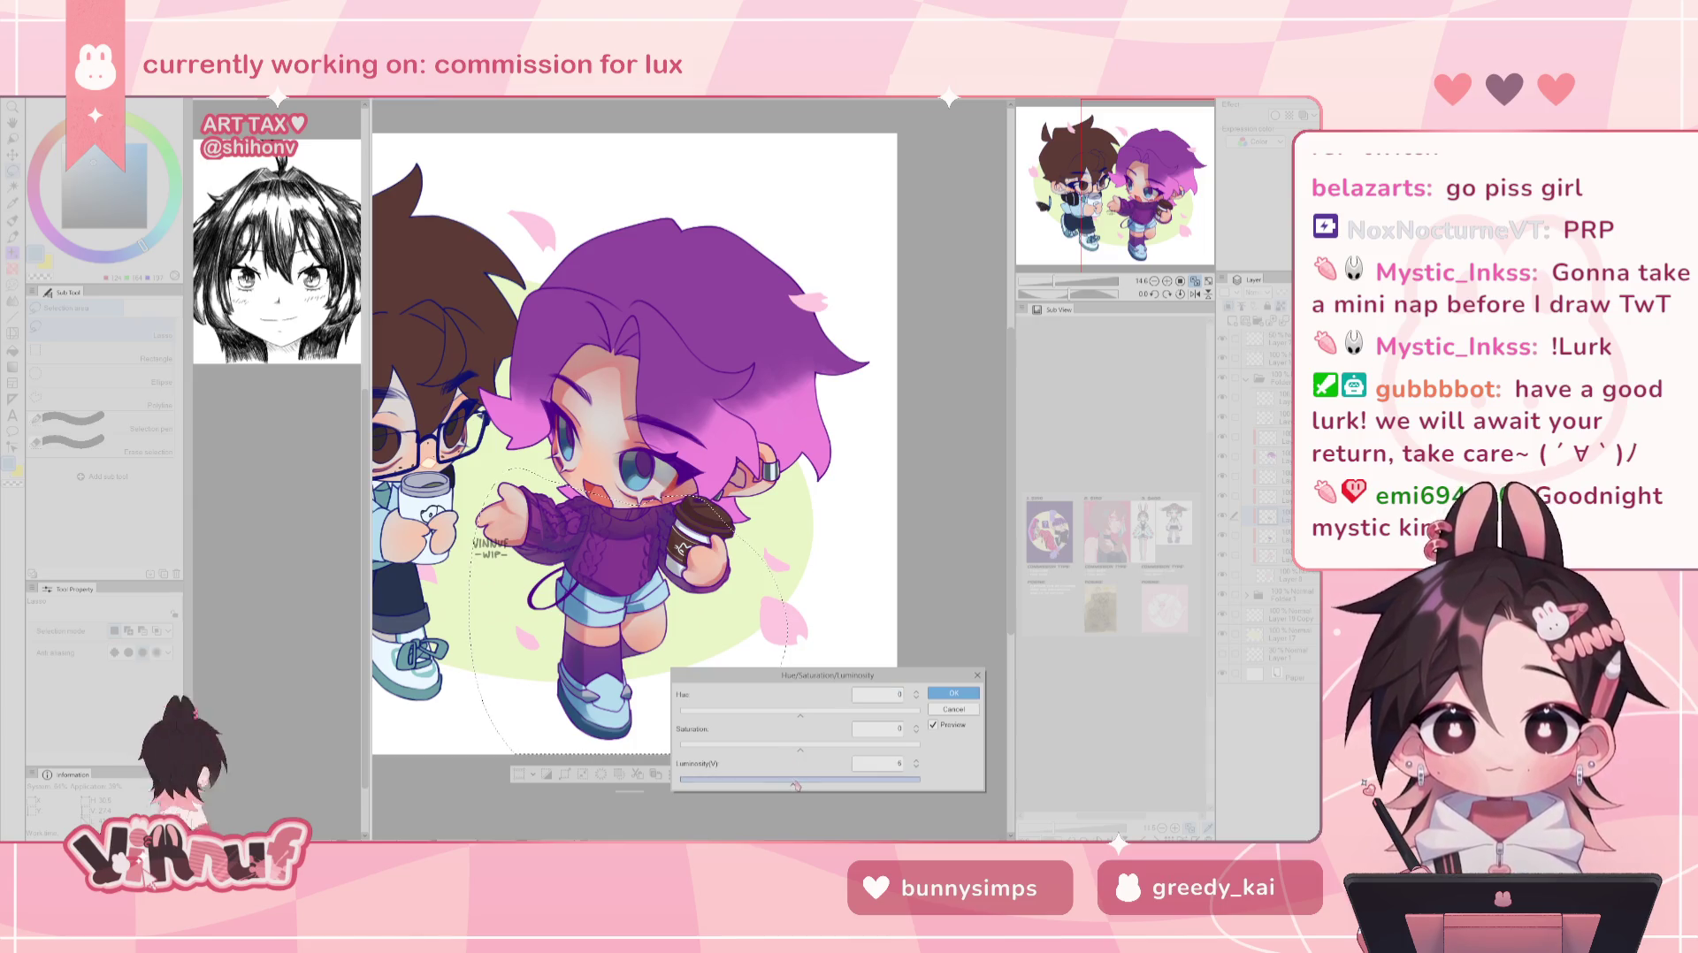
click(951, 692)
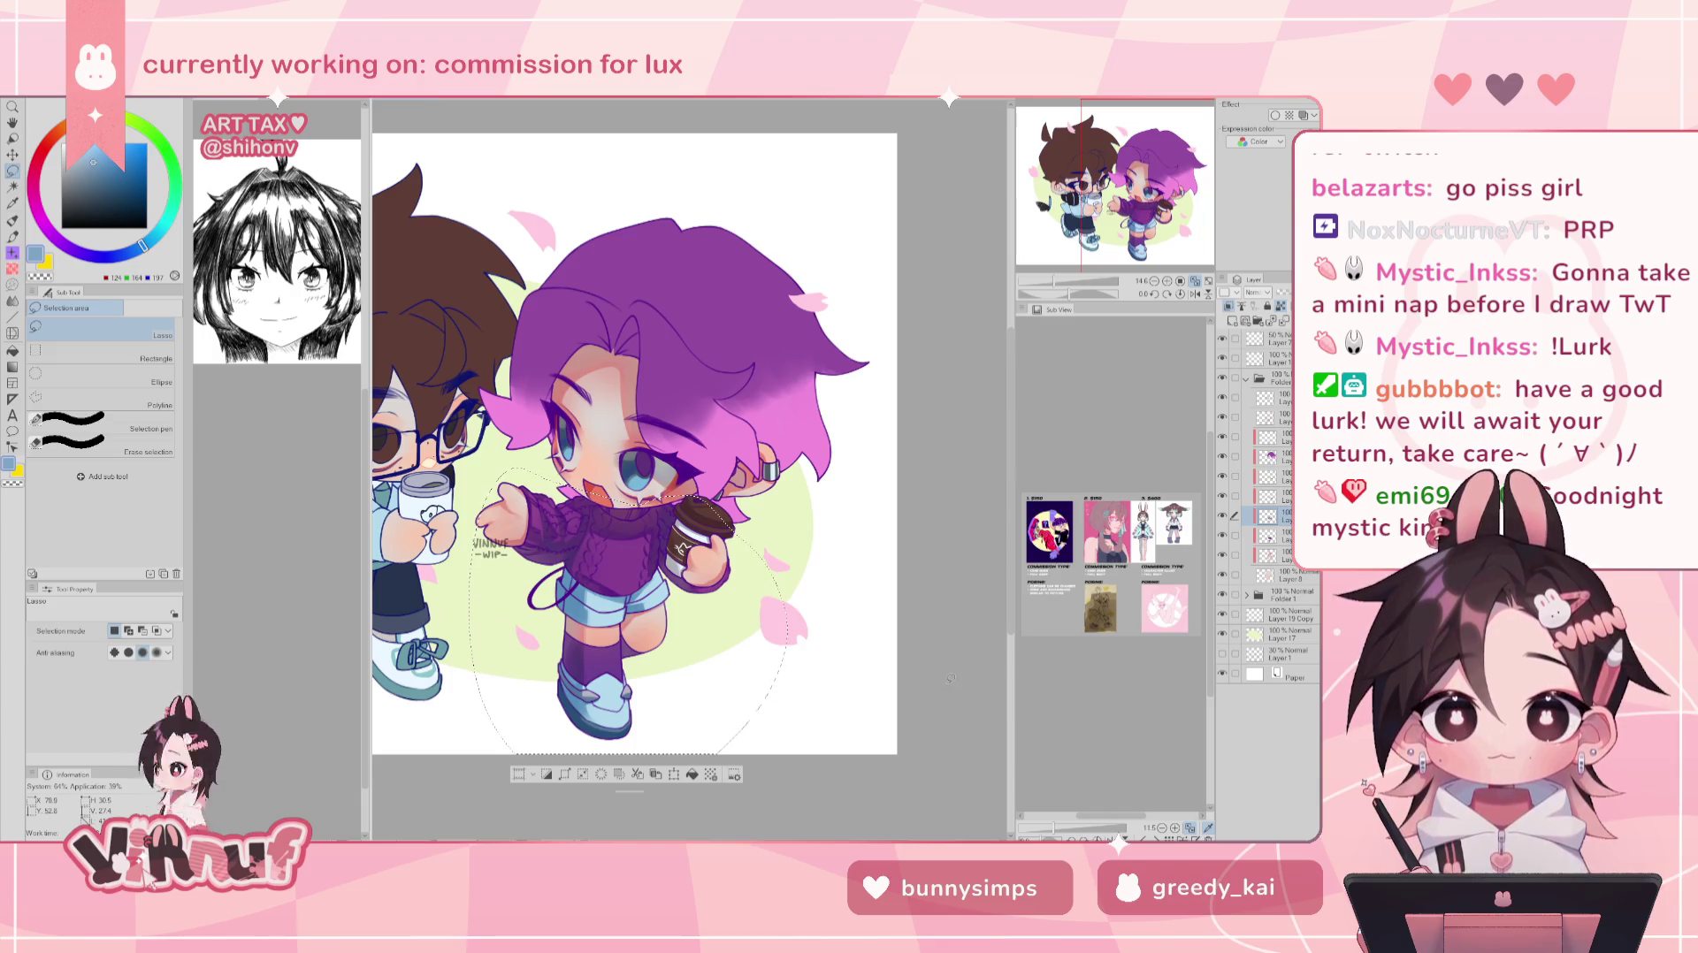
key(ctrl+d)
key(ctrl+minus)
key(ctrl+minus)
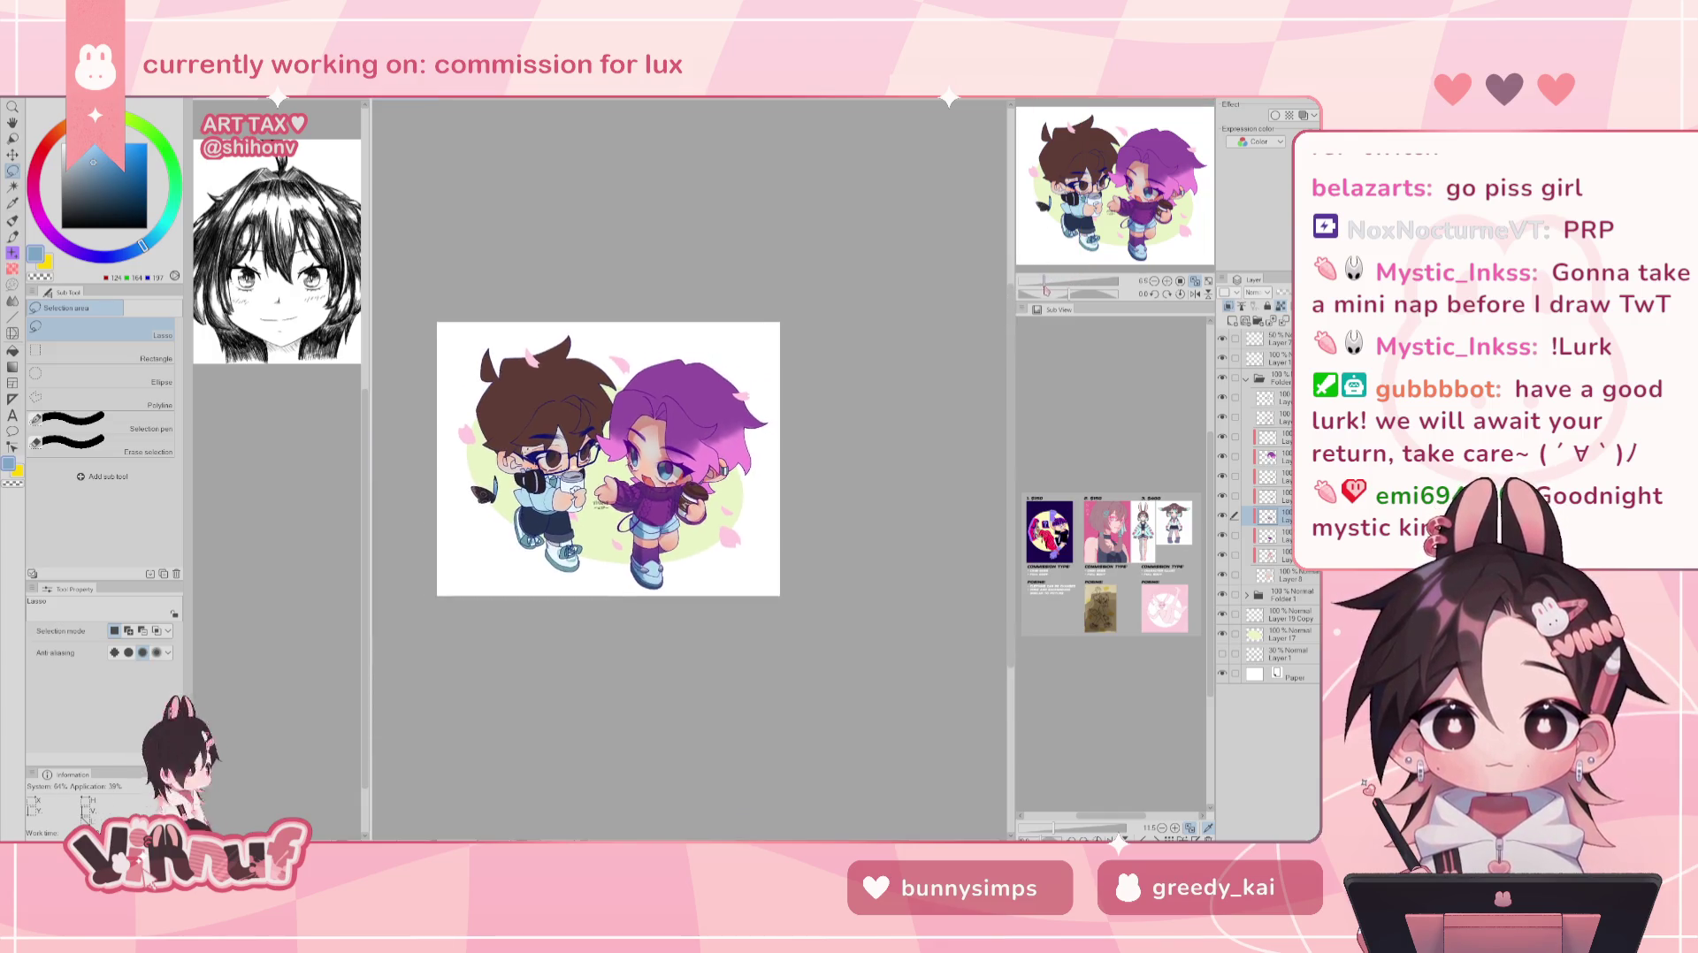
- Check the drawing mirrored and adjust the zoom to view the whole piece
key(ctrl+minus)
key(h)
key(h)
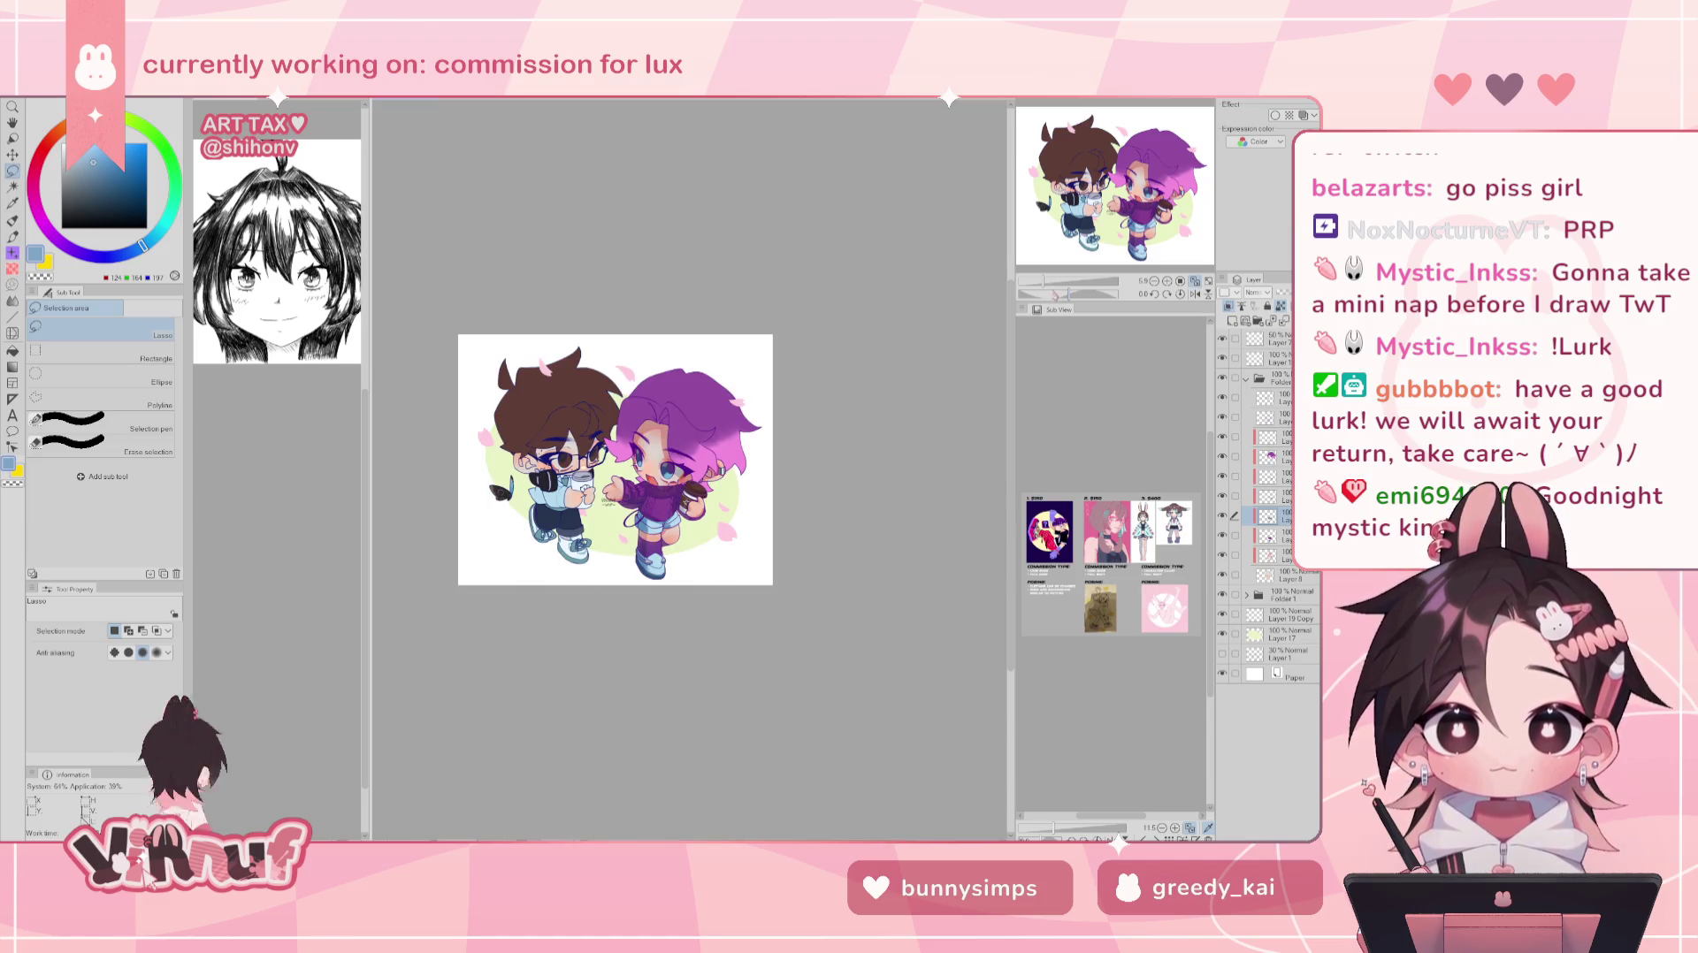
key(ctrl+minus)
key(ctrl+plus)
key(ctrl+plus)
key(ctrl+plus)
key(ctrl+plus)
key(ctrl+minus)
- Compare the sweater and face/leg shading layers by toggling visibility, leaving both shown
click(1228, 517)
click(1227, 516)
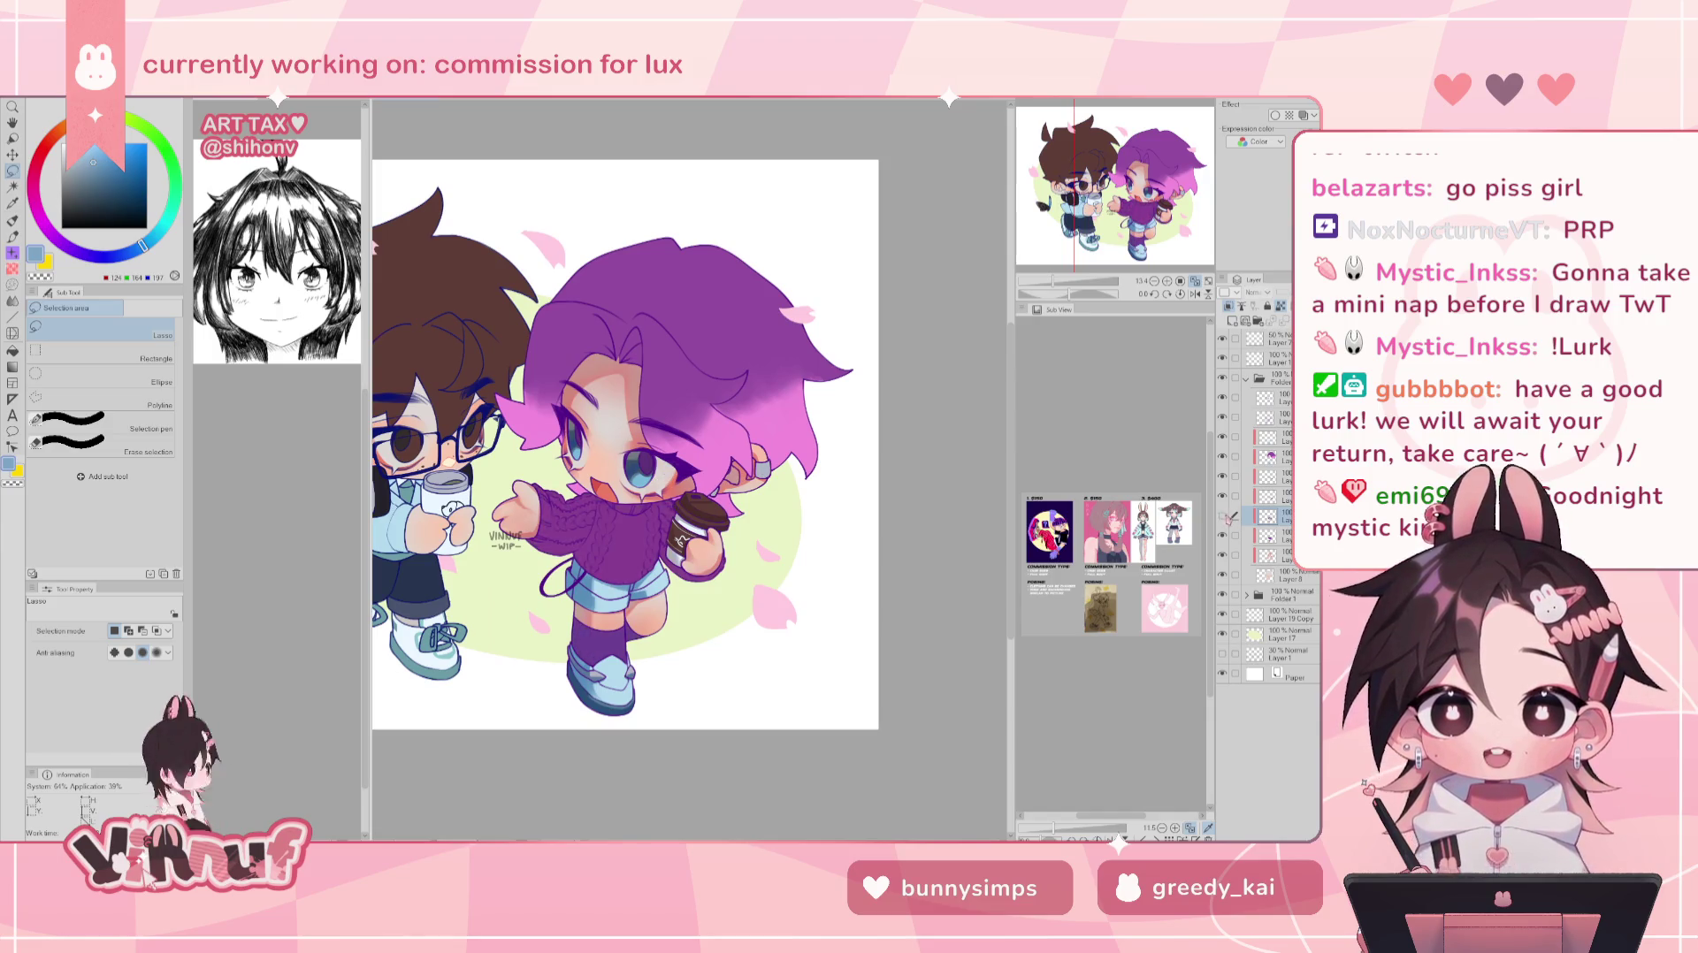
click(1227, 517)
click(1227, 517)
click(1228, 517)
click(1224, 555)
click(1224, 555)
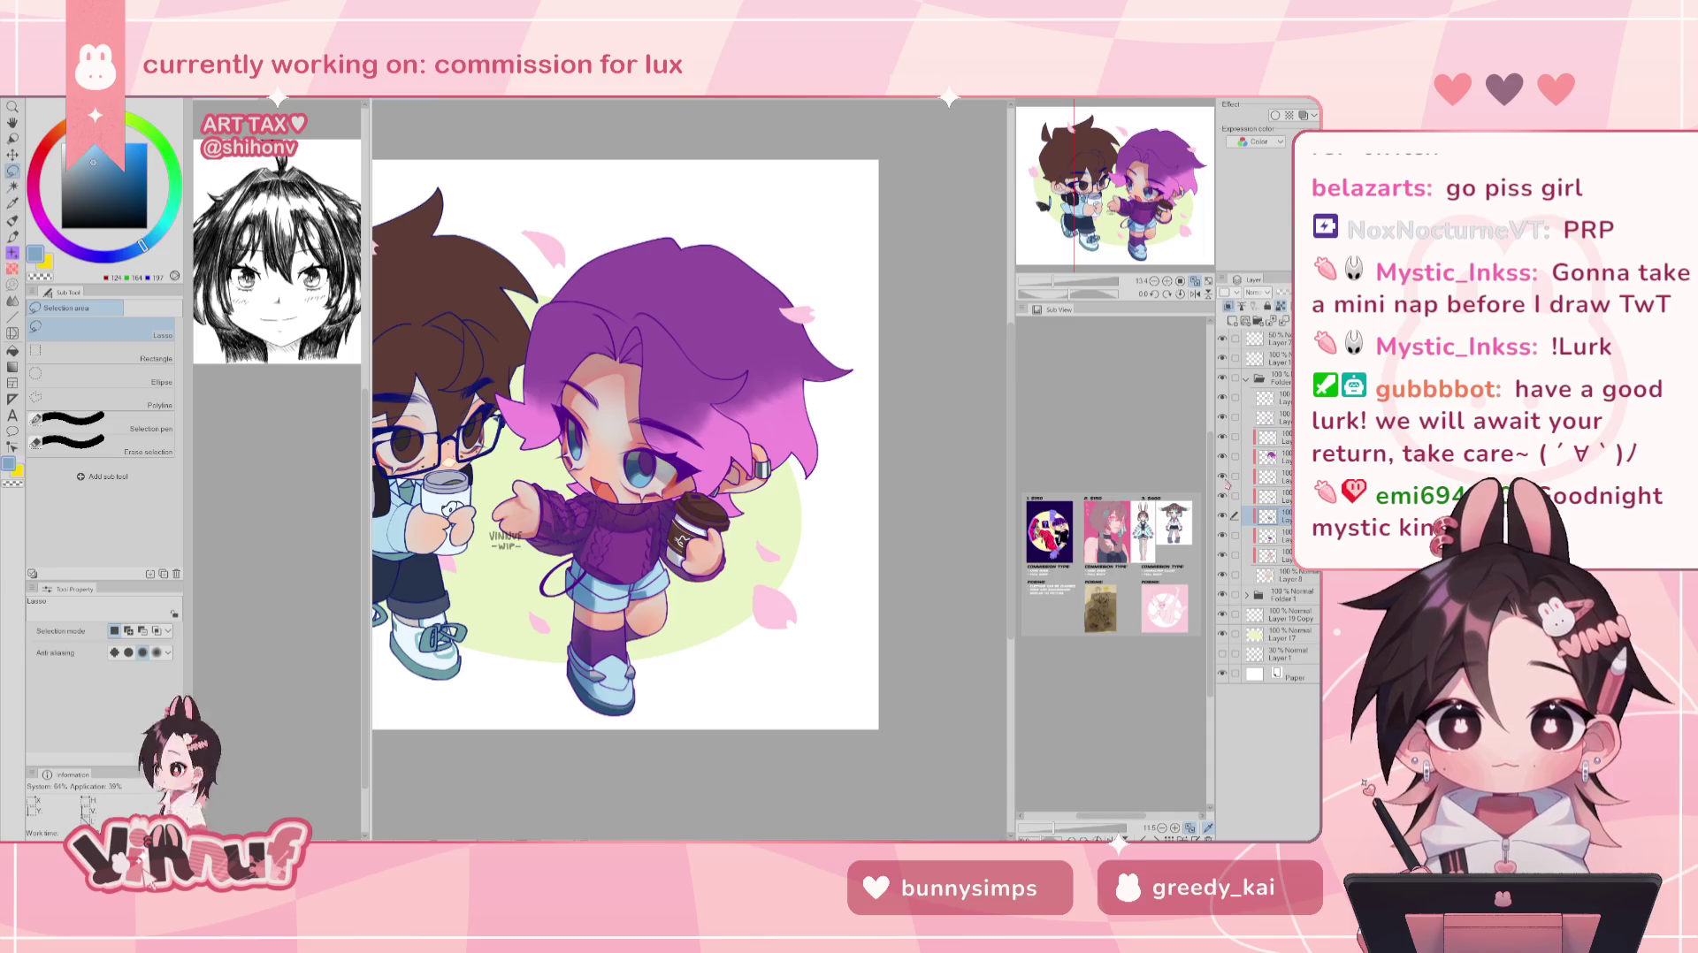
- Lasso and clear a selection around the girl, then pick her Multiply shading layer
drag(699, 498, 744, 692)
key(ctrl+d)
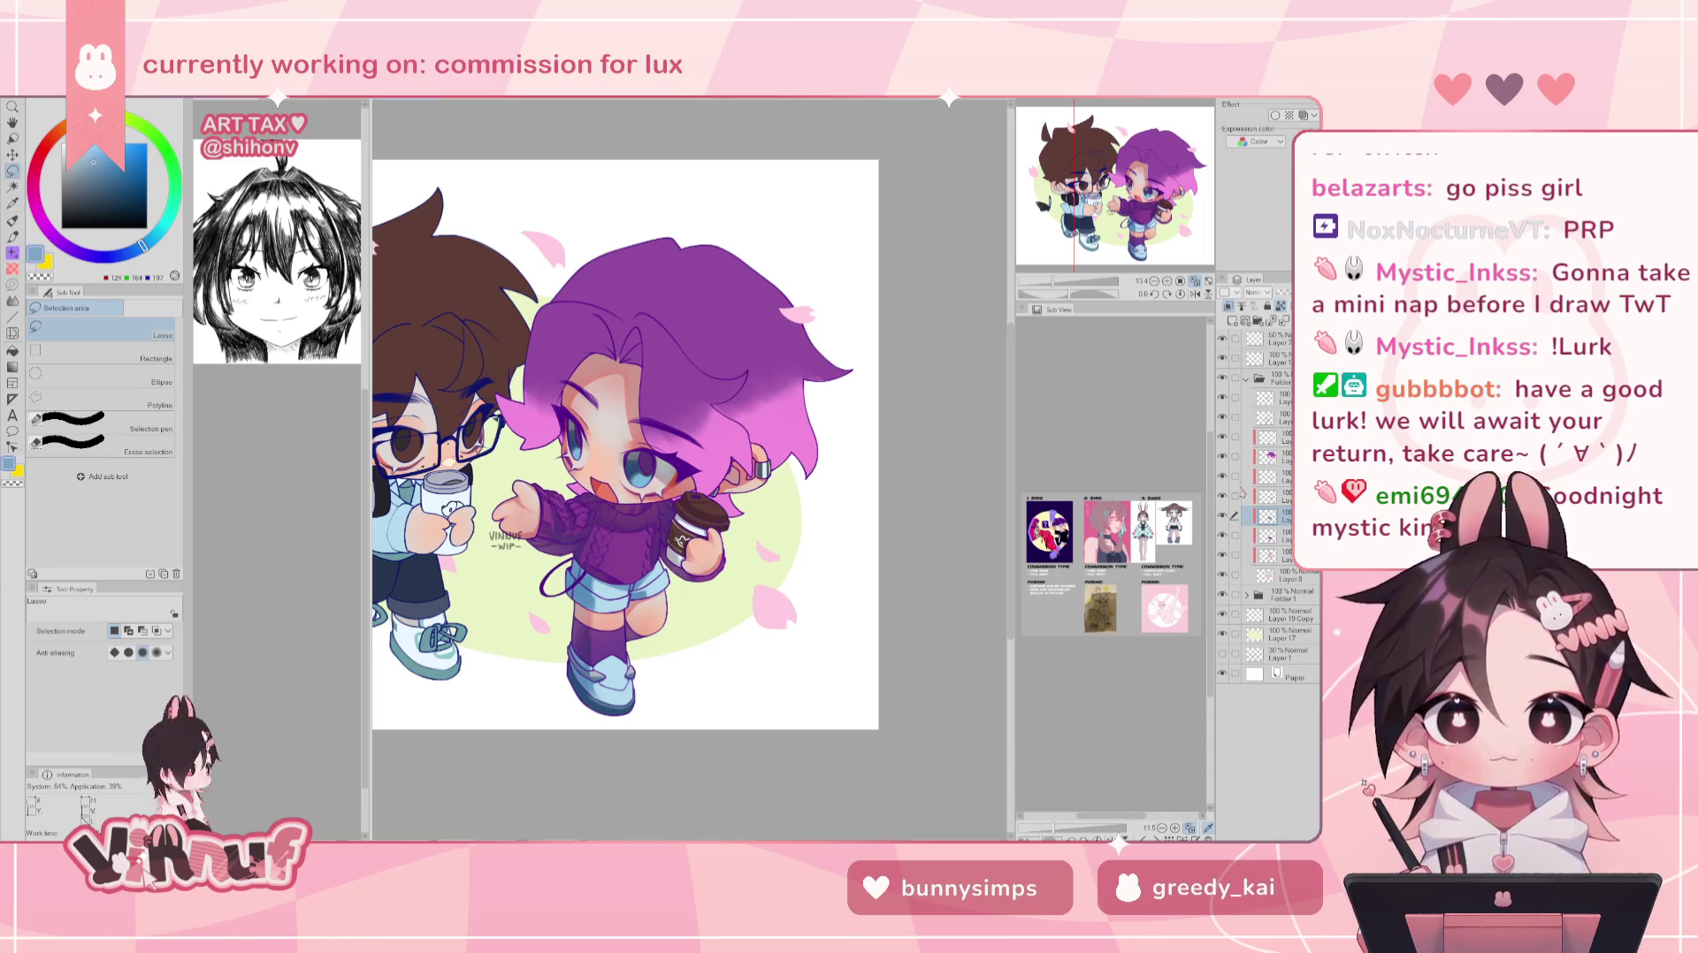
click(1243, 440)
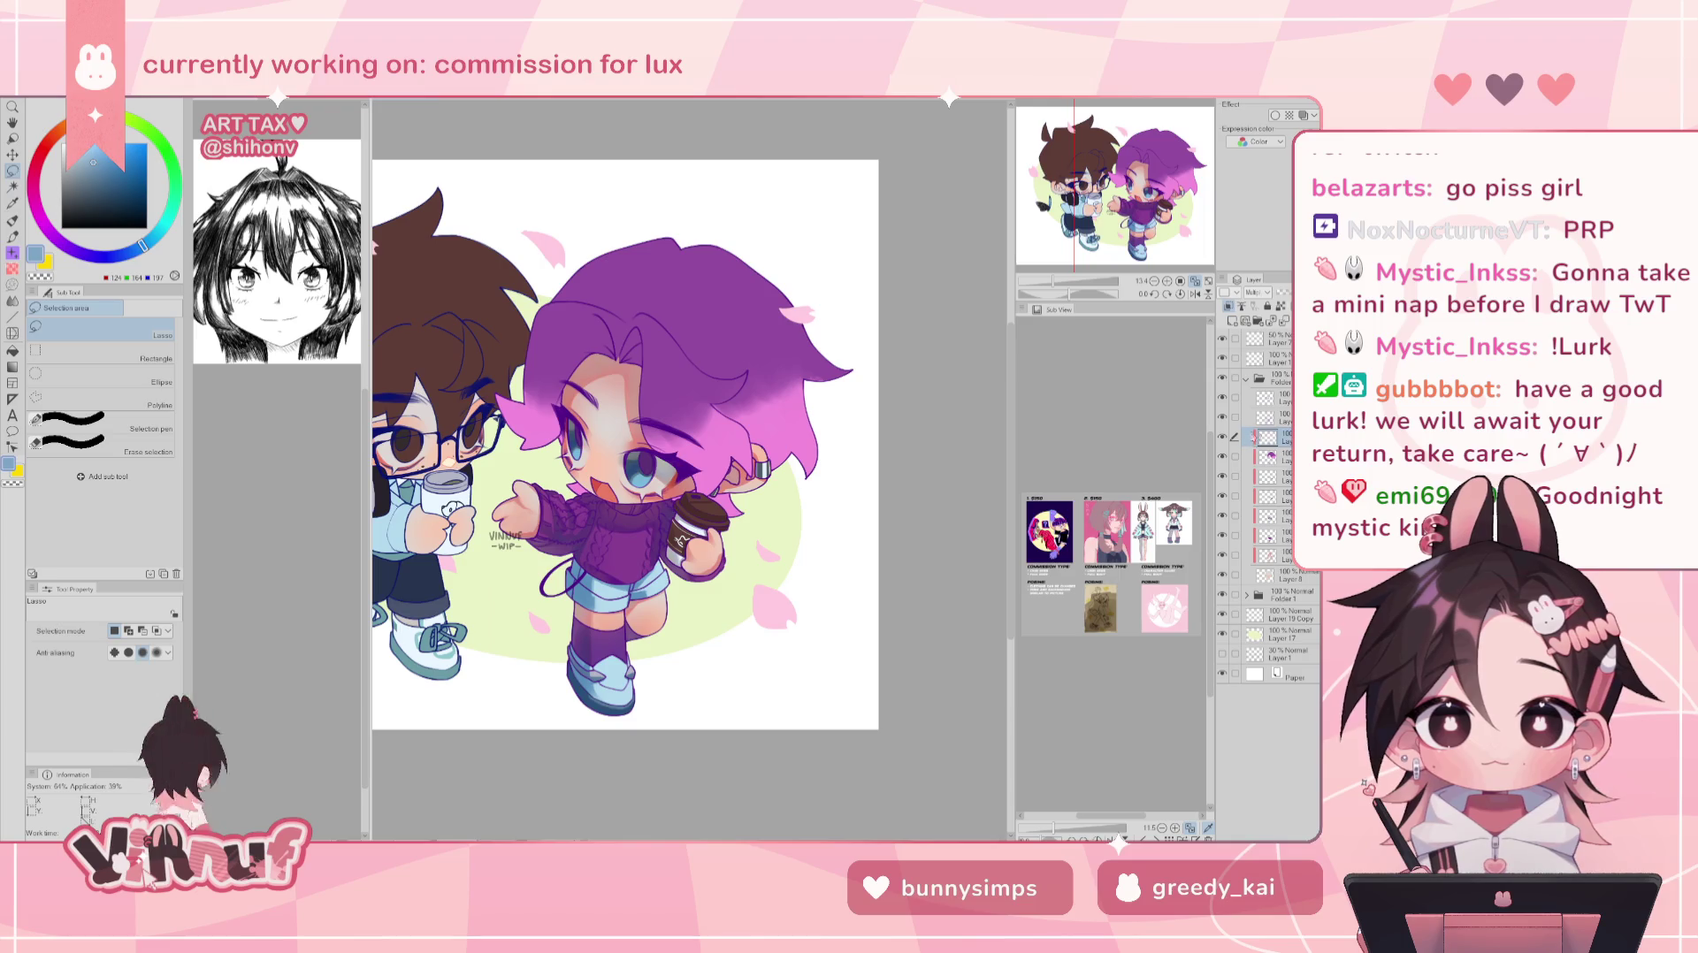
key(ctrl+u)
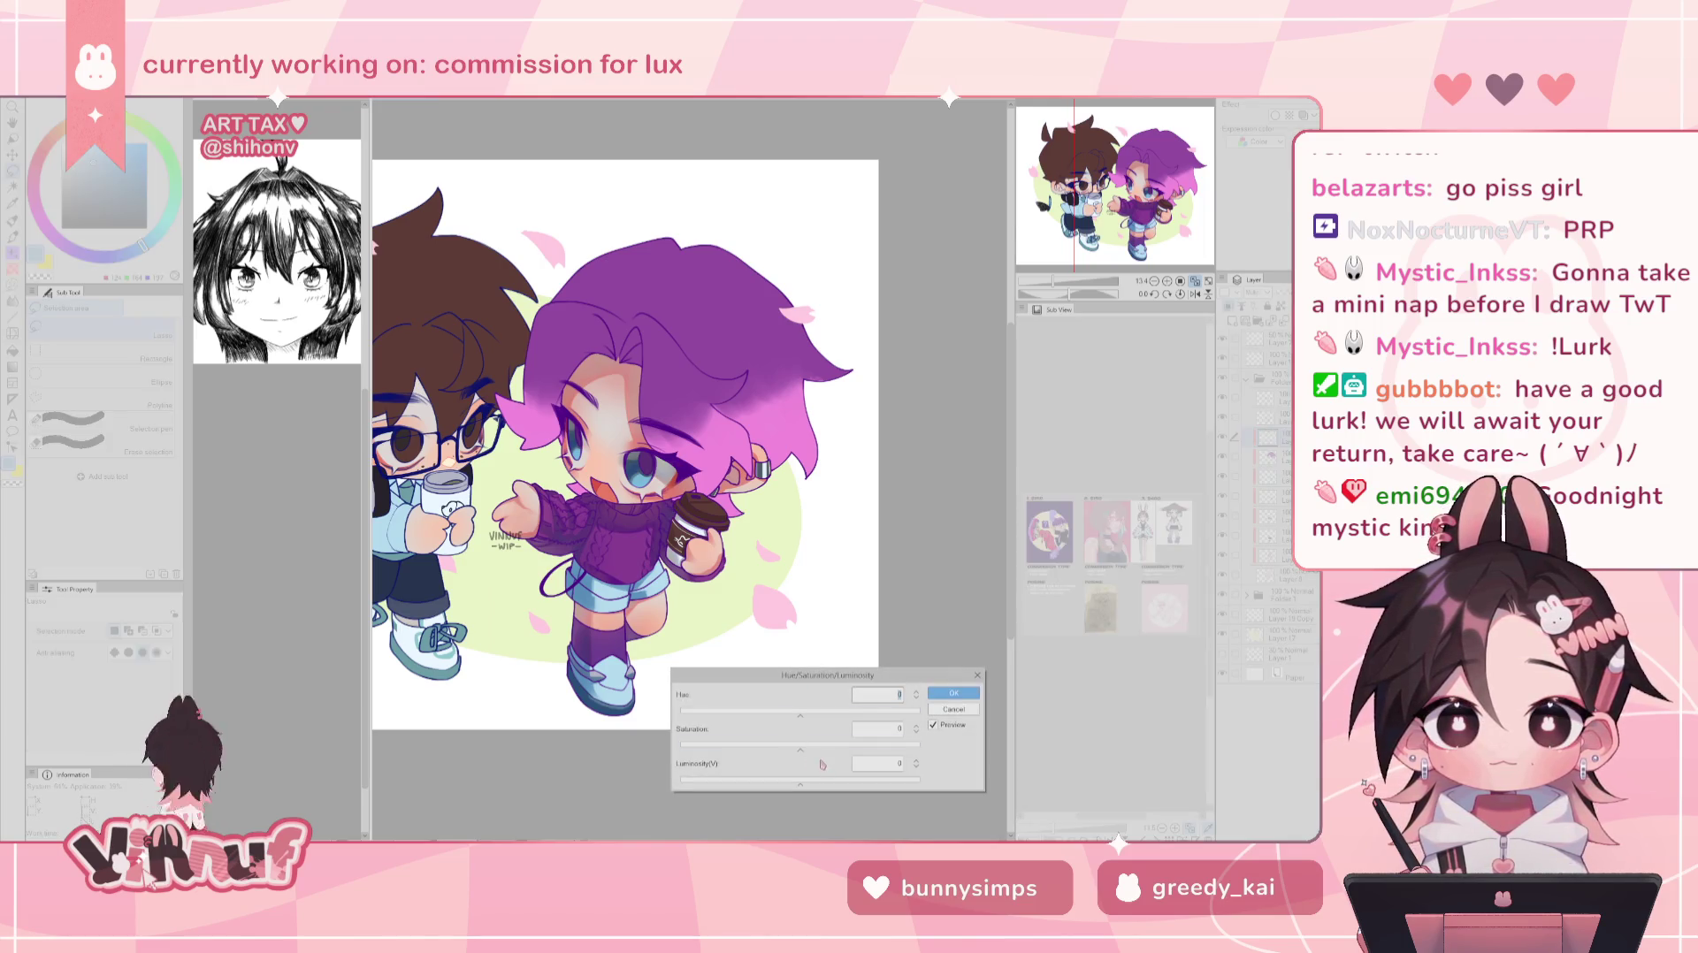
- Adjust the Multiply shading to Hue 8, Saturation -32, Luminosity 16 and apply
click(822, 784)
drag(801, 748, 781, 752)
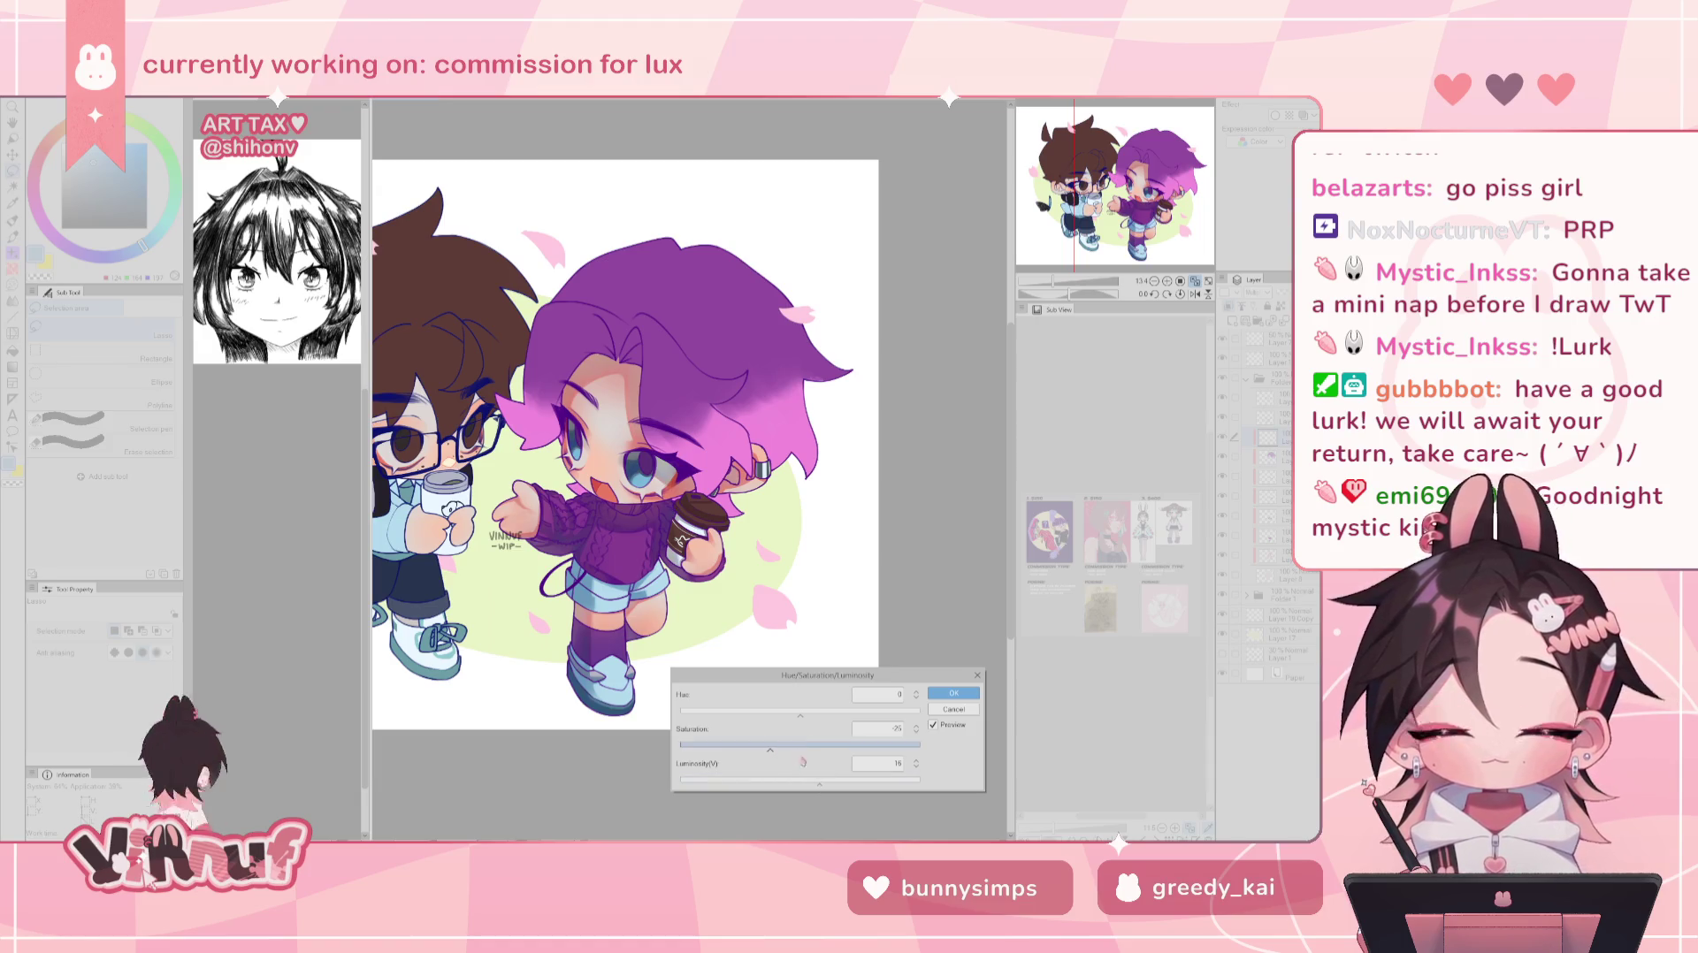
drag(769, 749, 762, 750)
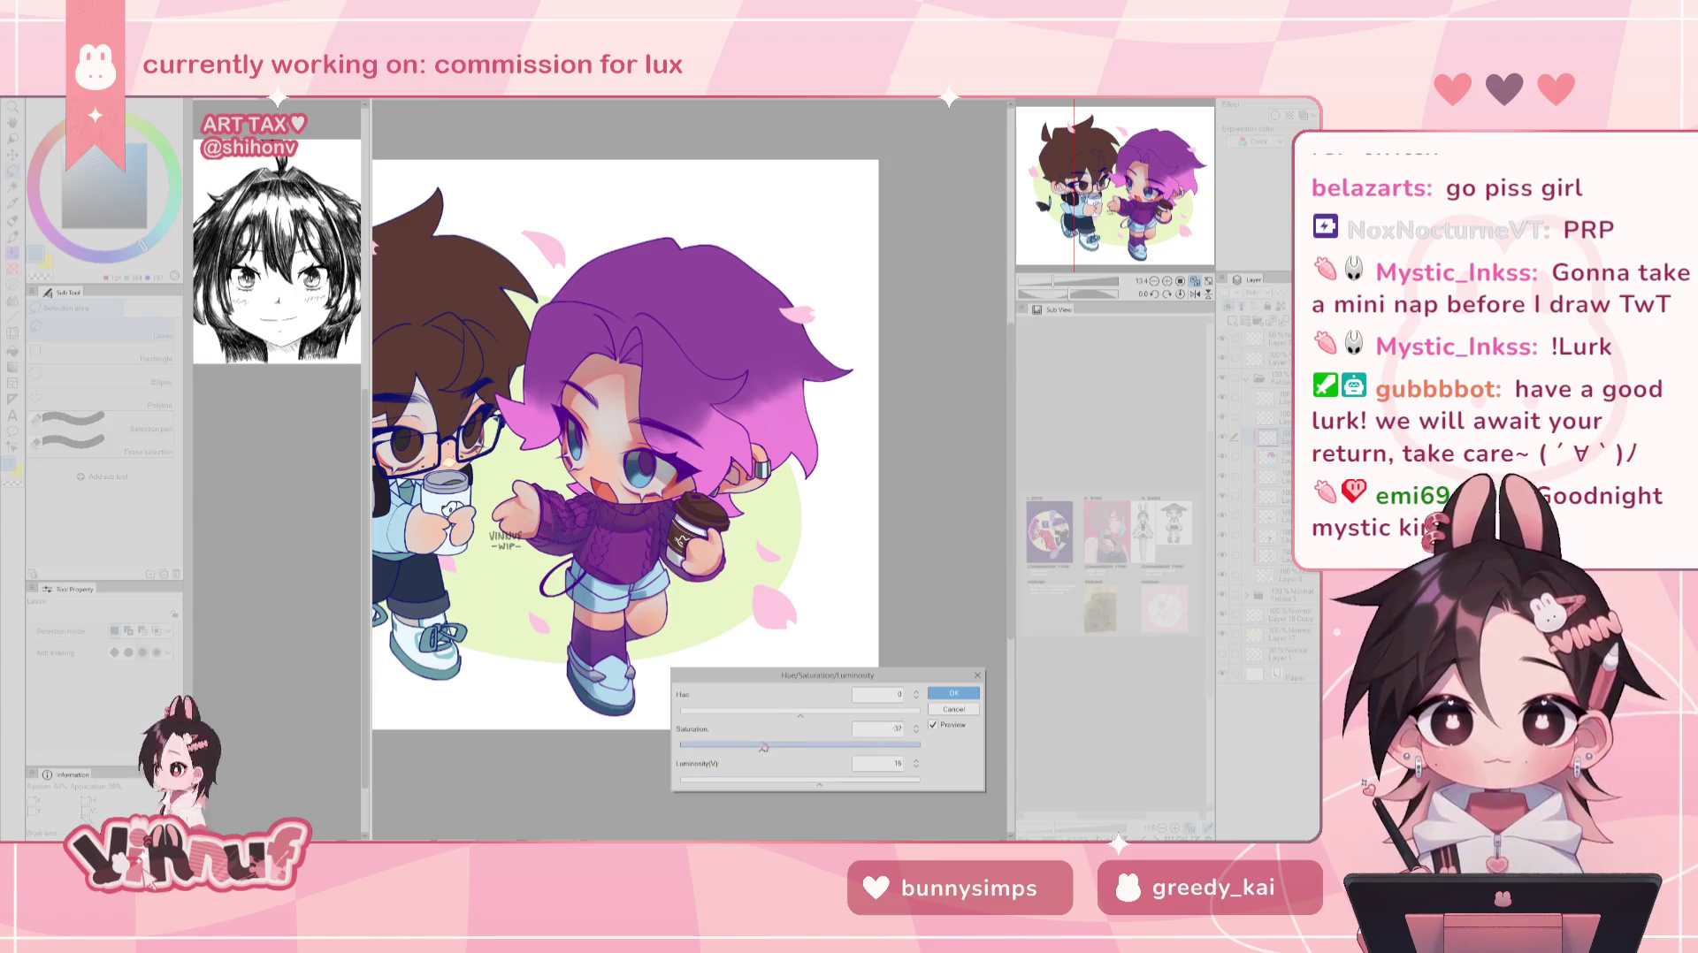
click(792, 711)
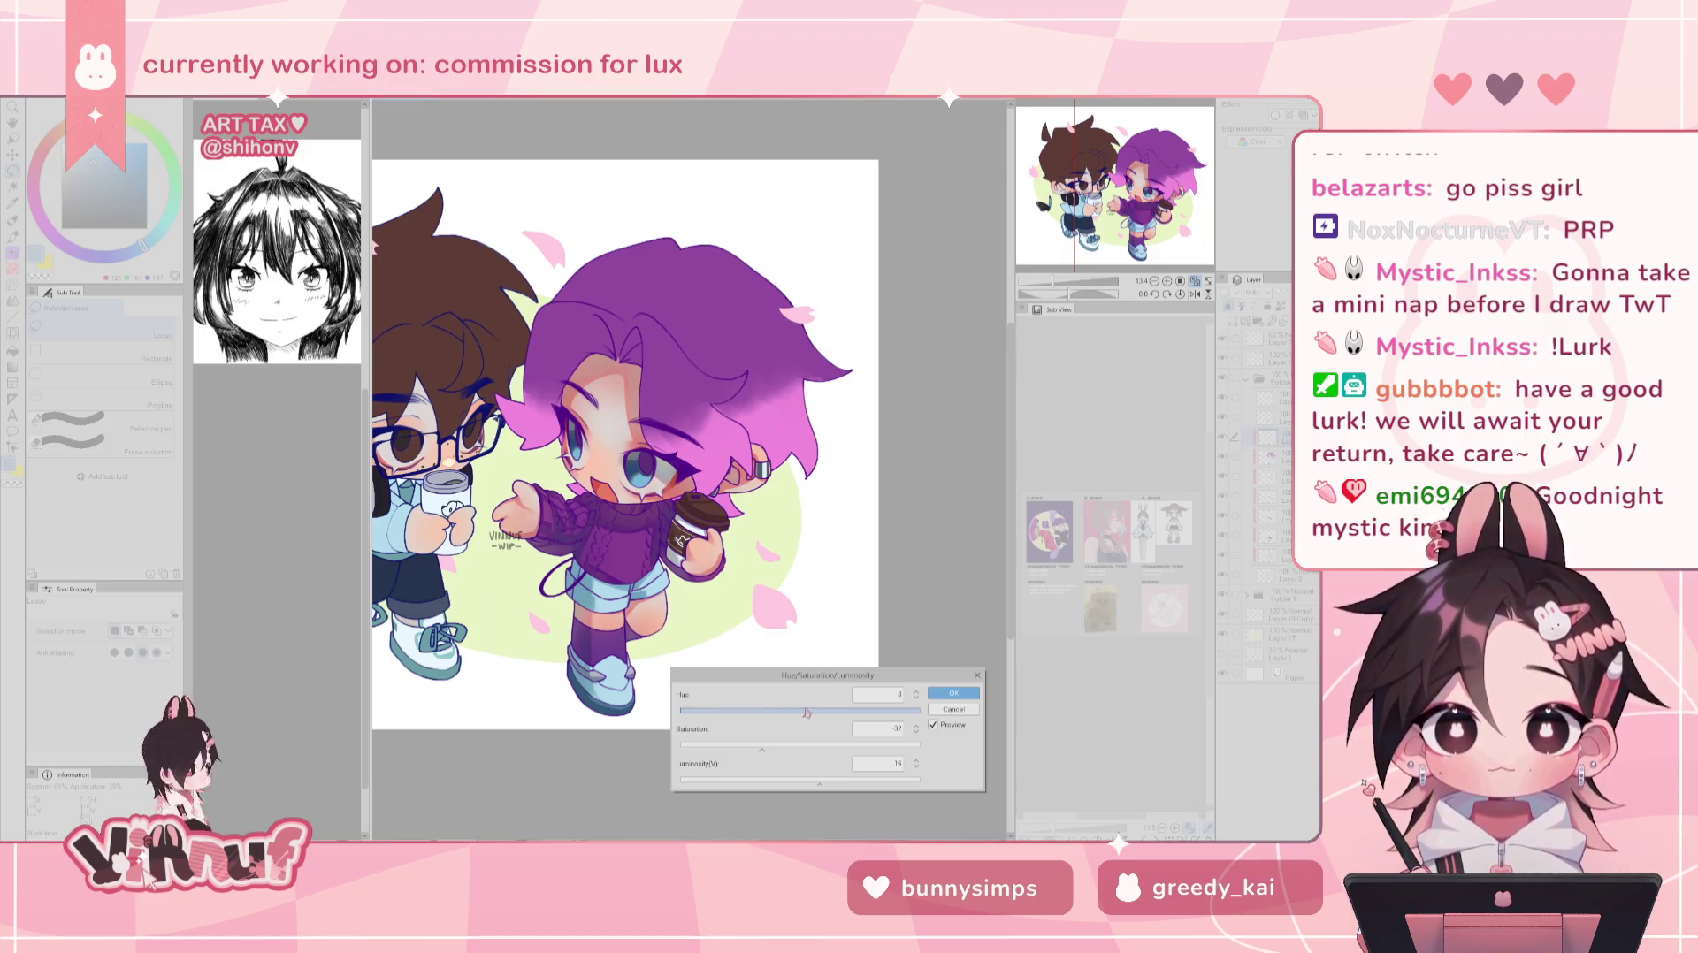
drag(792, 711, 807, 713)
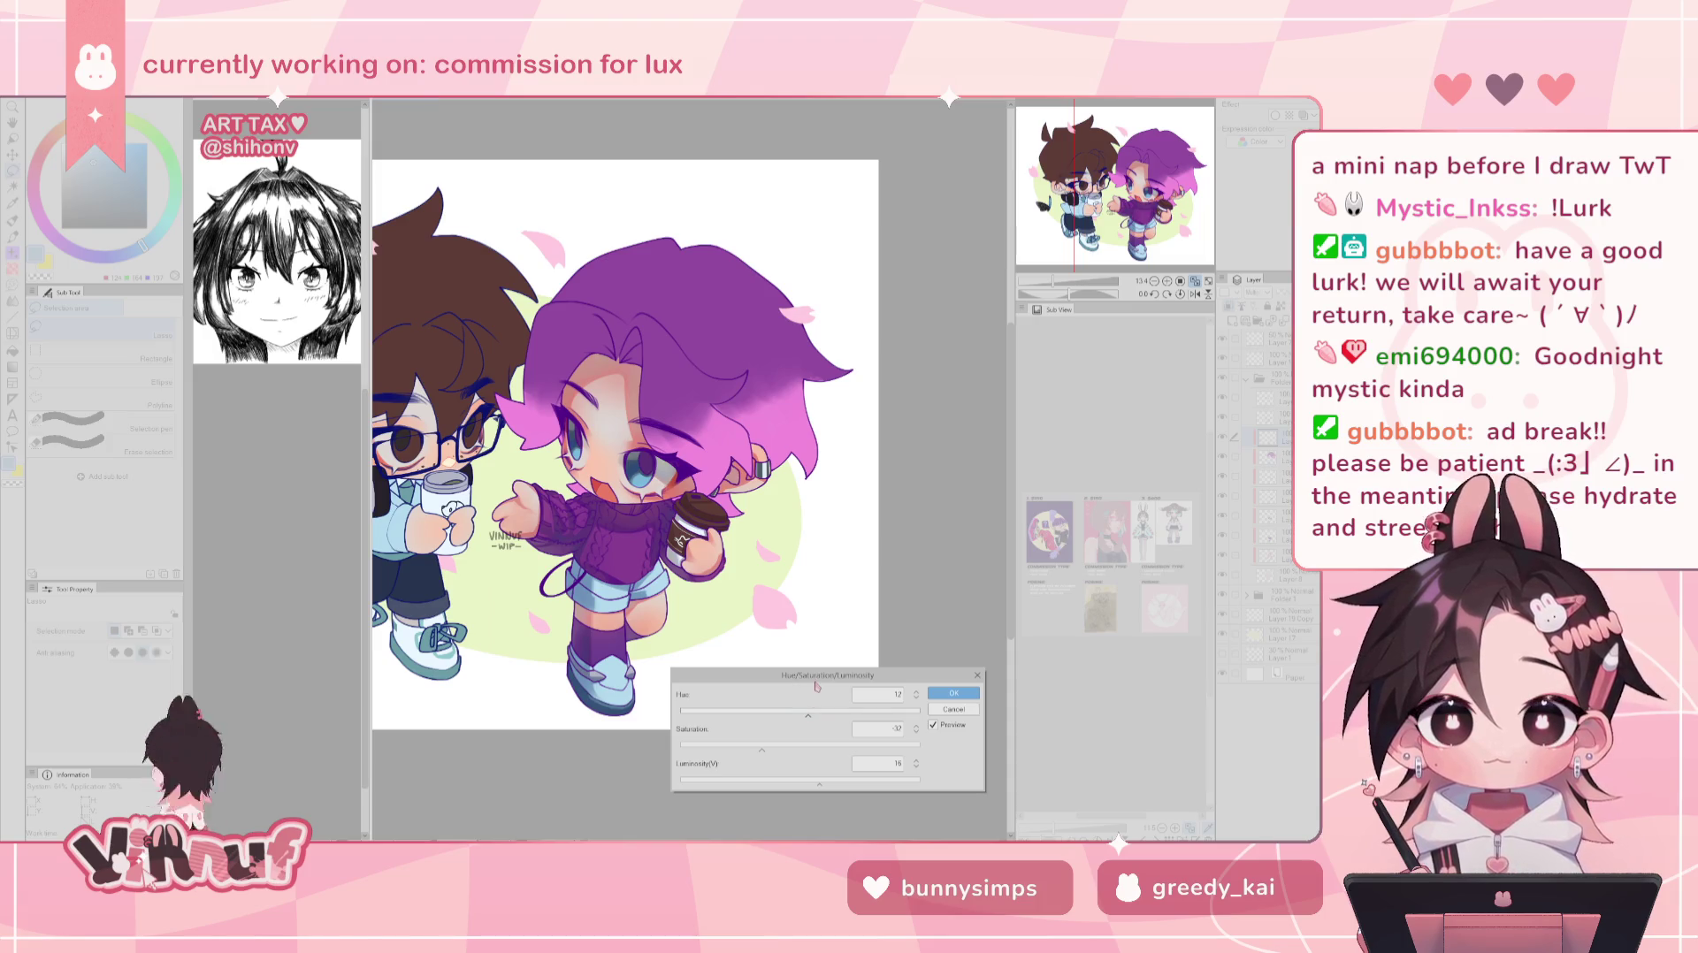
click(953, 694)
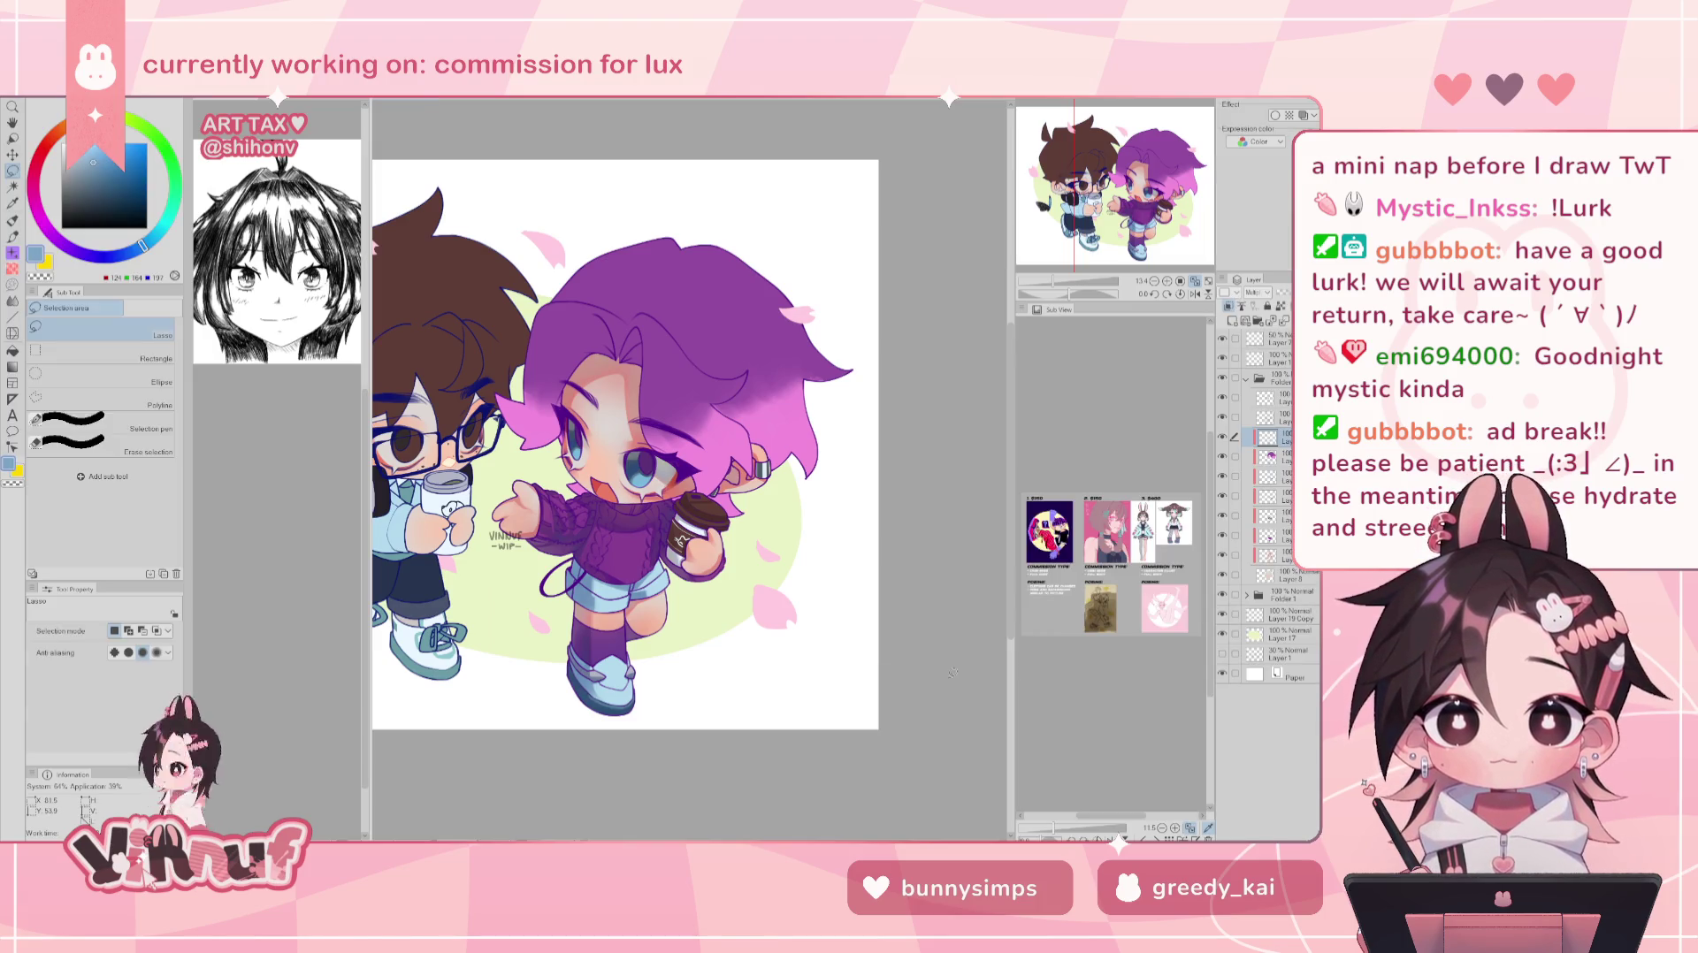
- Load the pen with lighter lavender, restore the girl's selection, and set brush size about 237
drag(953, 674, 975, 668)
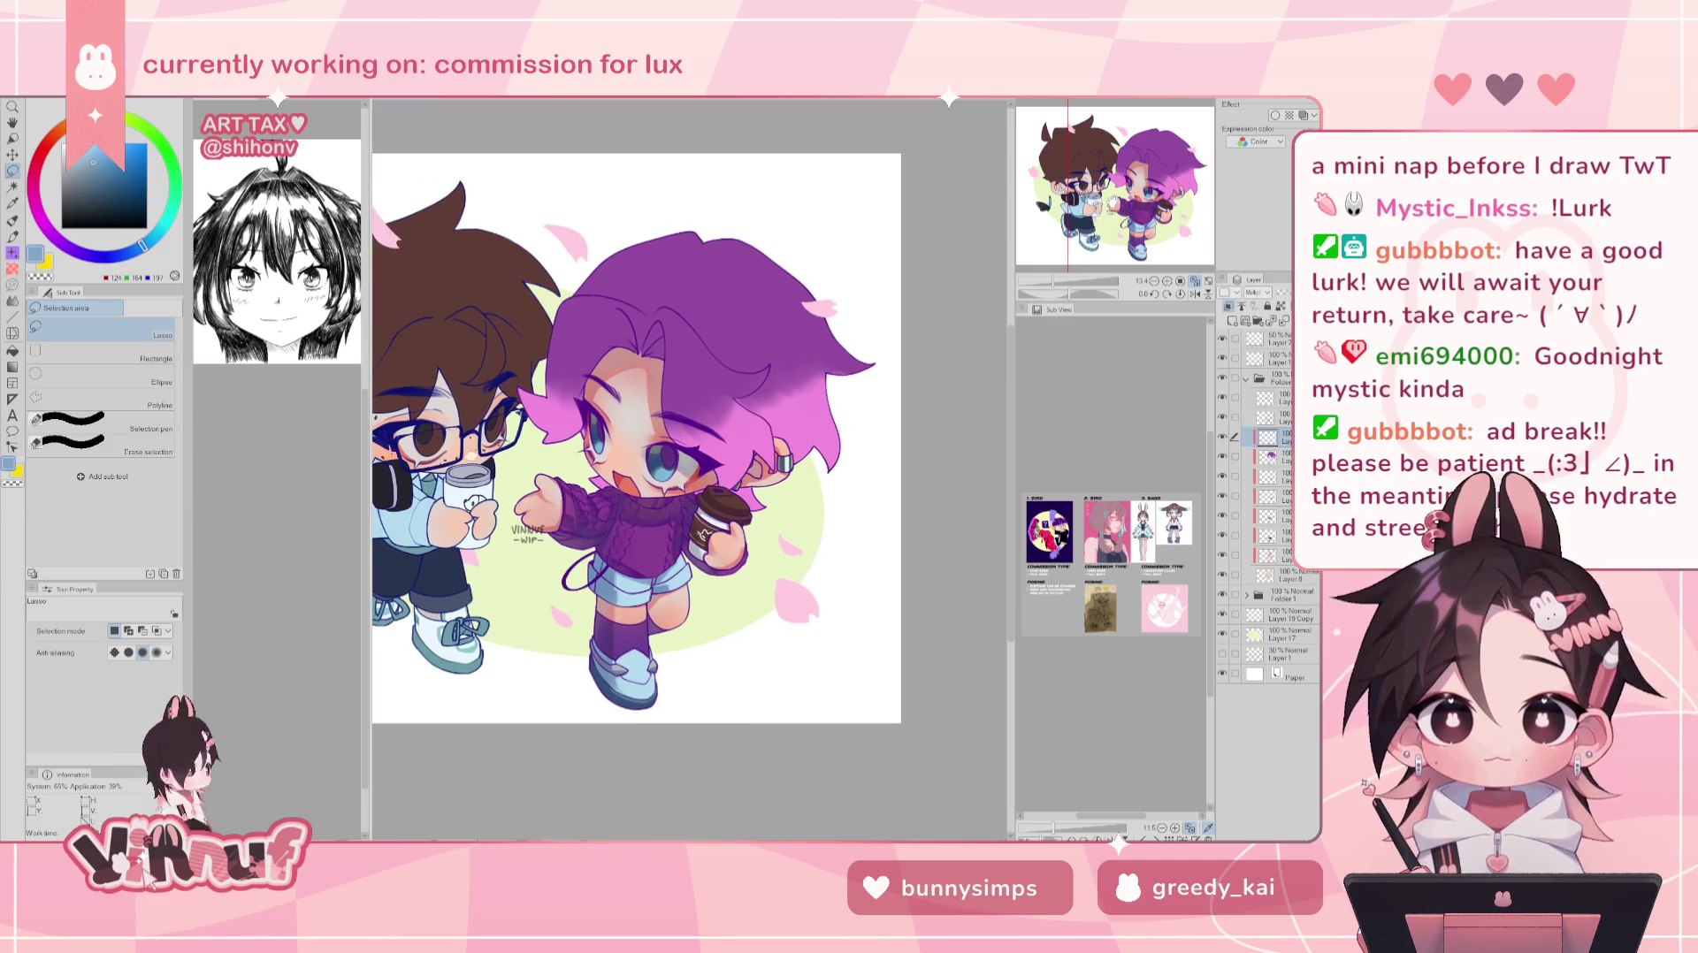
key(p)
click(80, 159)
key(ctrl+shift+a)
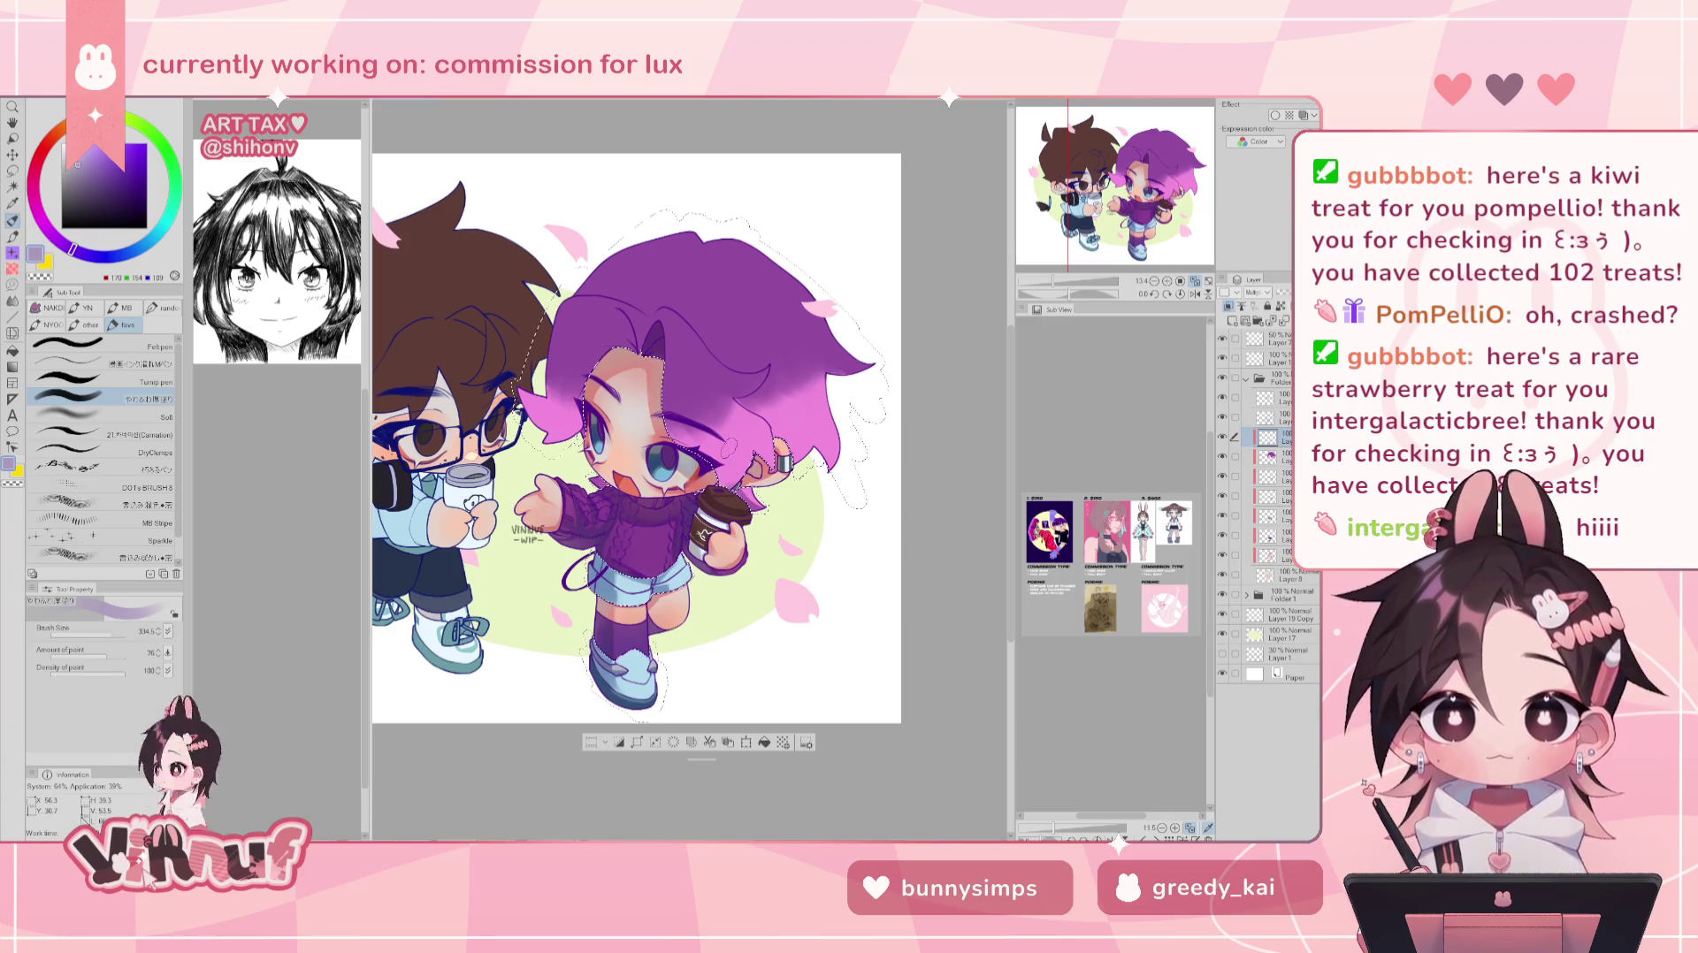
click(104, 636)
drag(104, 636, 110, 636)
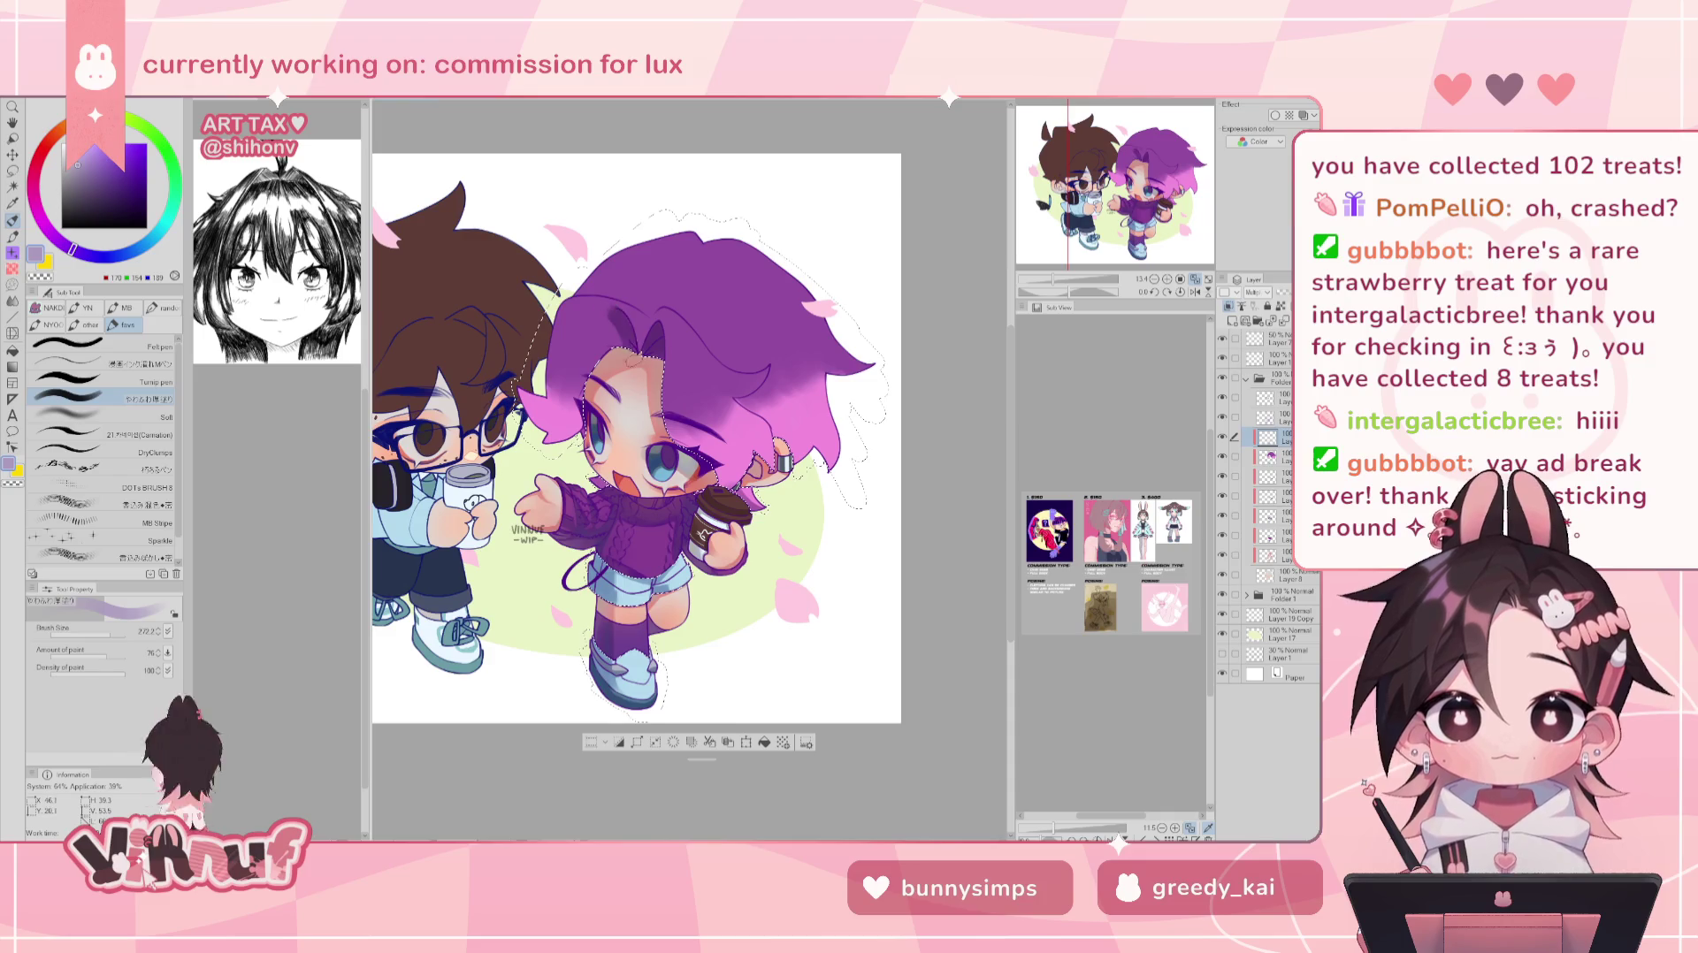
- Paint soft lavender shading strokes across the girl's hair inside her outline
drag(601, 314, 623, 320)
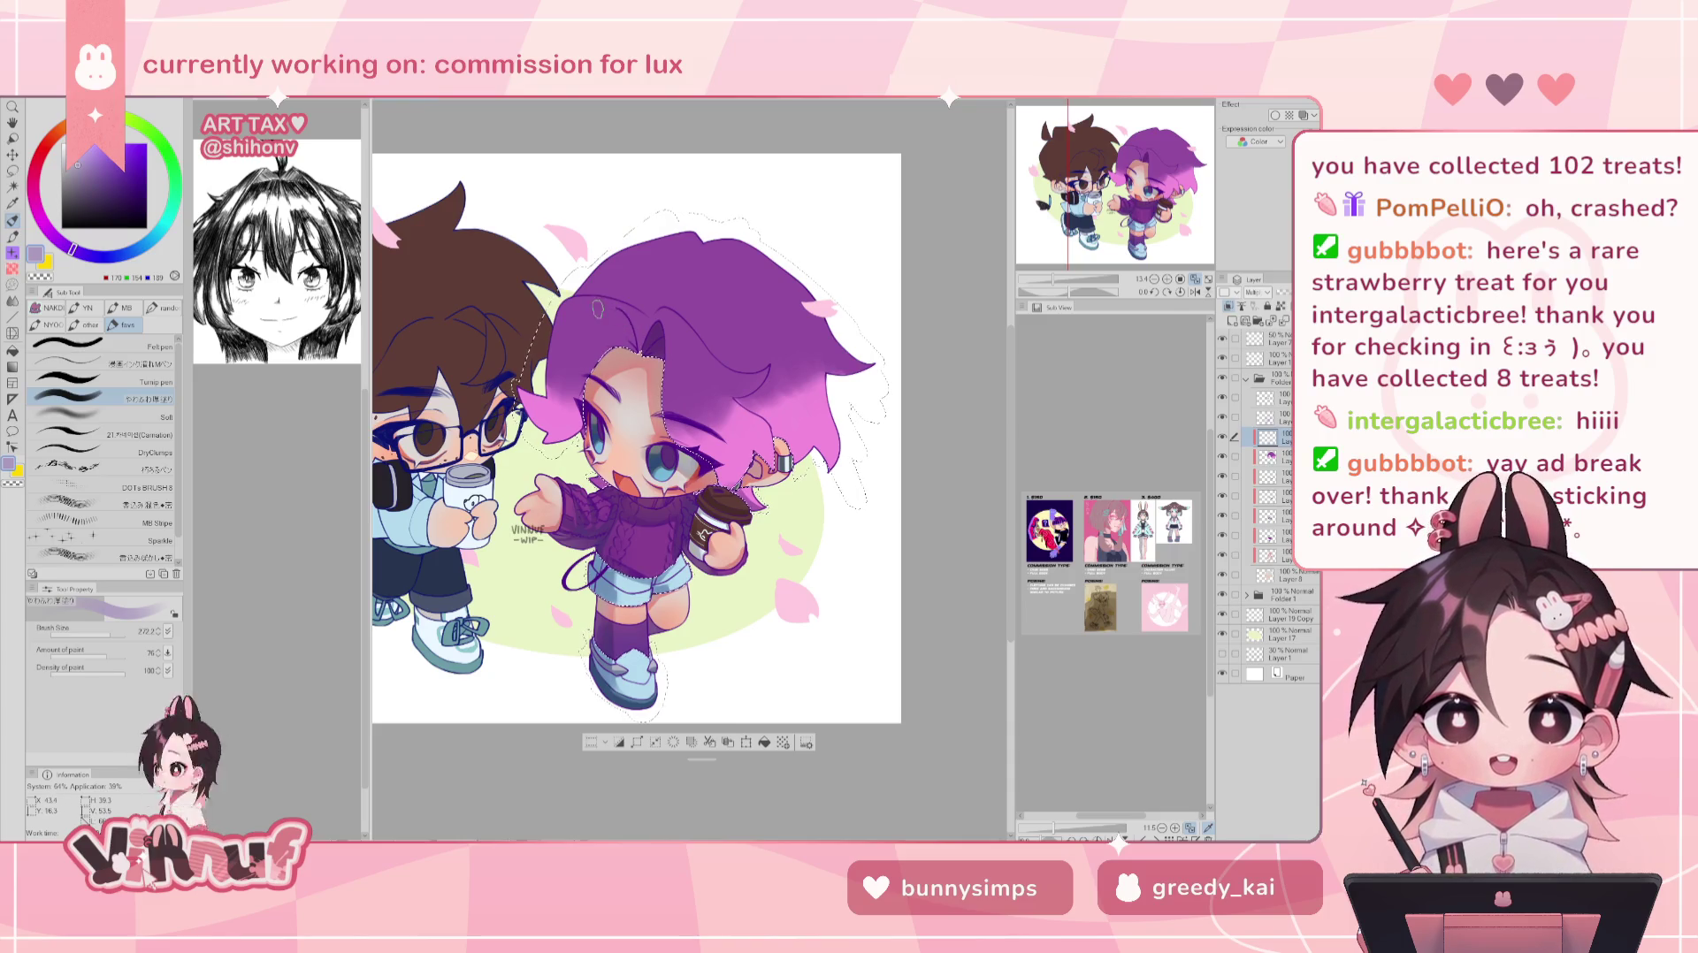
drag(626, 330, 615, 317)
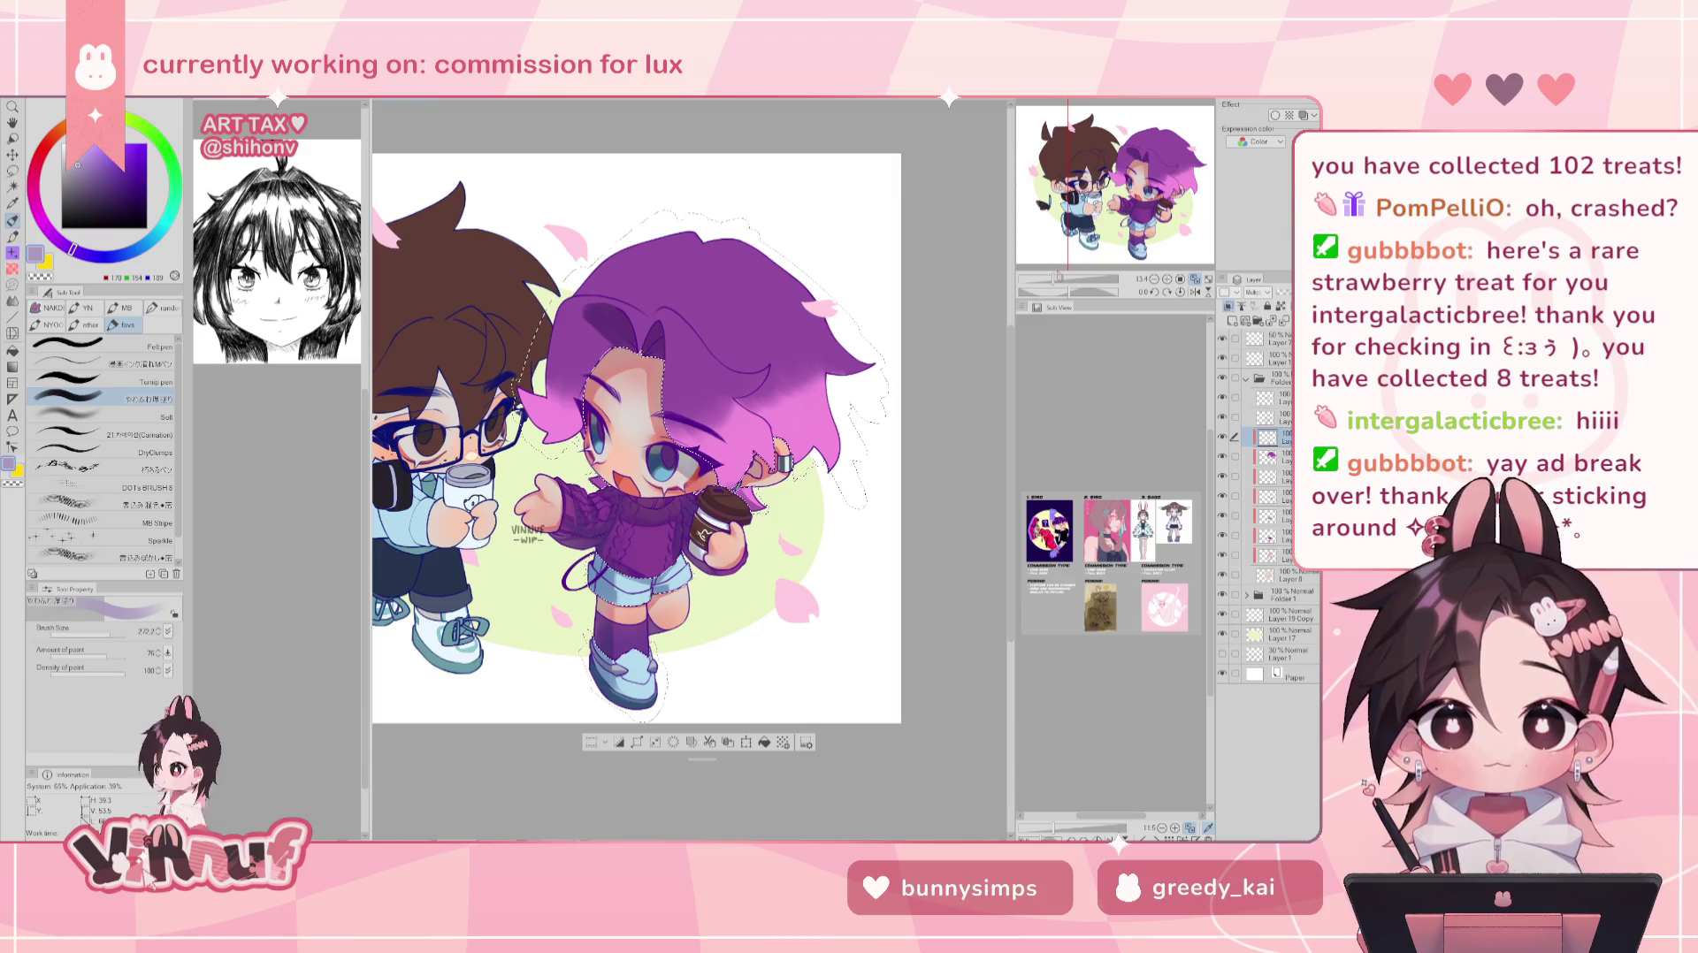
drag(1070, 292, 1096, 292)
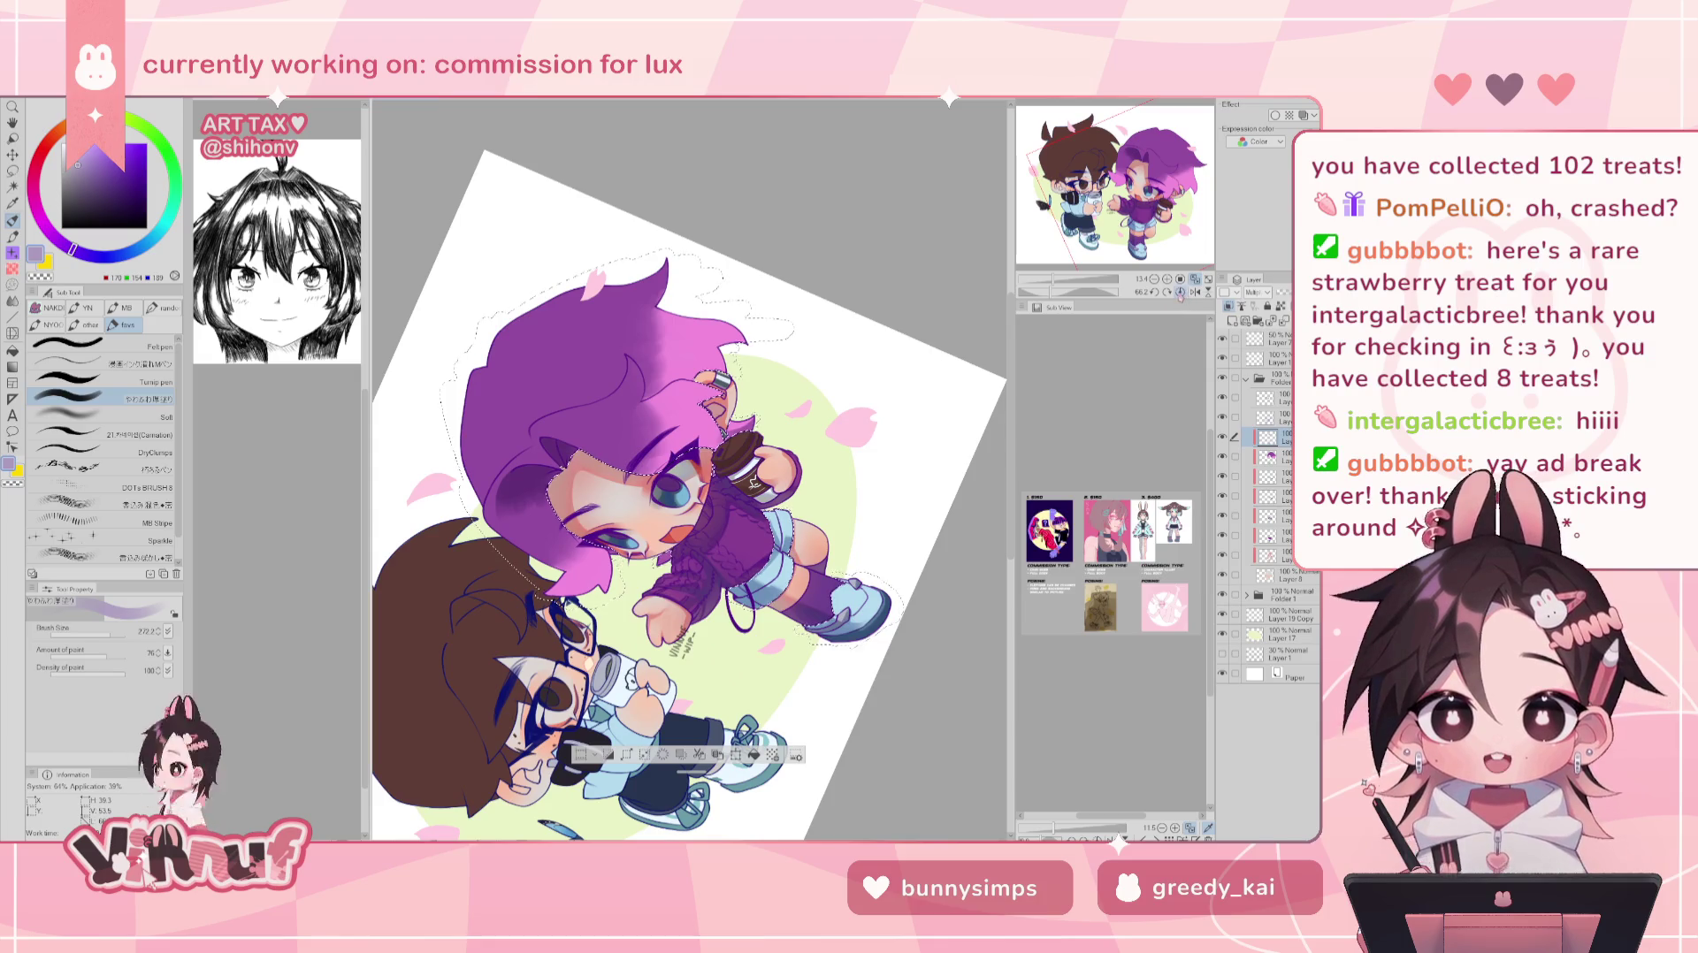
- Reset the view rotation upright and briefly mirror the canvas to check it
click(1180, 293)
click(1194, 291)
click(1194, 292)
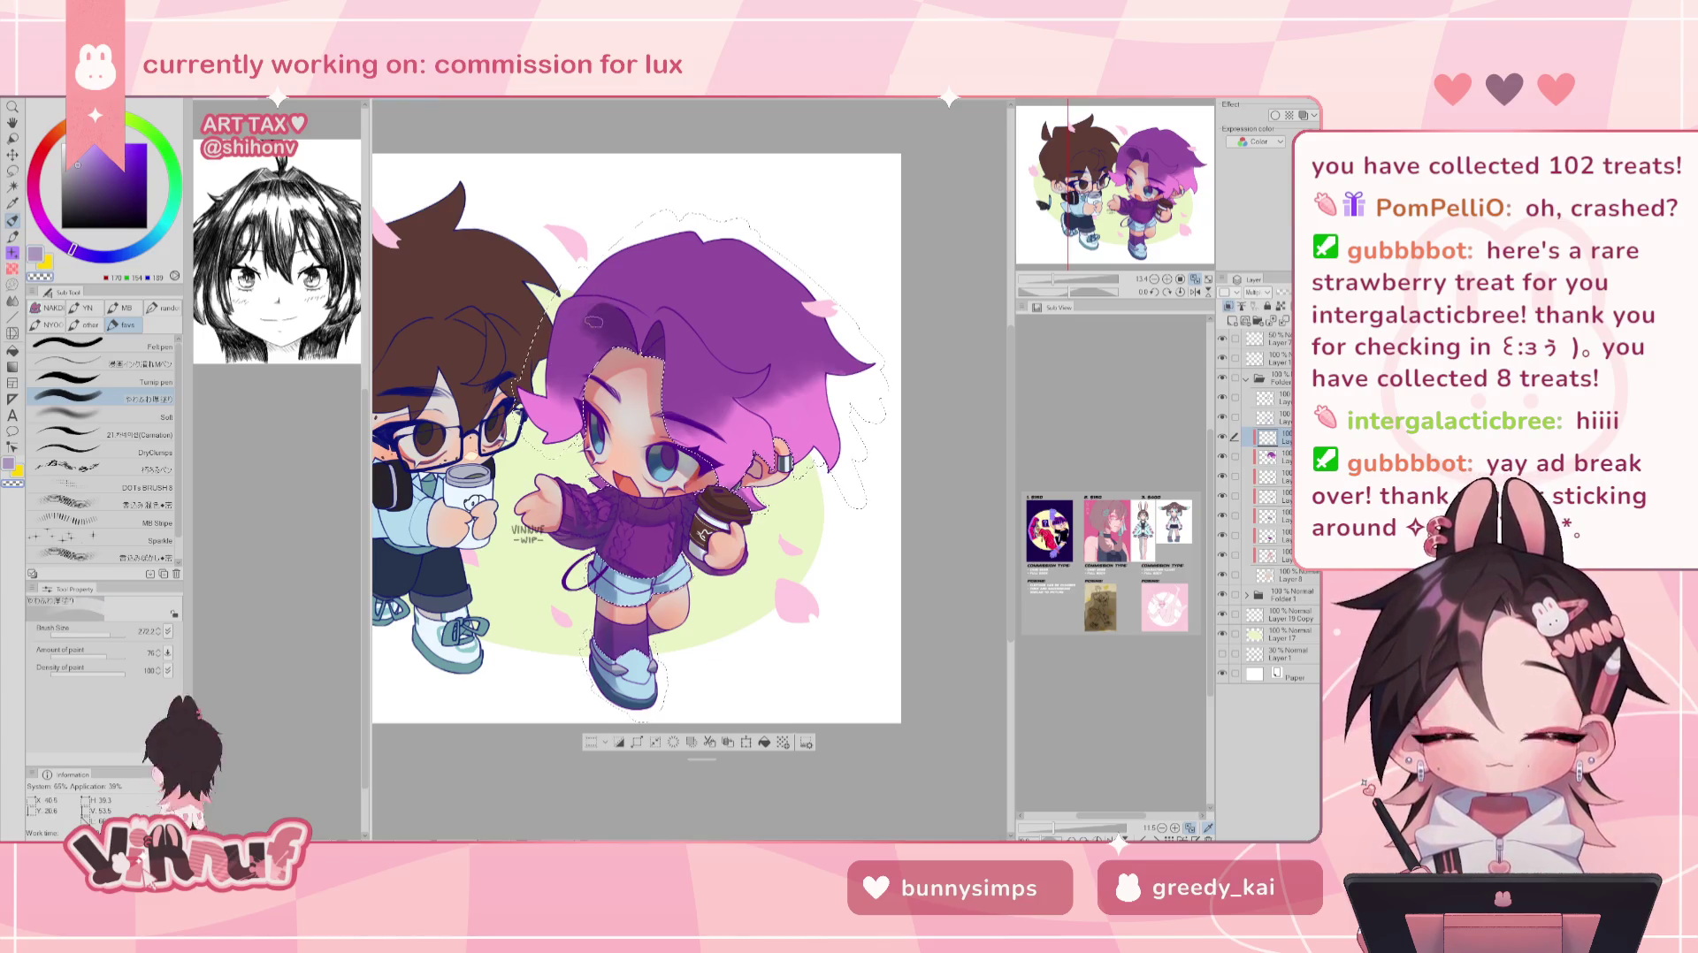
- Return to the brush, choose a light lavender colour, and mirror the view
key(e)
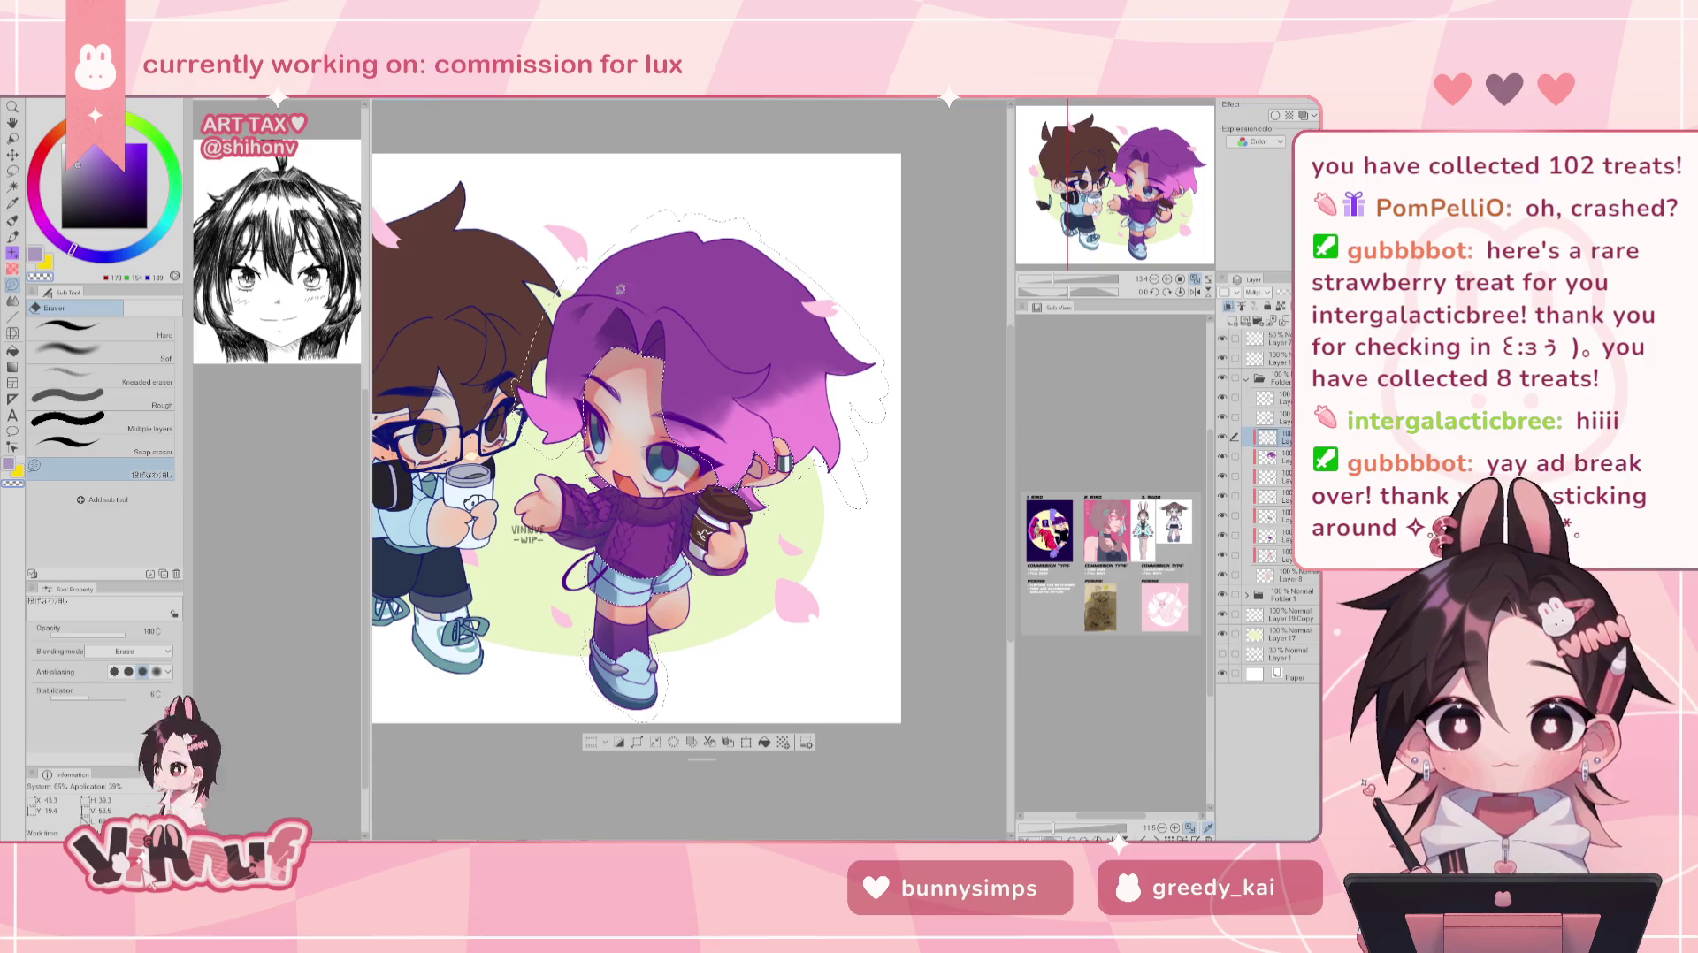
key(b)
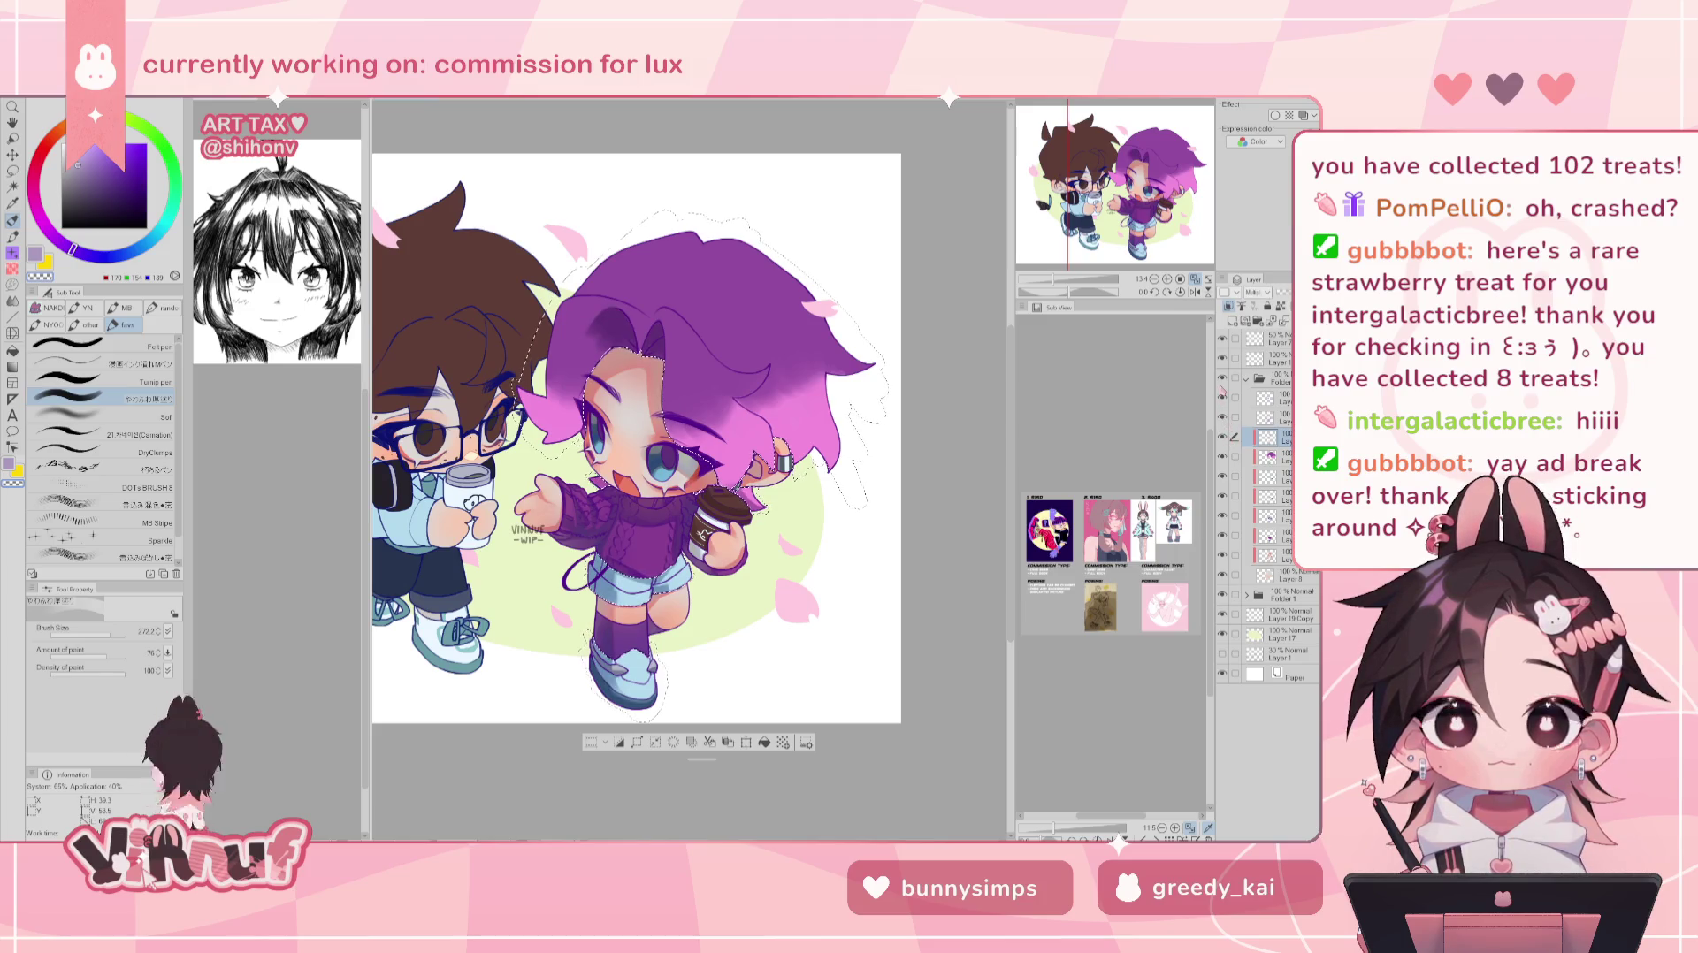
alt+click(584, 369)
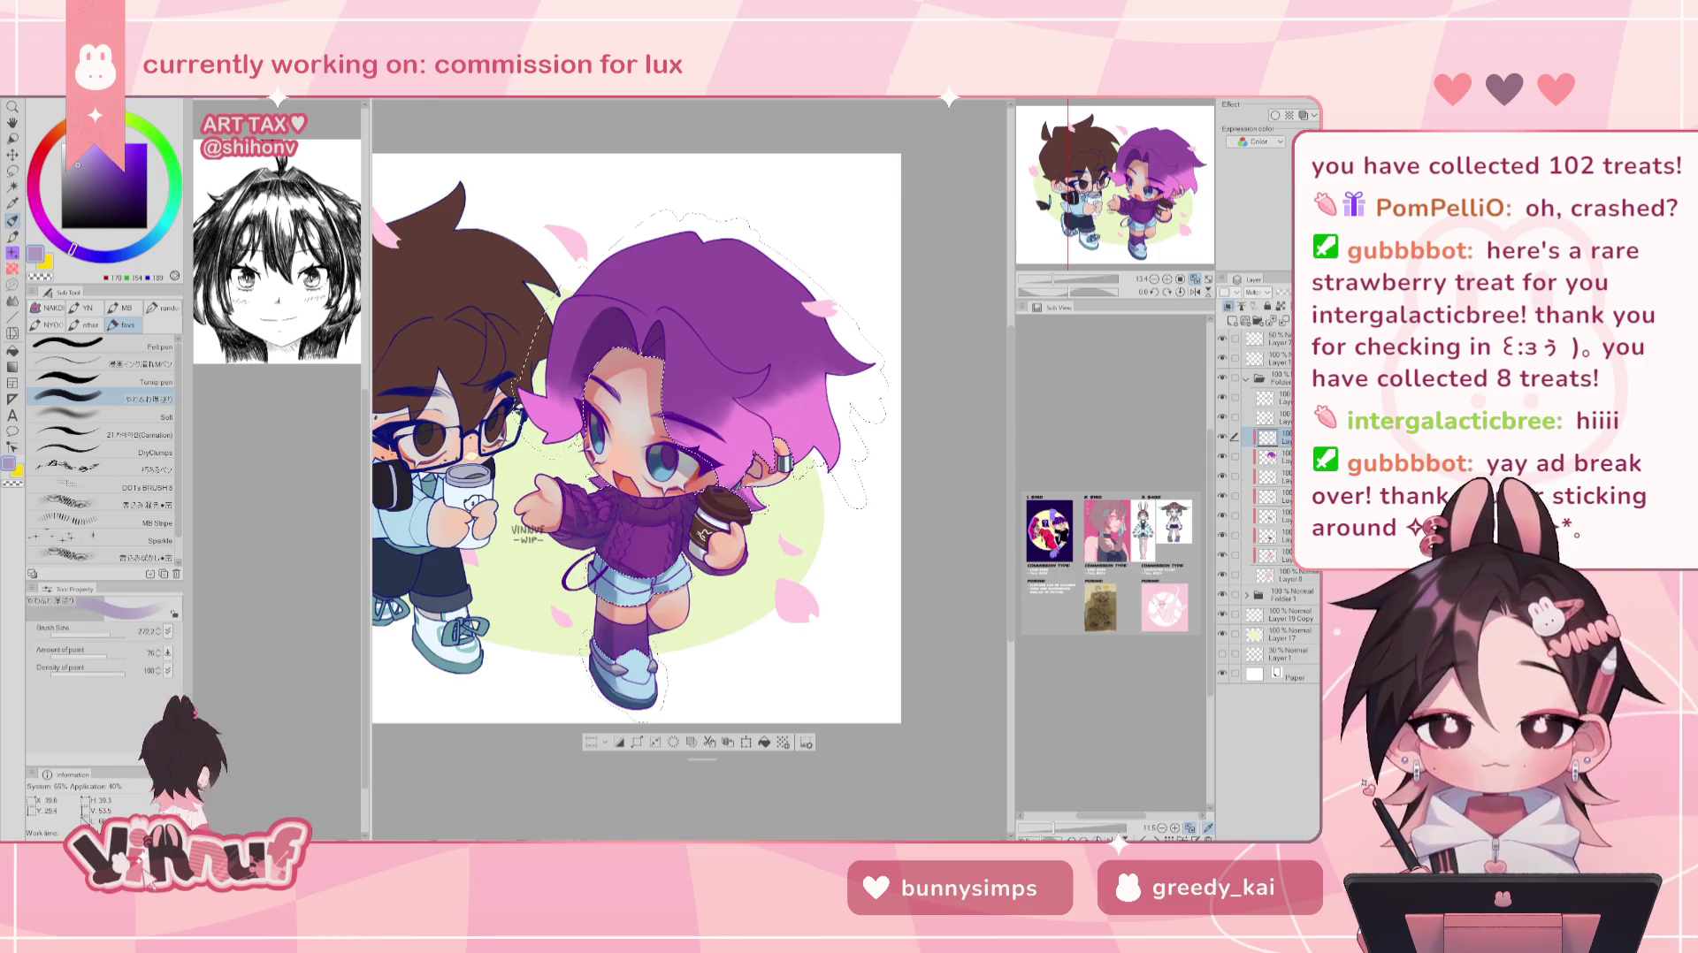
key(h)
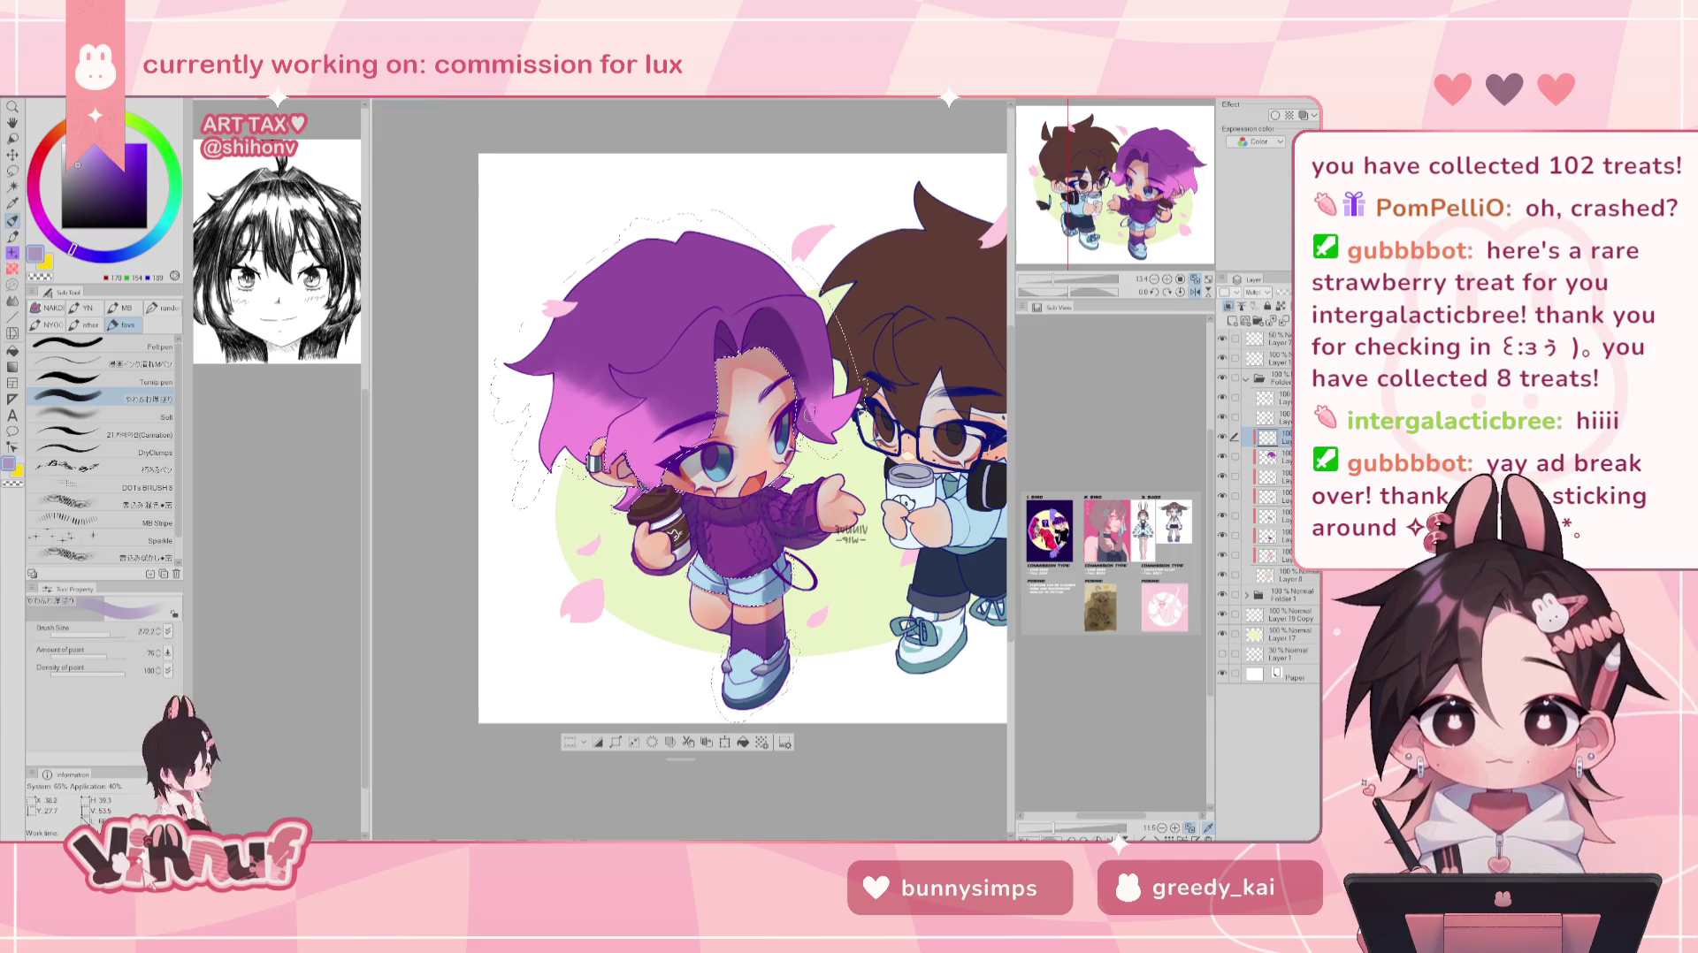
key(h)
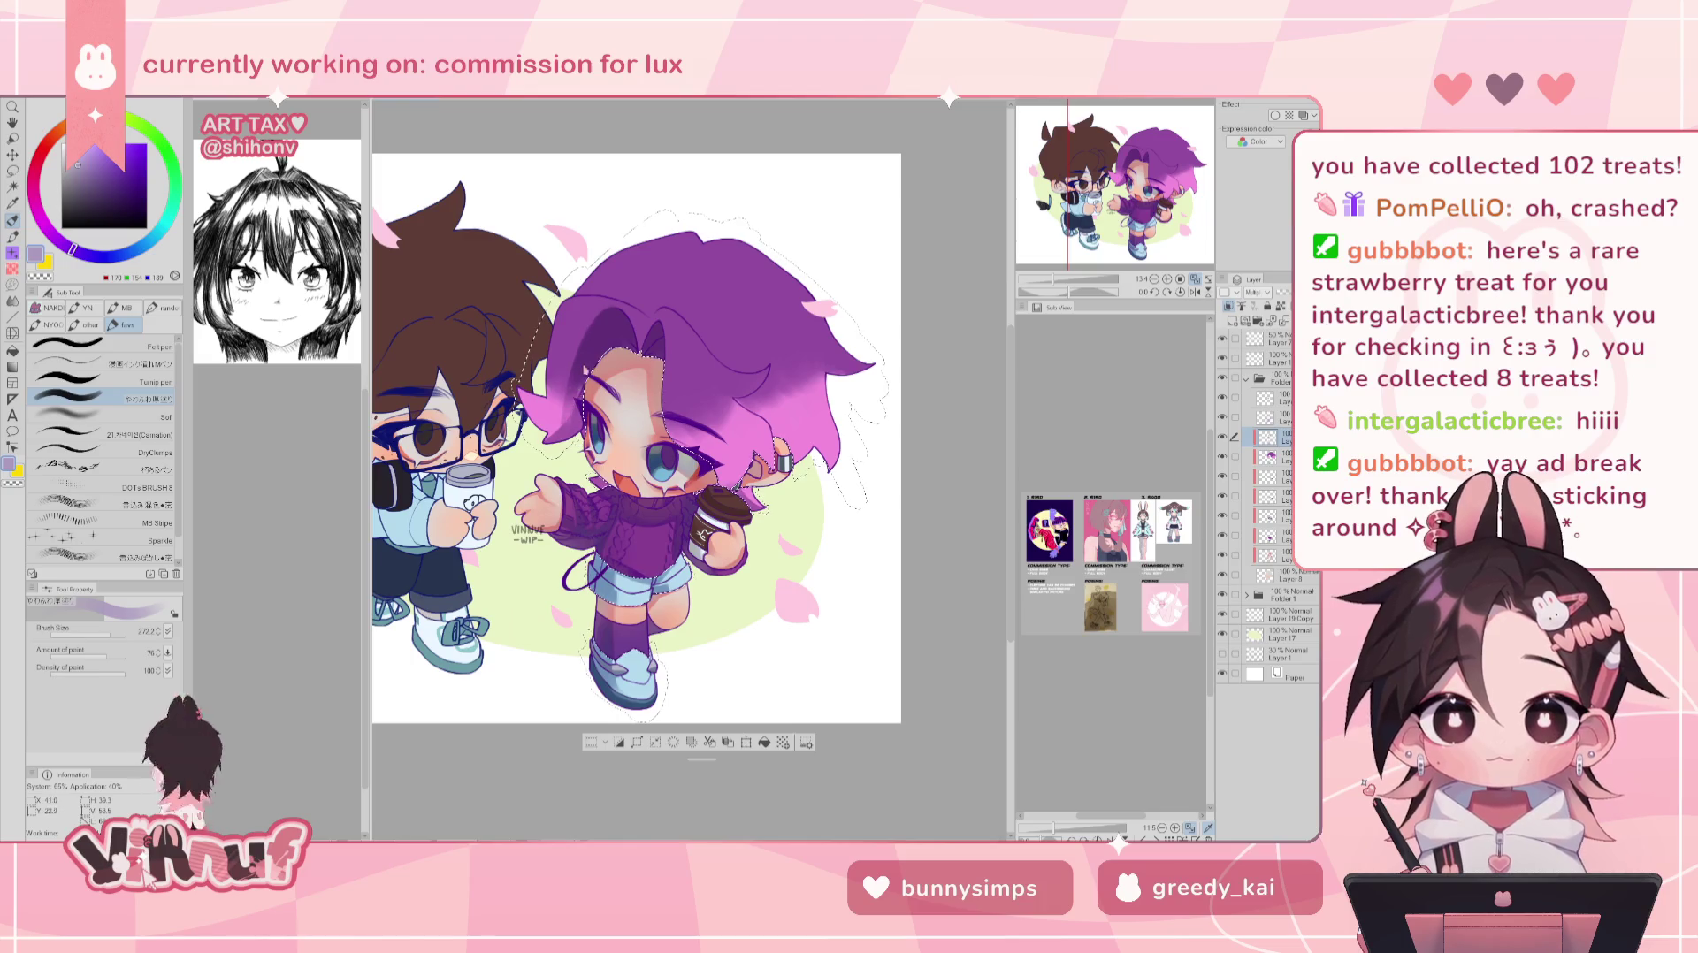
key(h)
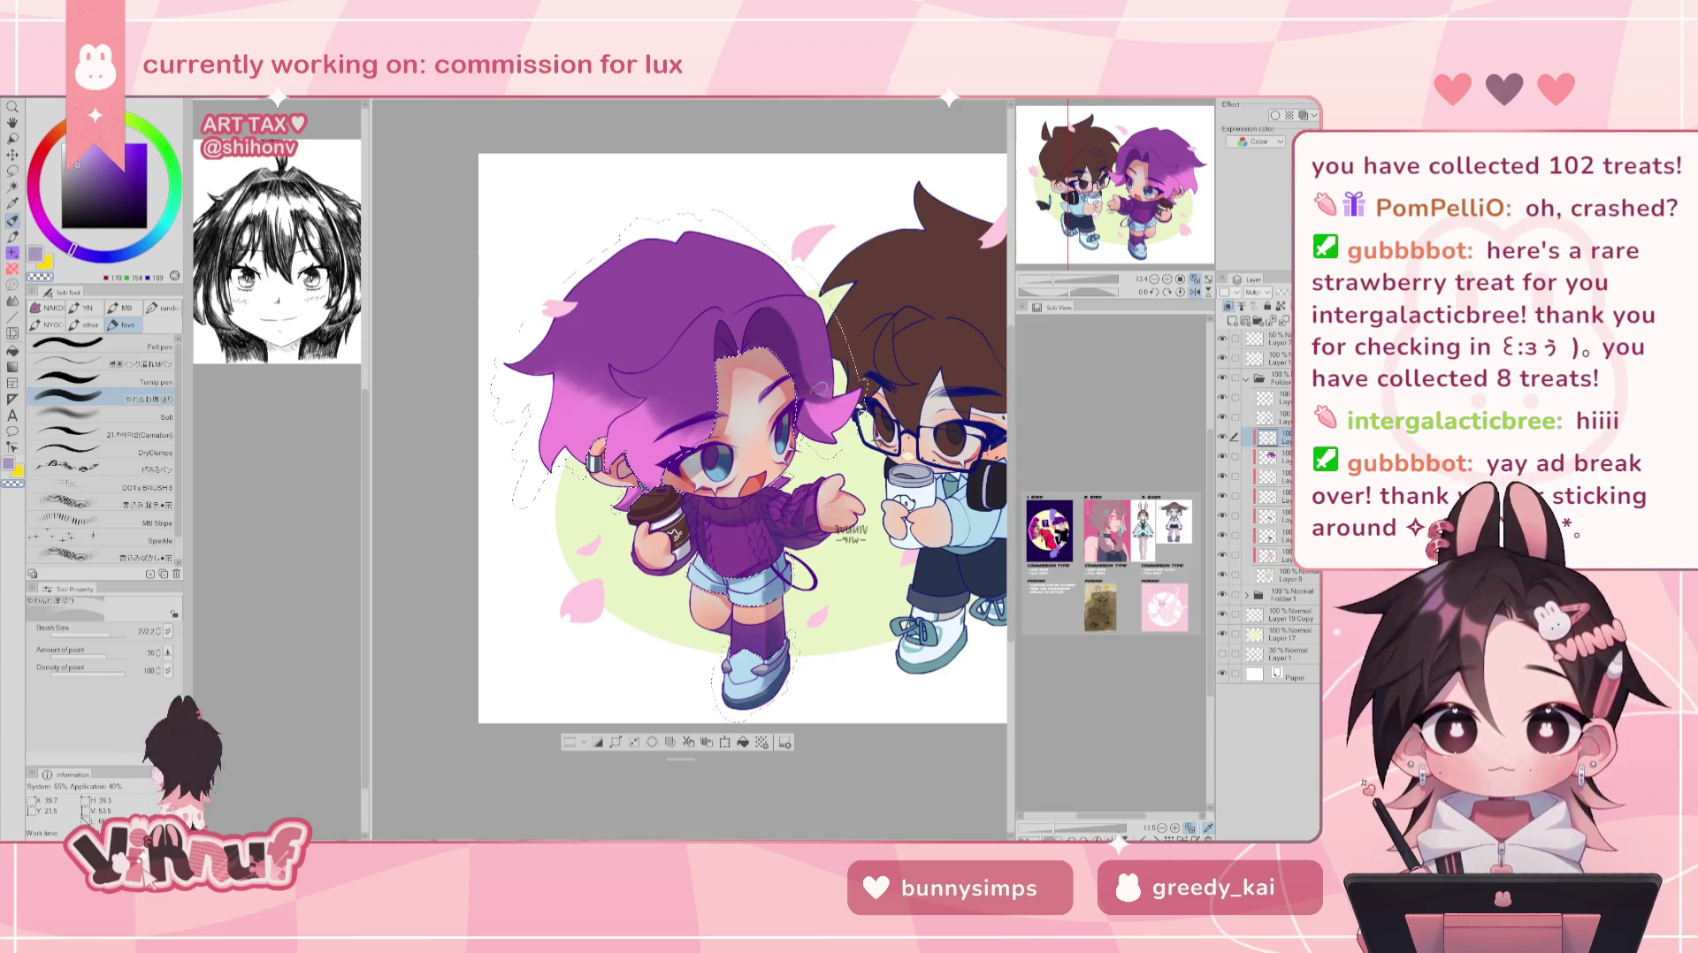
key(h)
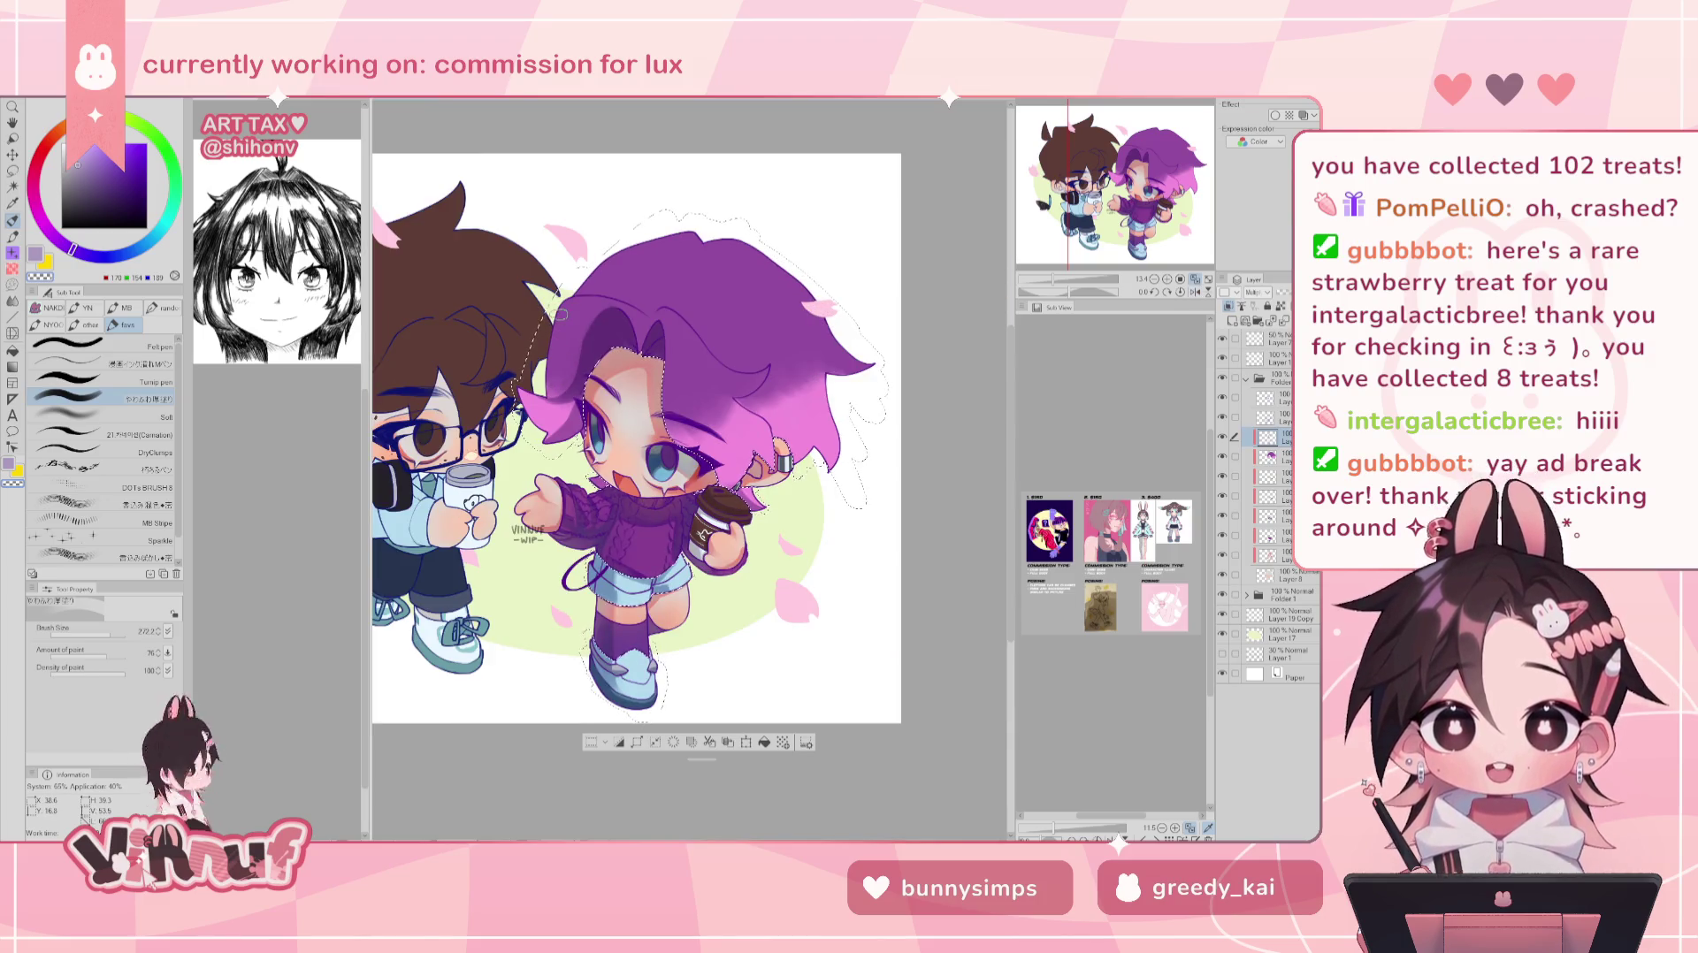
key(h)
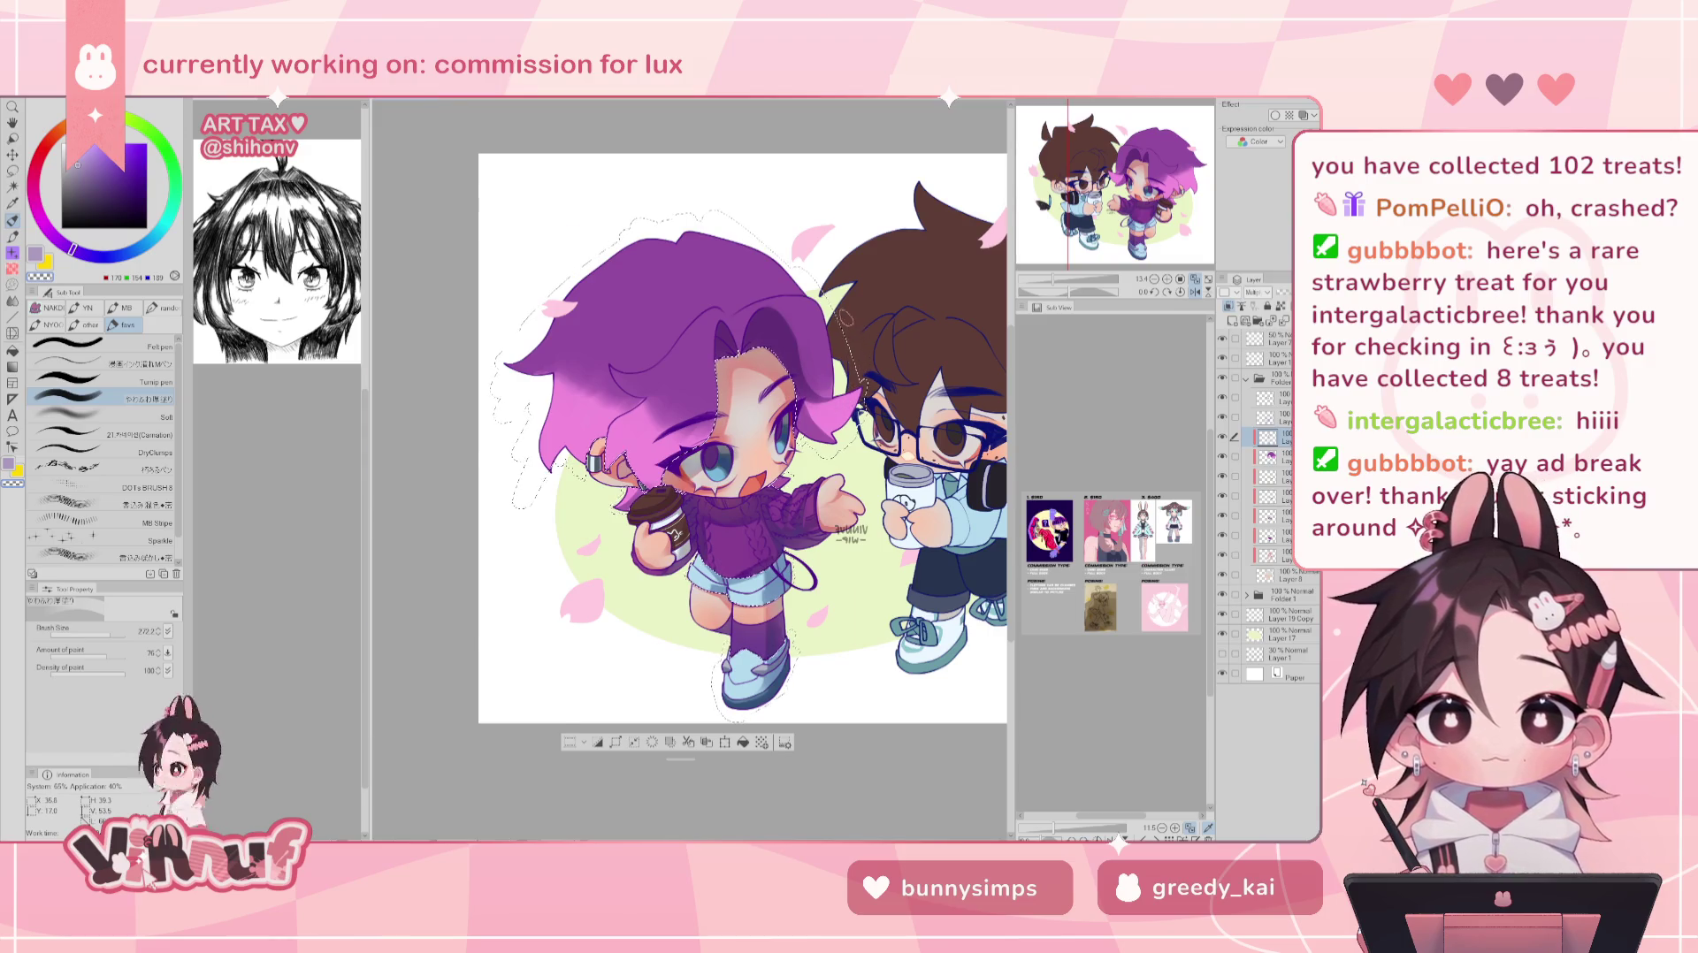
key(h)
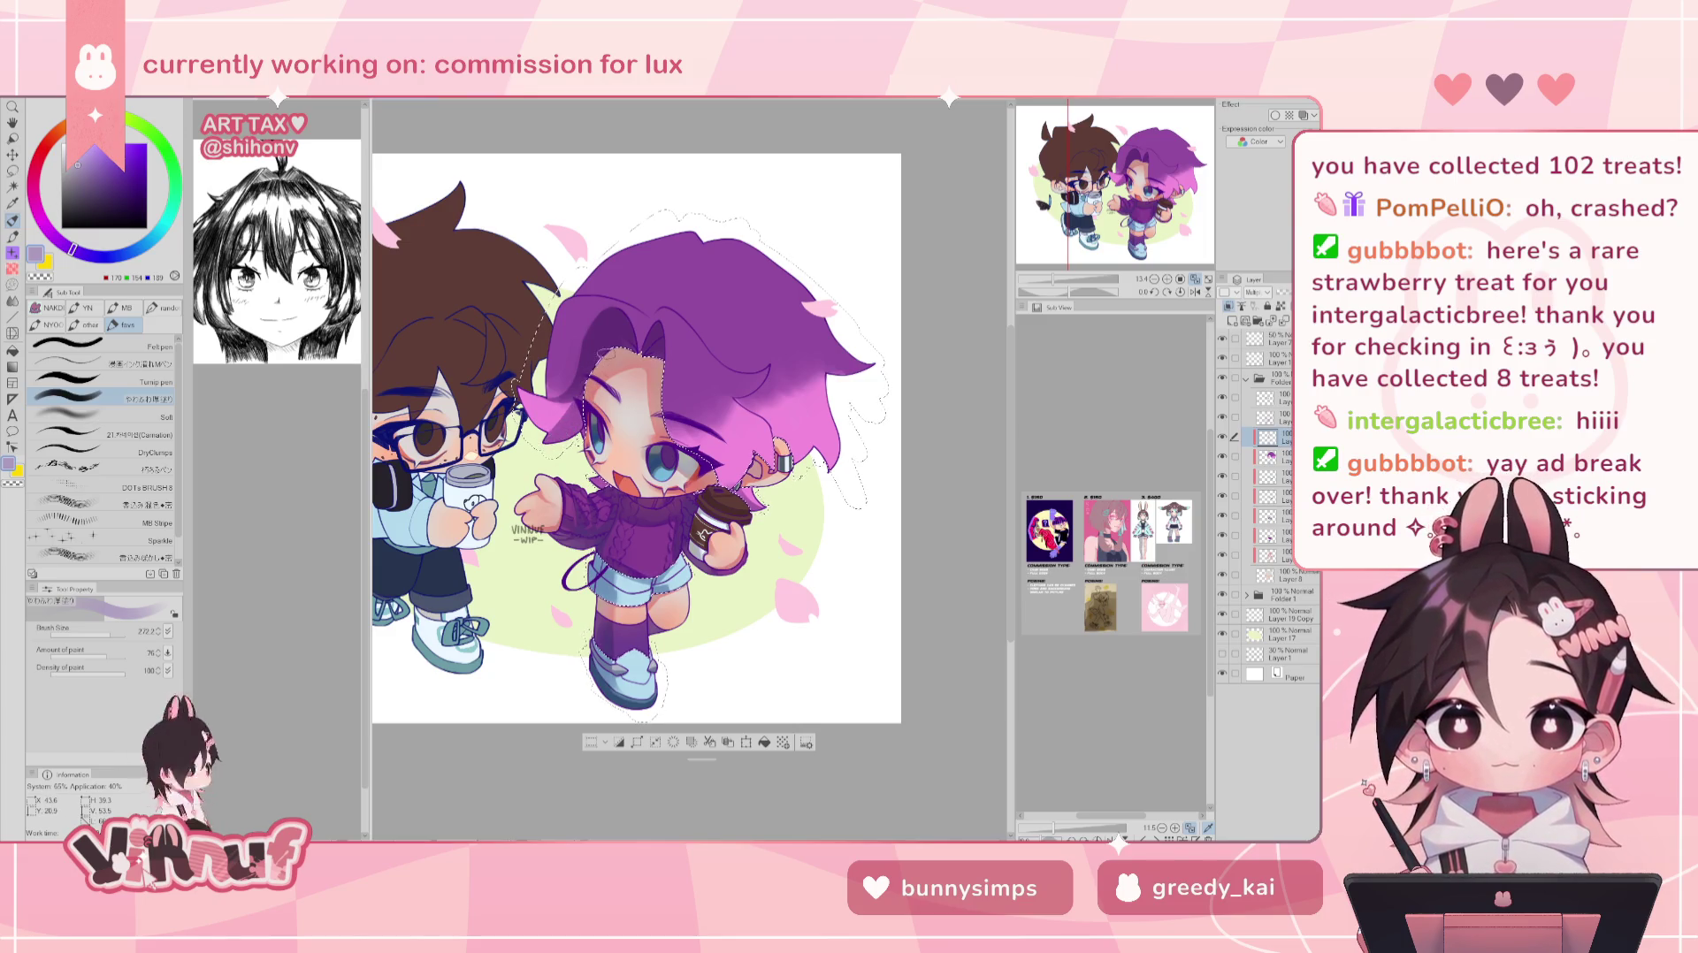
key(h)
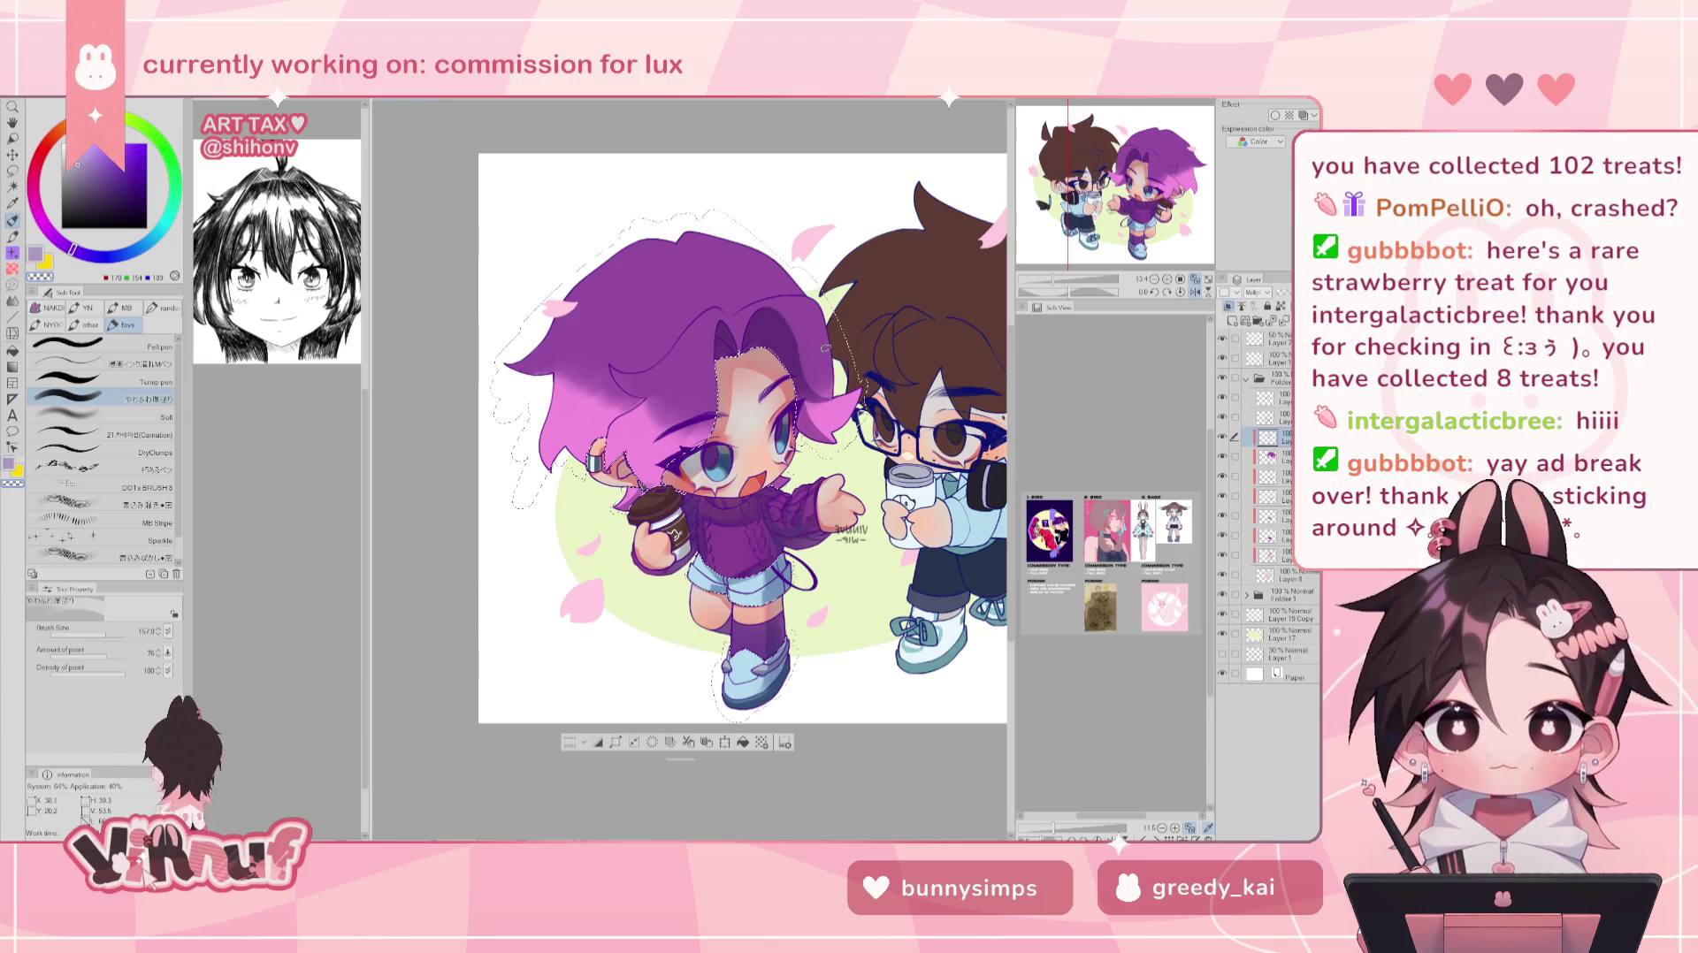
key(h)
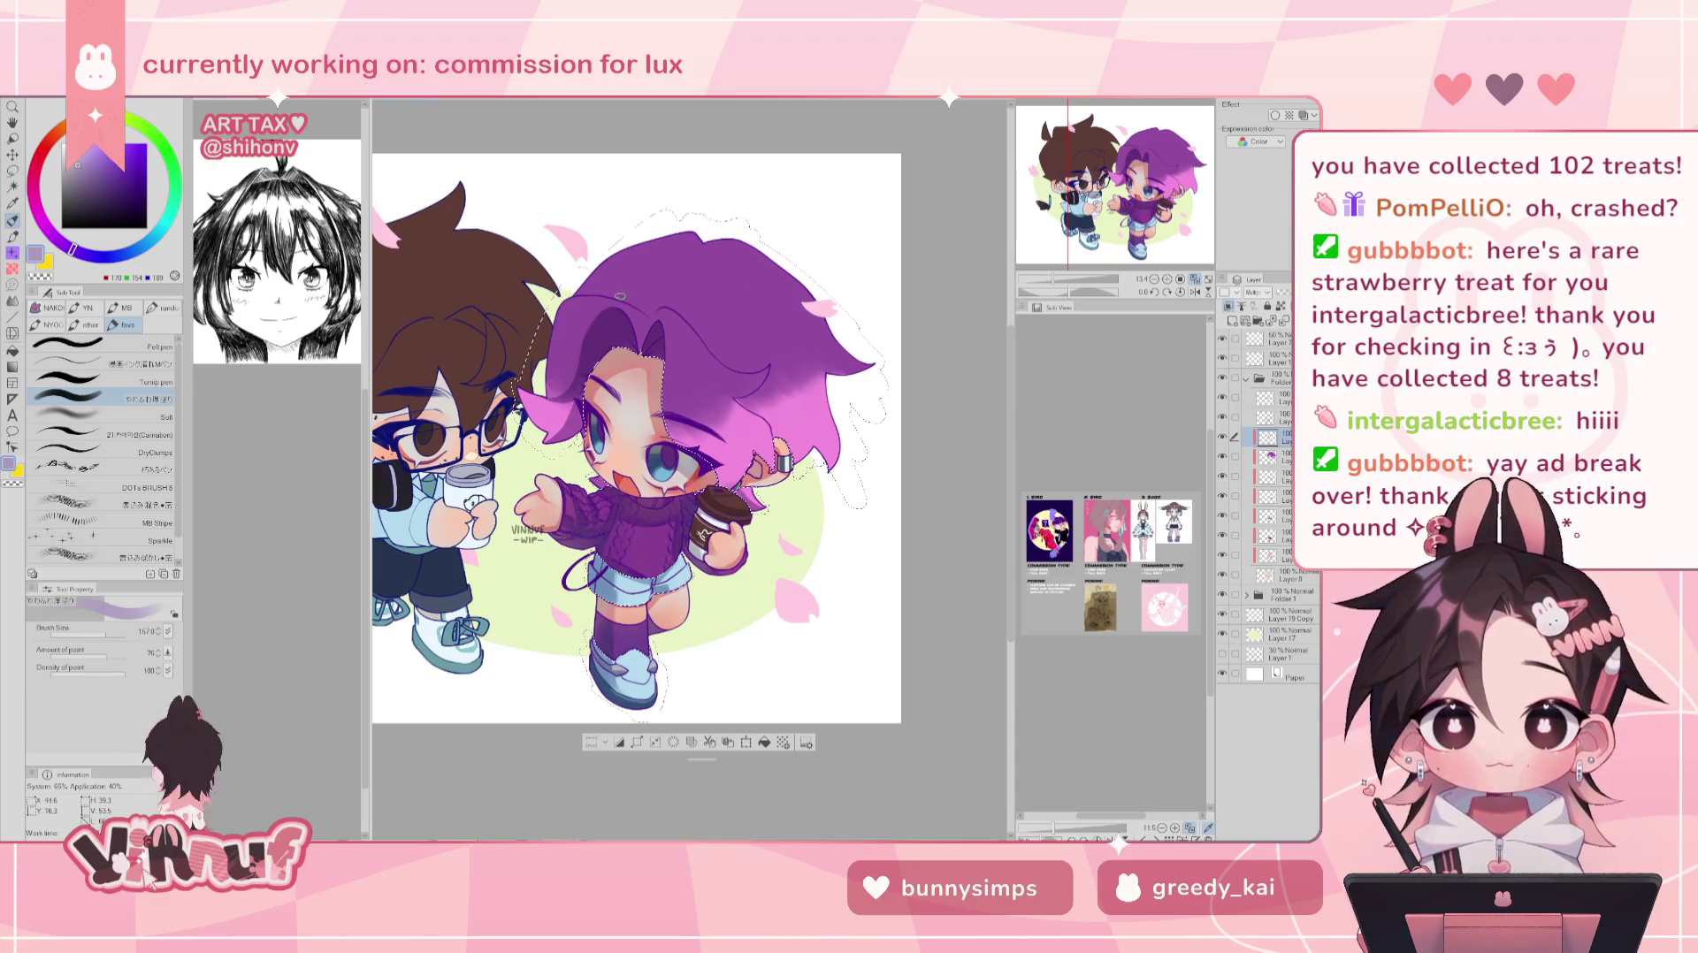
- Flip the view back and forth to compare, settling the brush size at about 291.6
key(h)
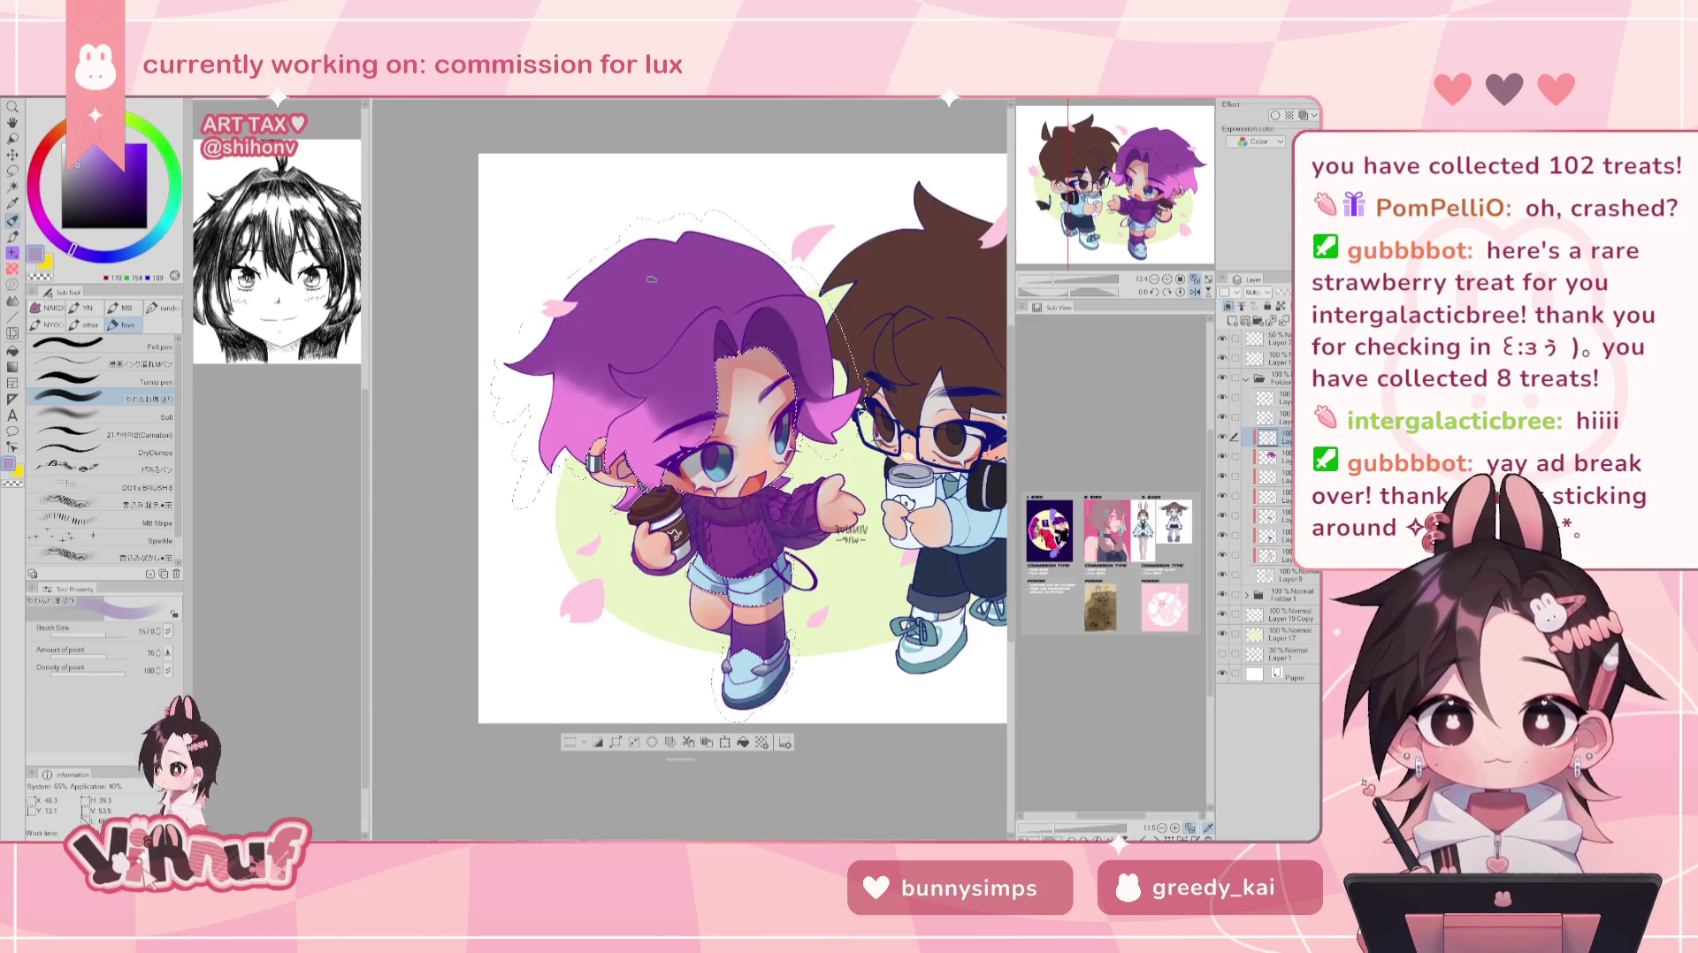
key(bracketright)
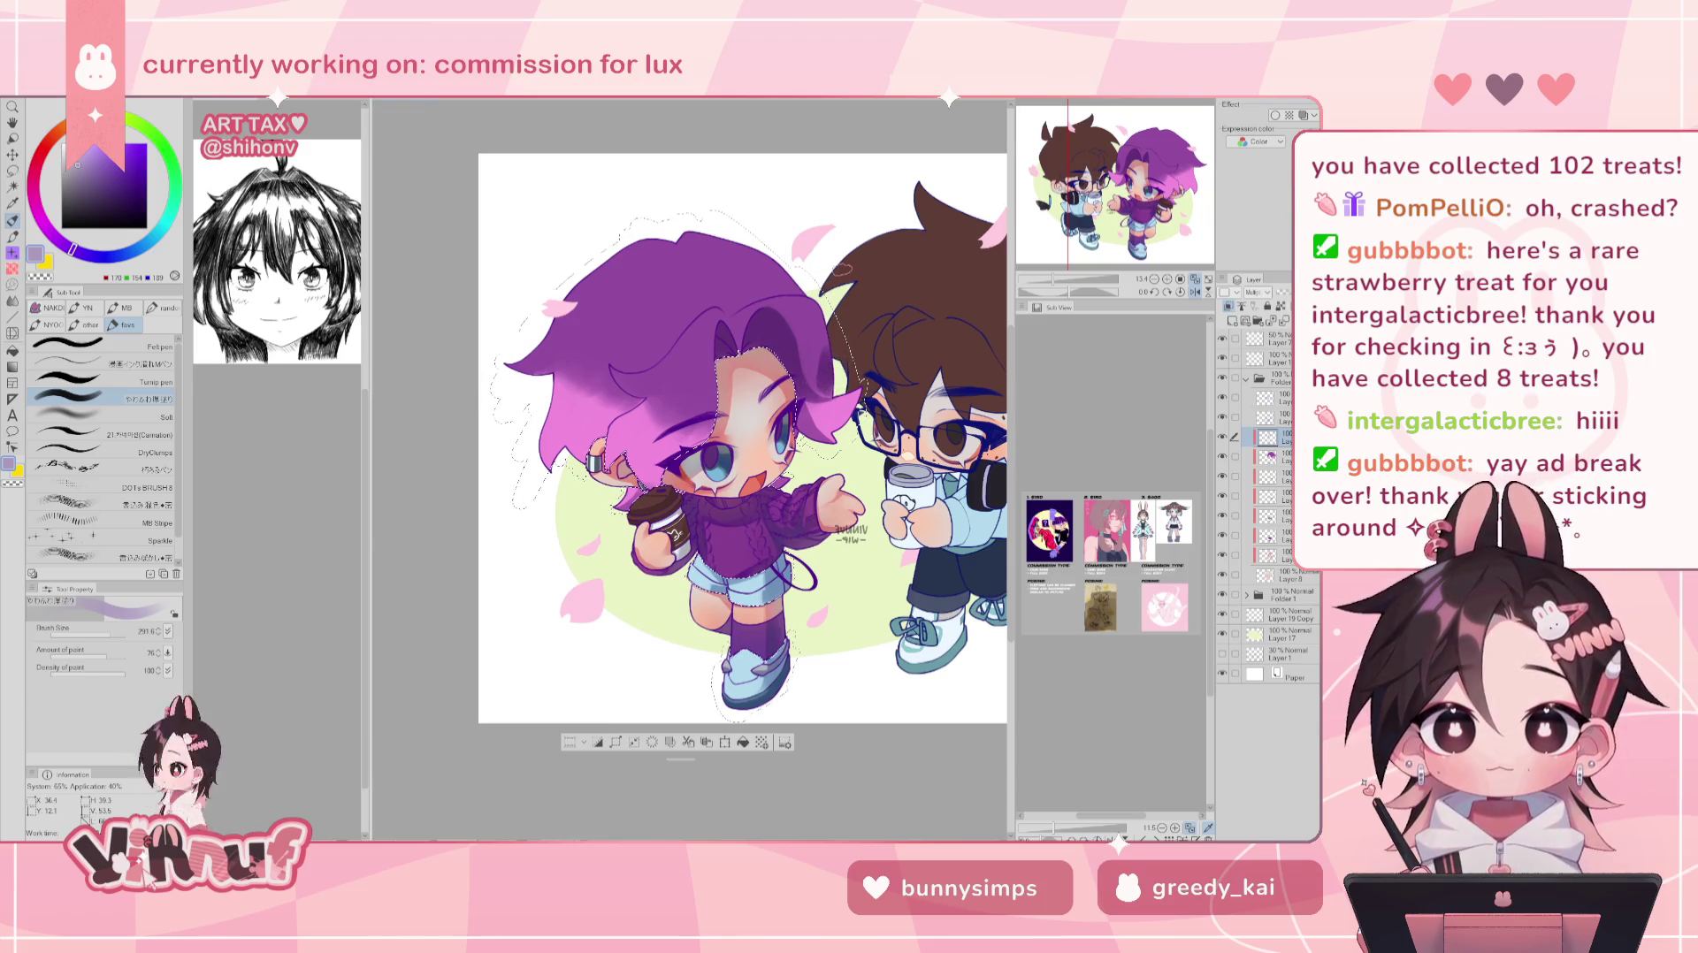
key(h)
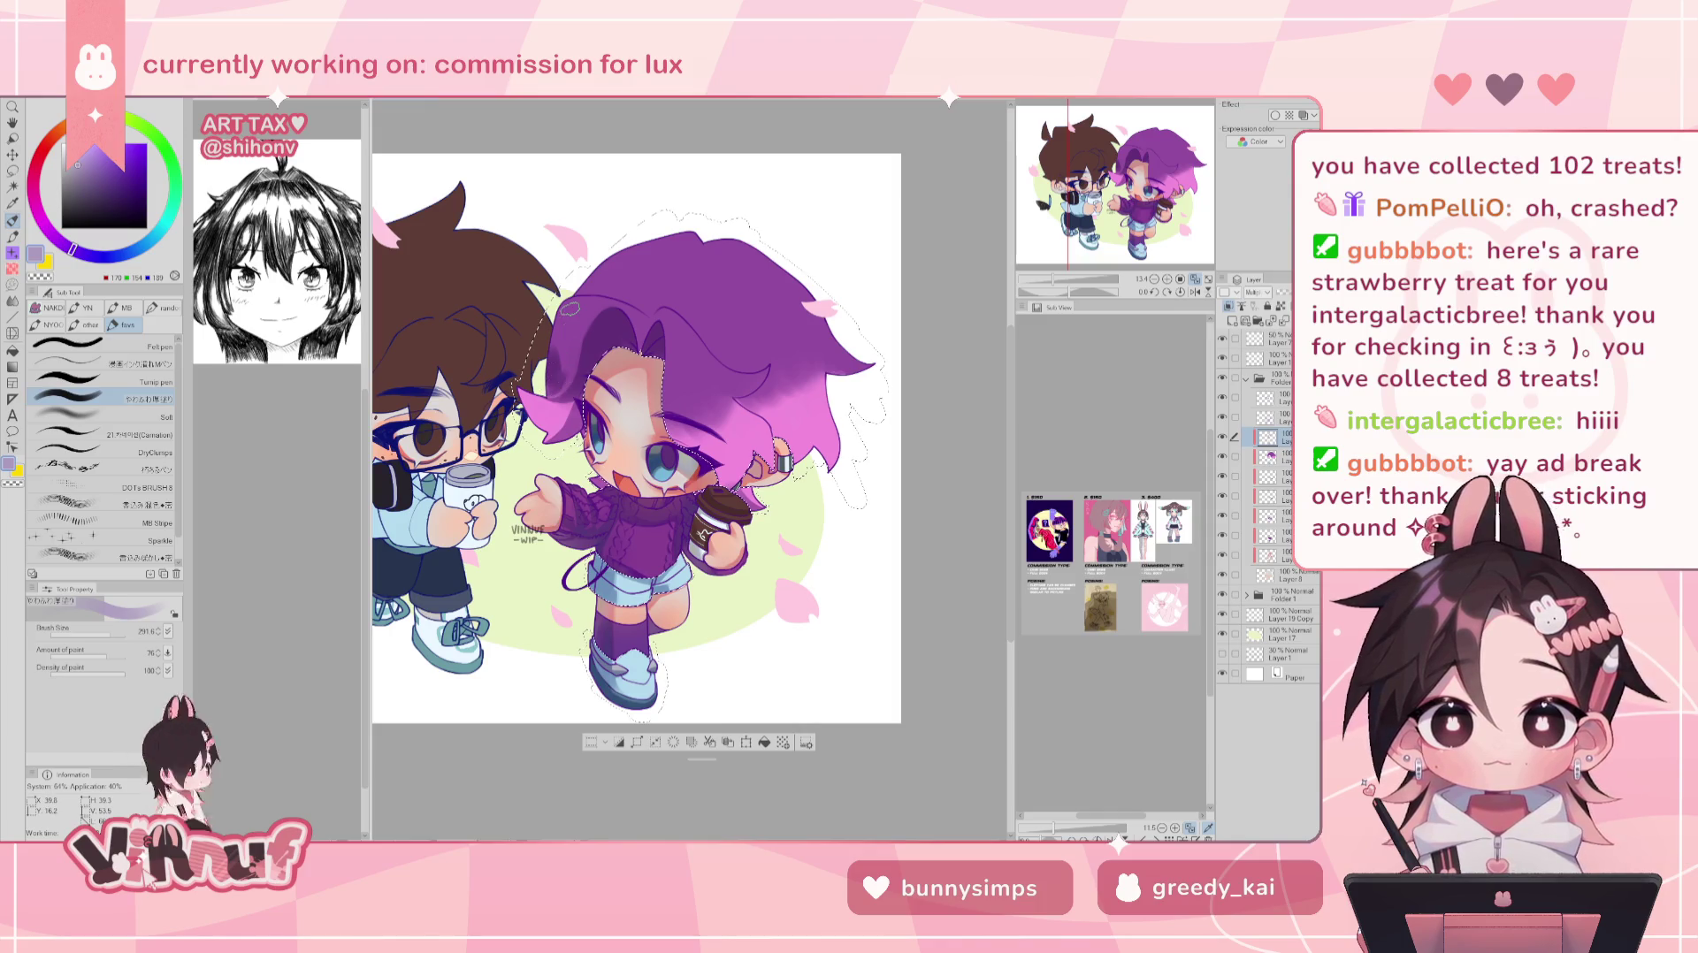
key(h)
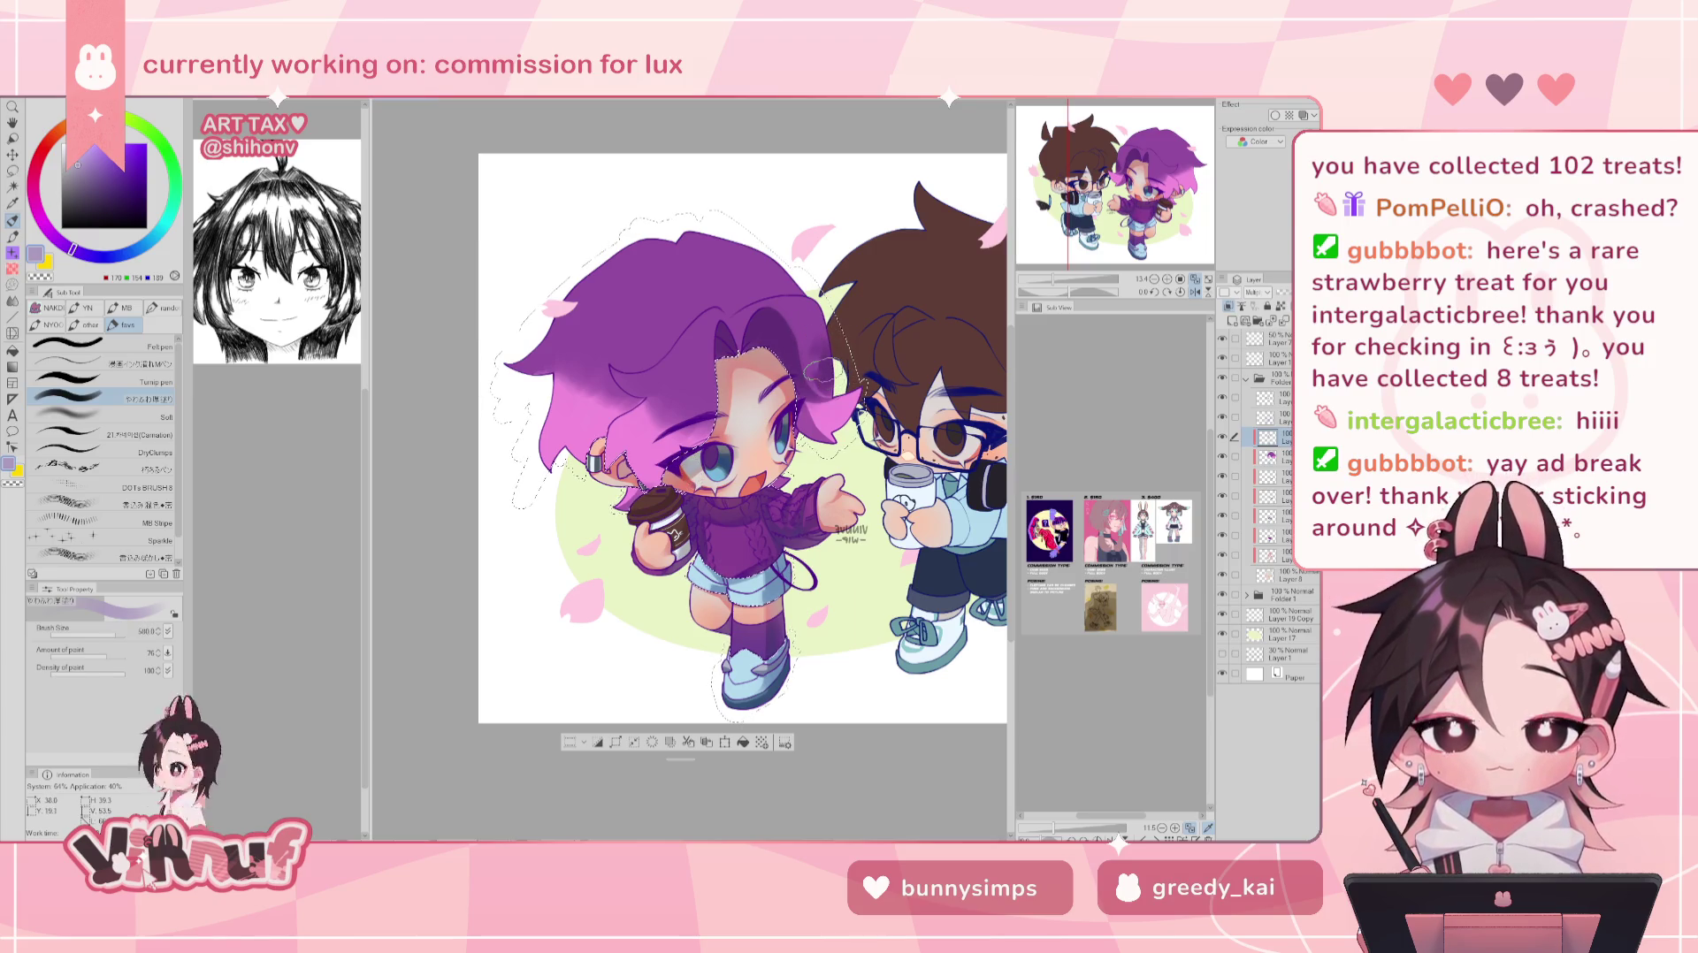
key(h)
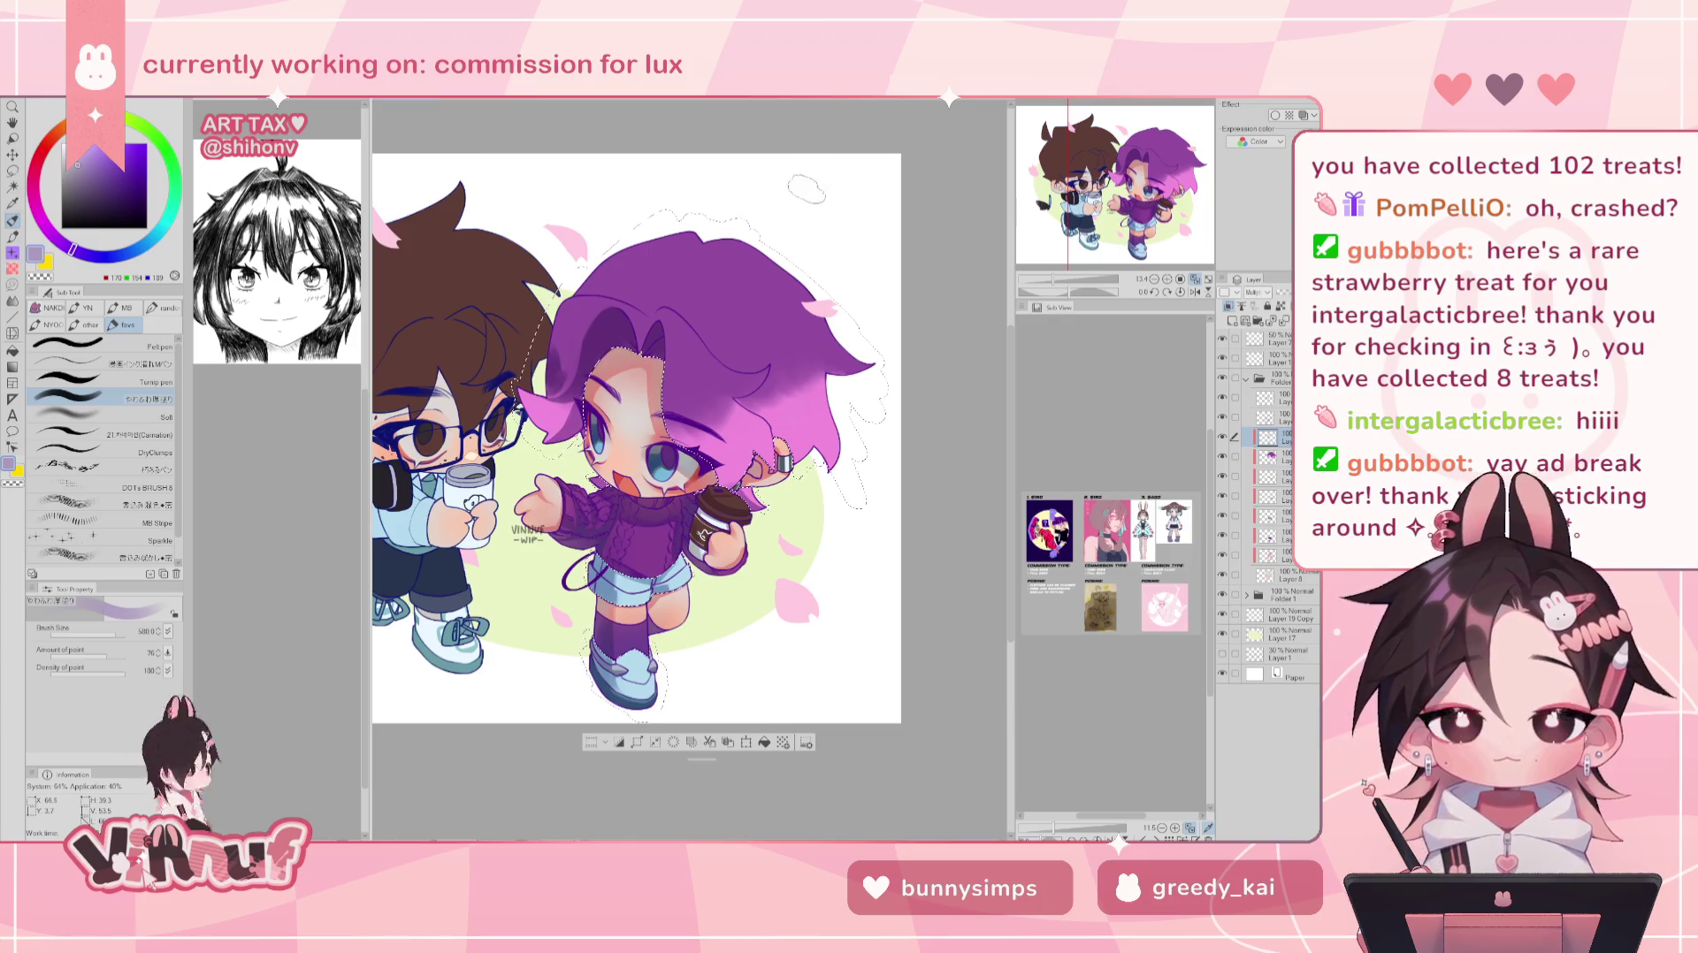
click(112, 634)
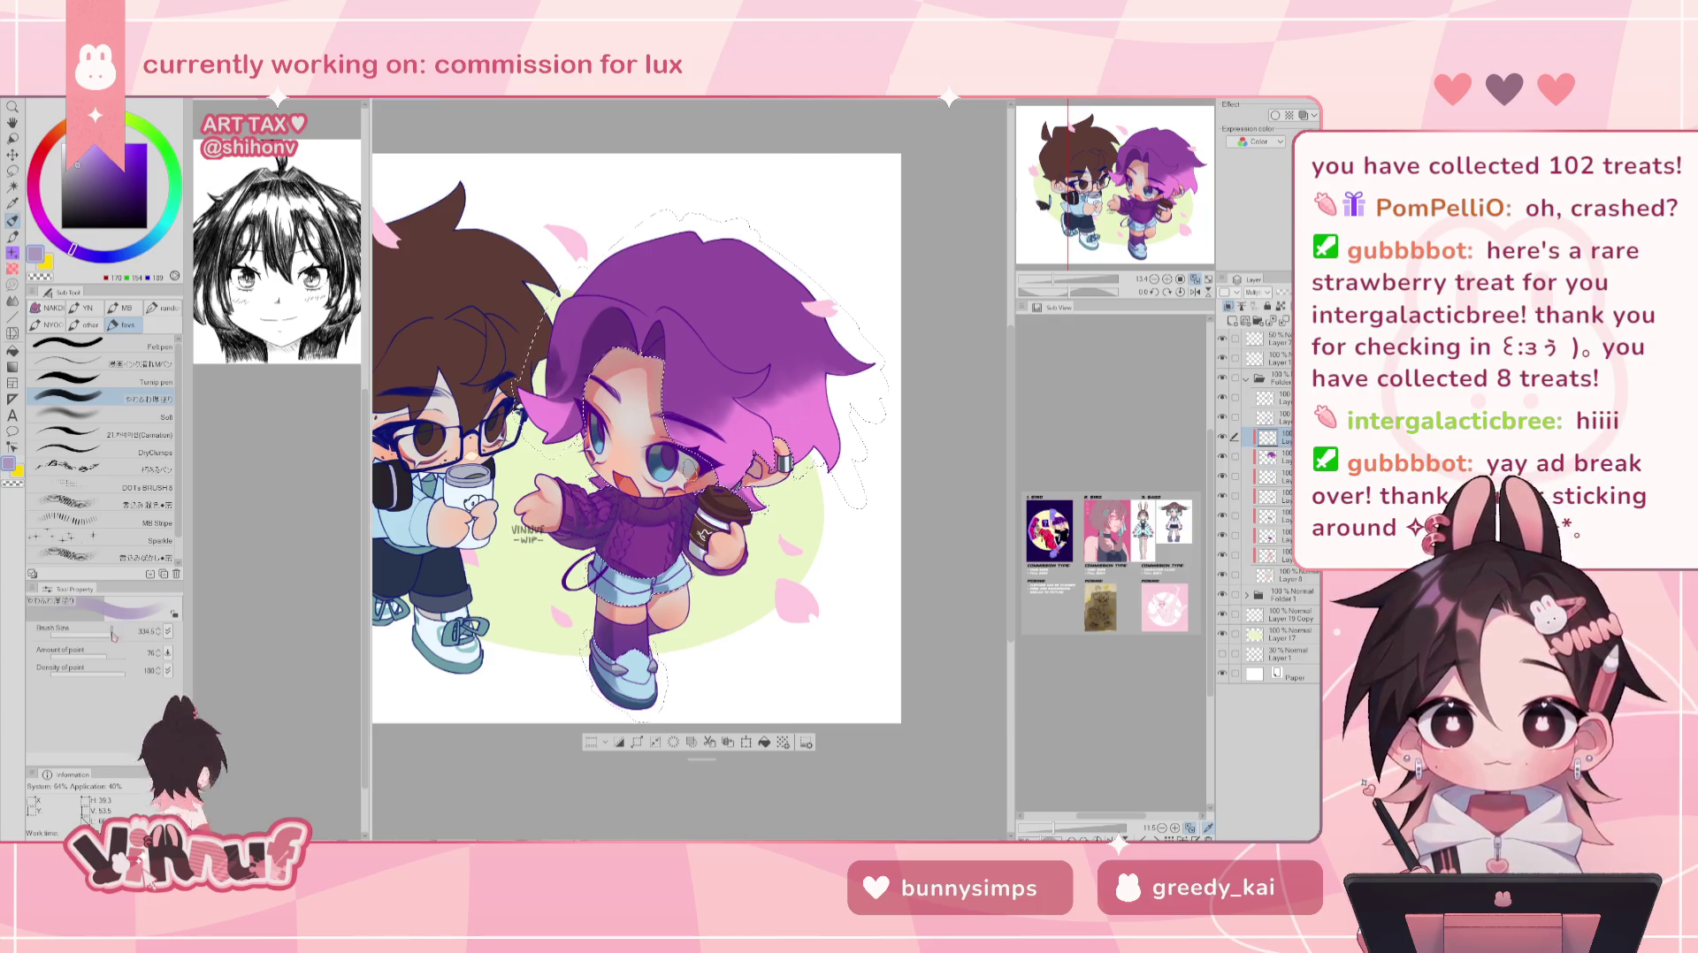
click(110, 634)
key(h)
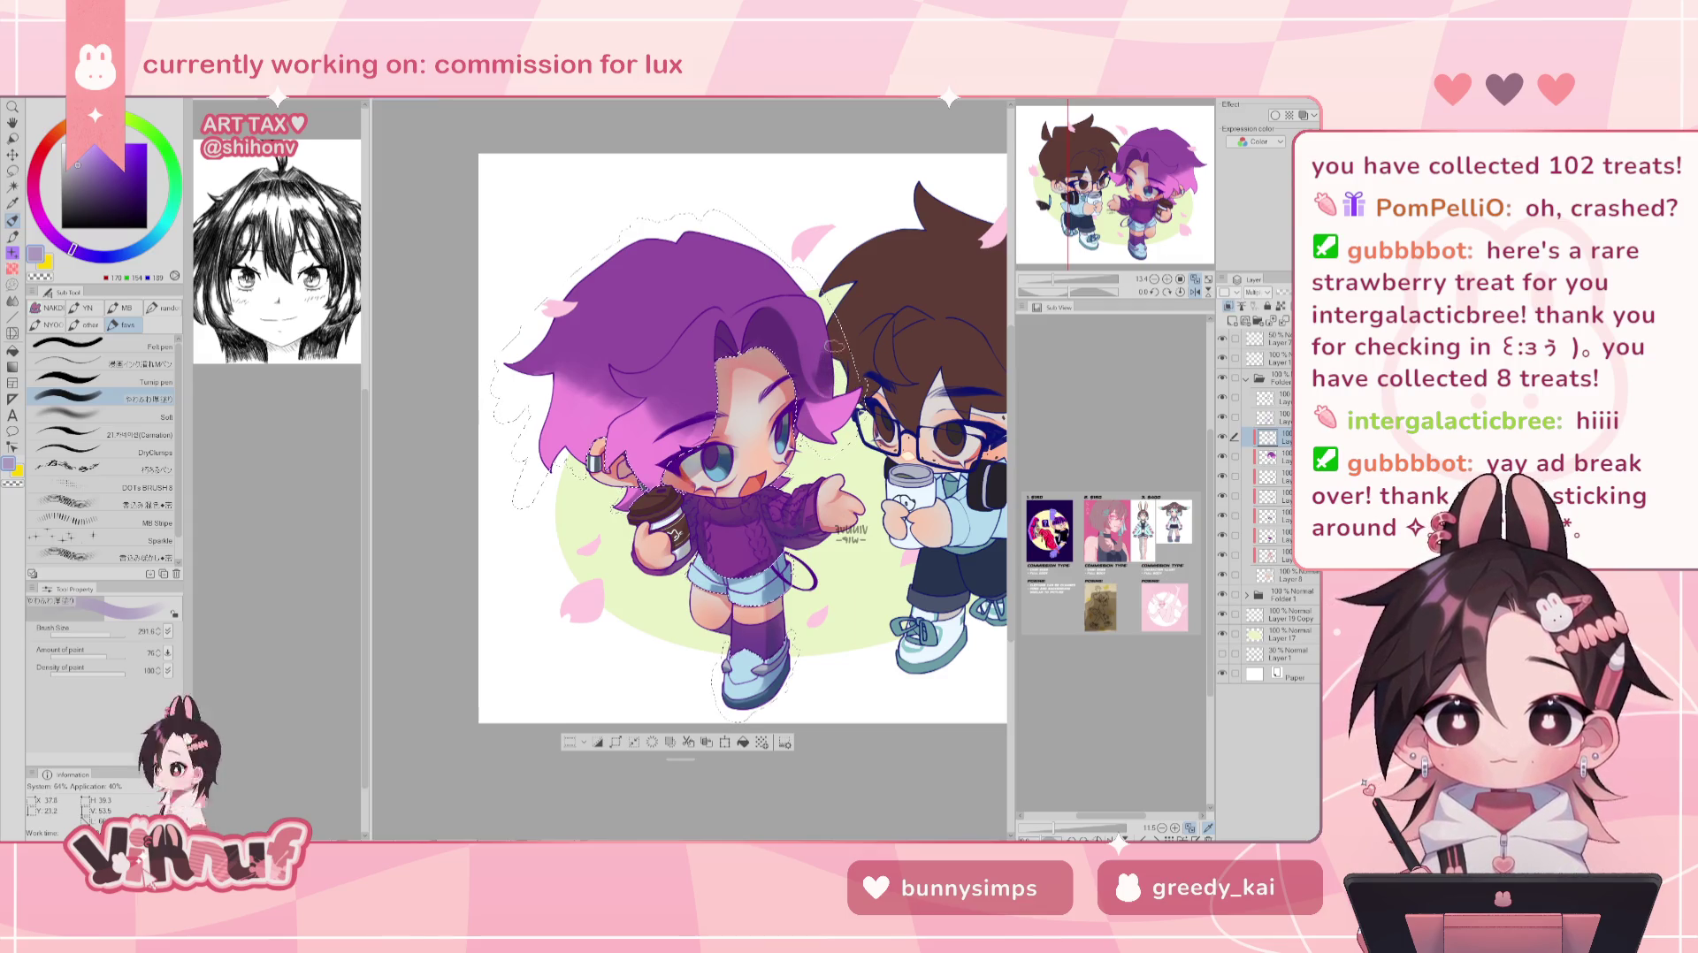
- Shrink the brush to 221.4, sample a sakura petal's pink, expand Folder 1, choose Soft brush
key(c)
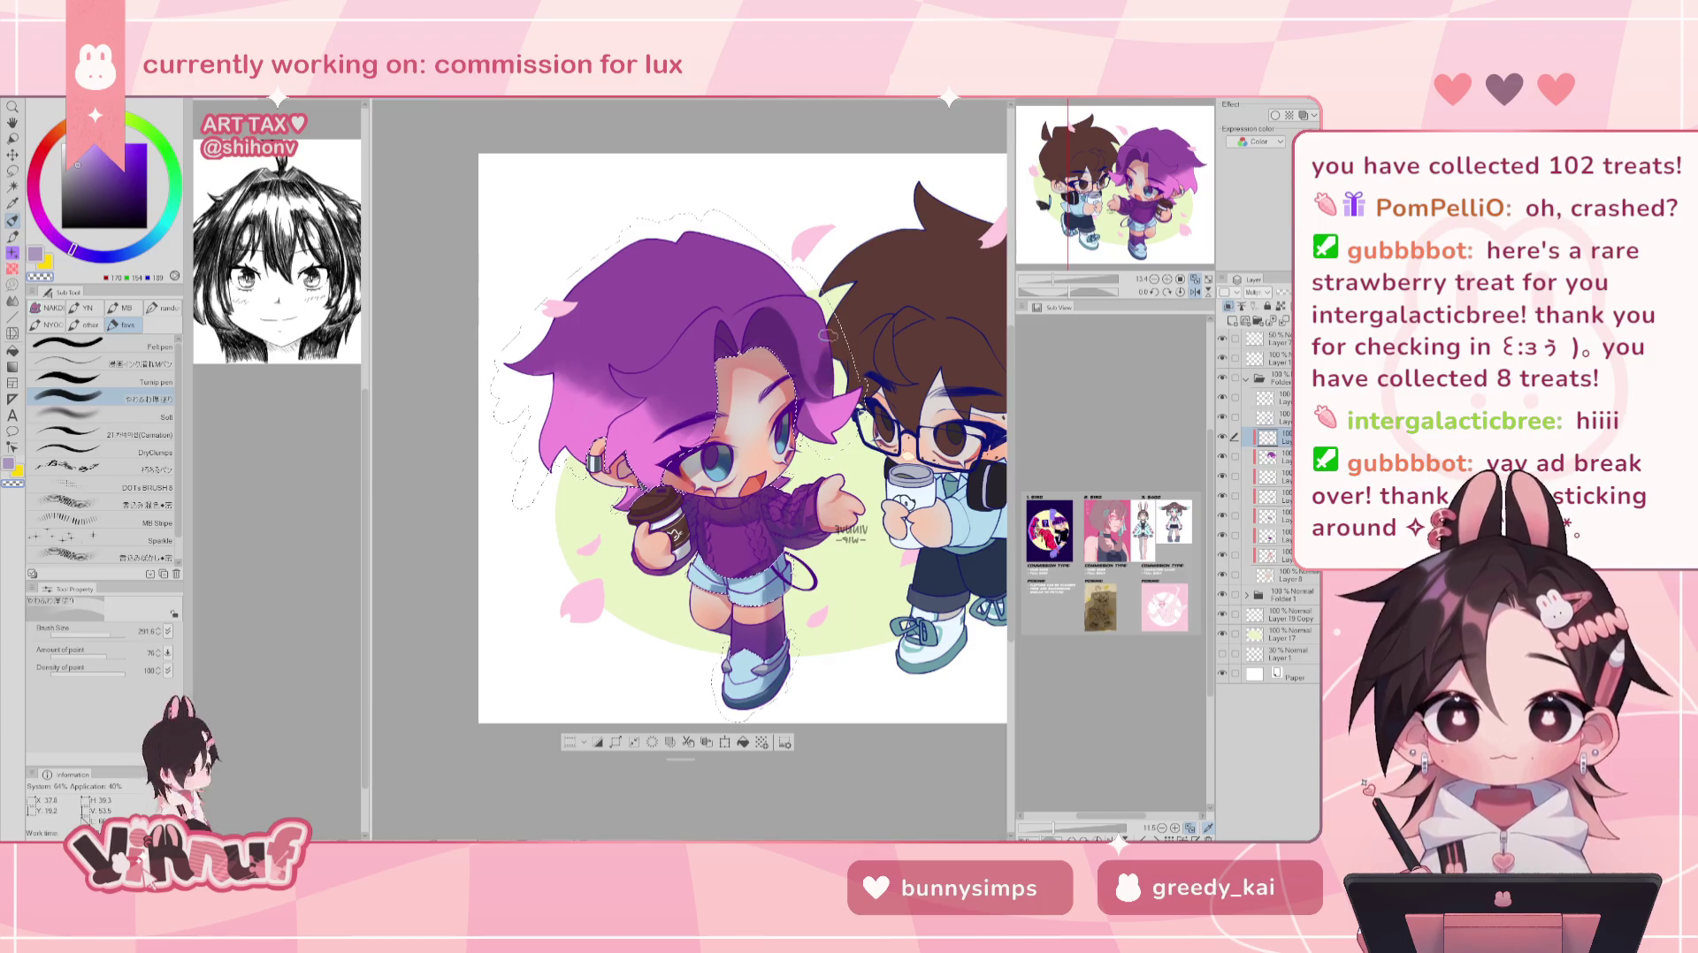
key(h)
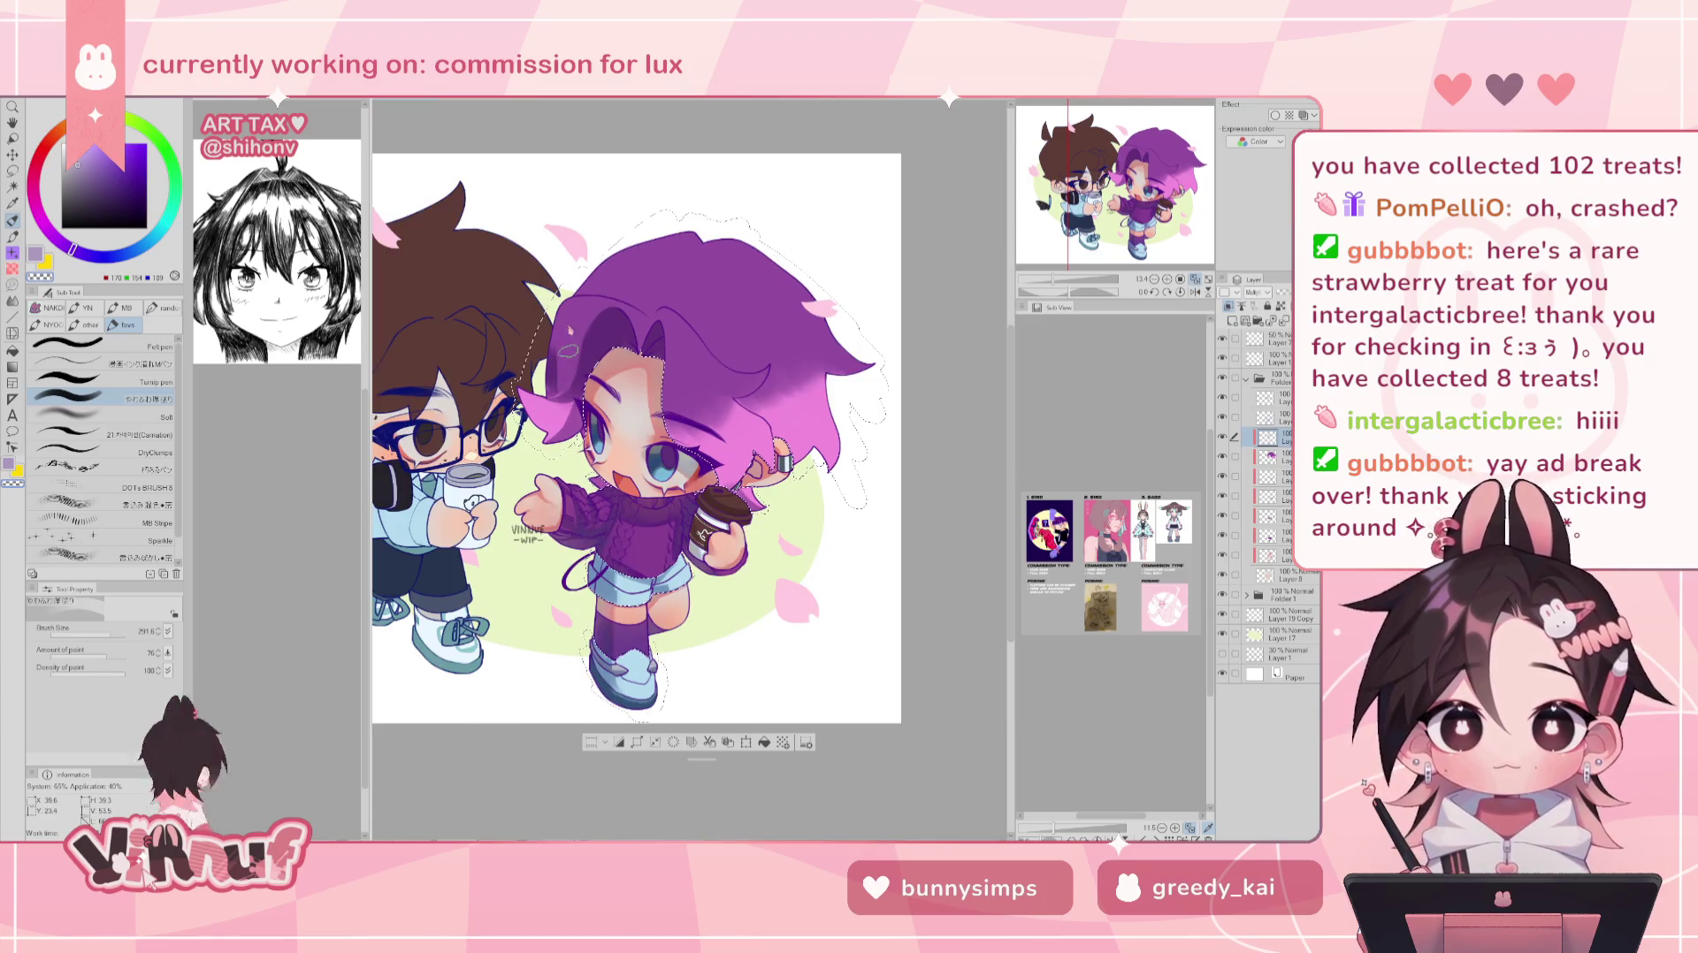
key(bracketleft)
key(bracketleft)
key(bracketleft)
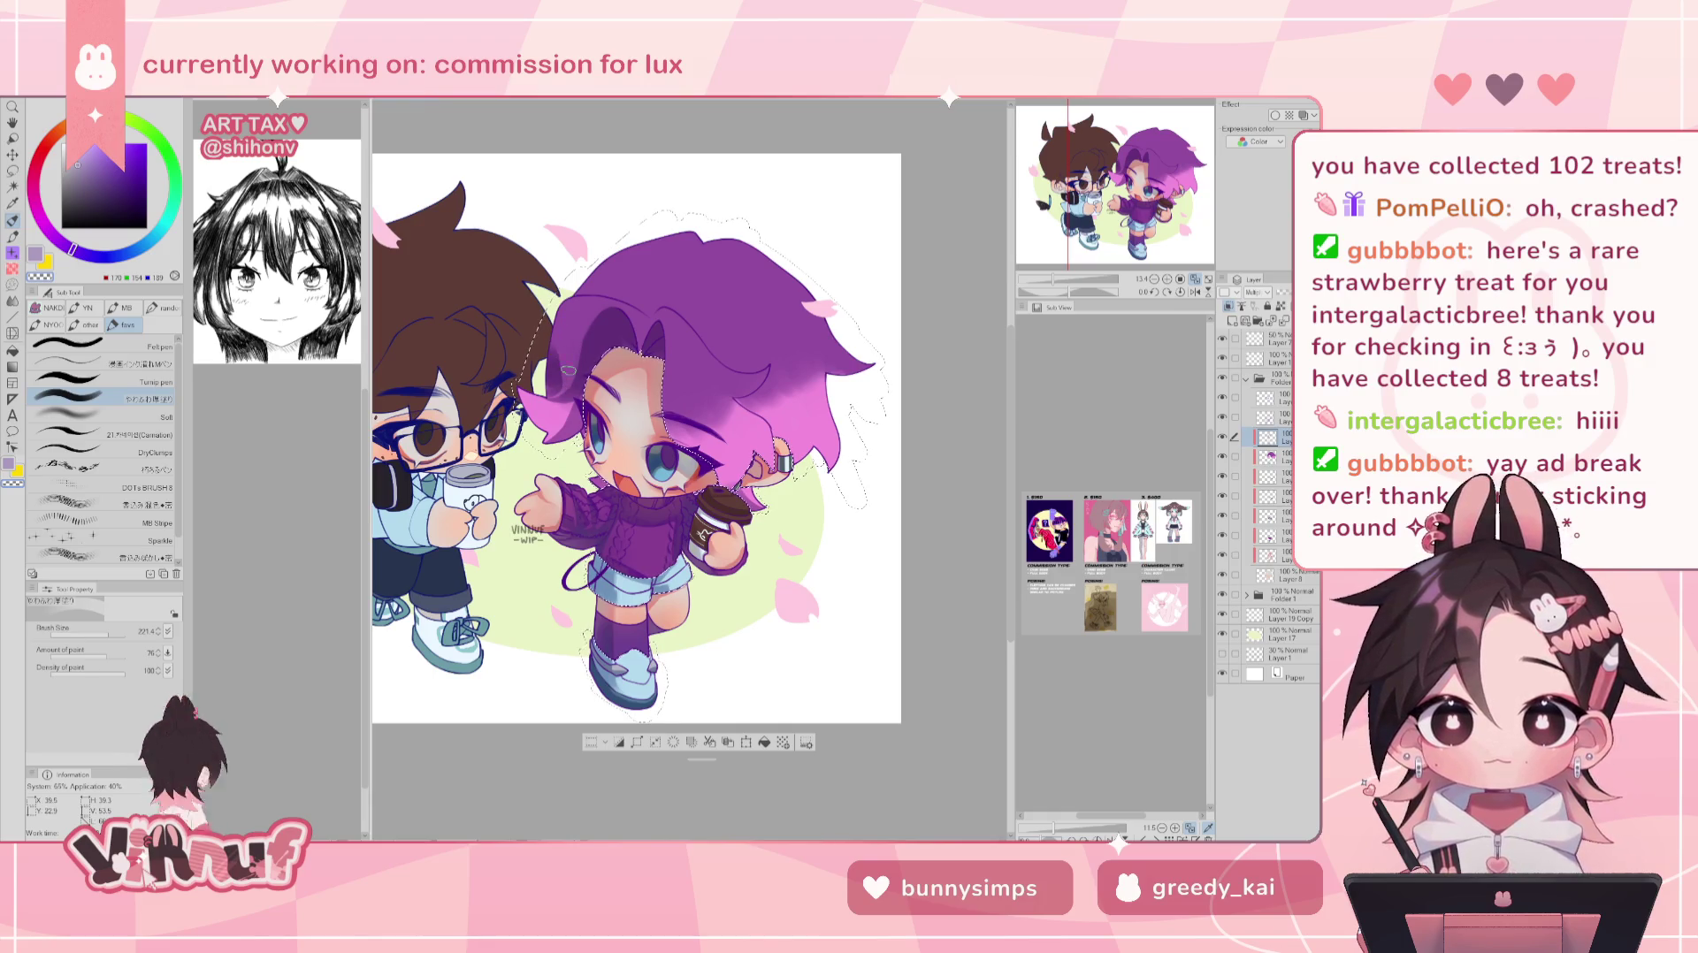
click(572, 249)
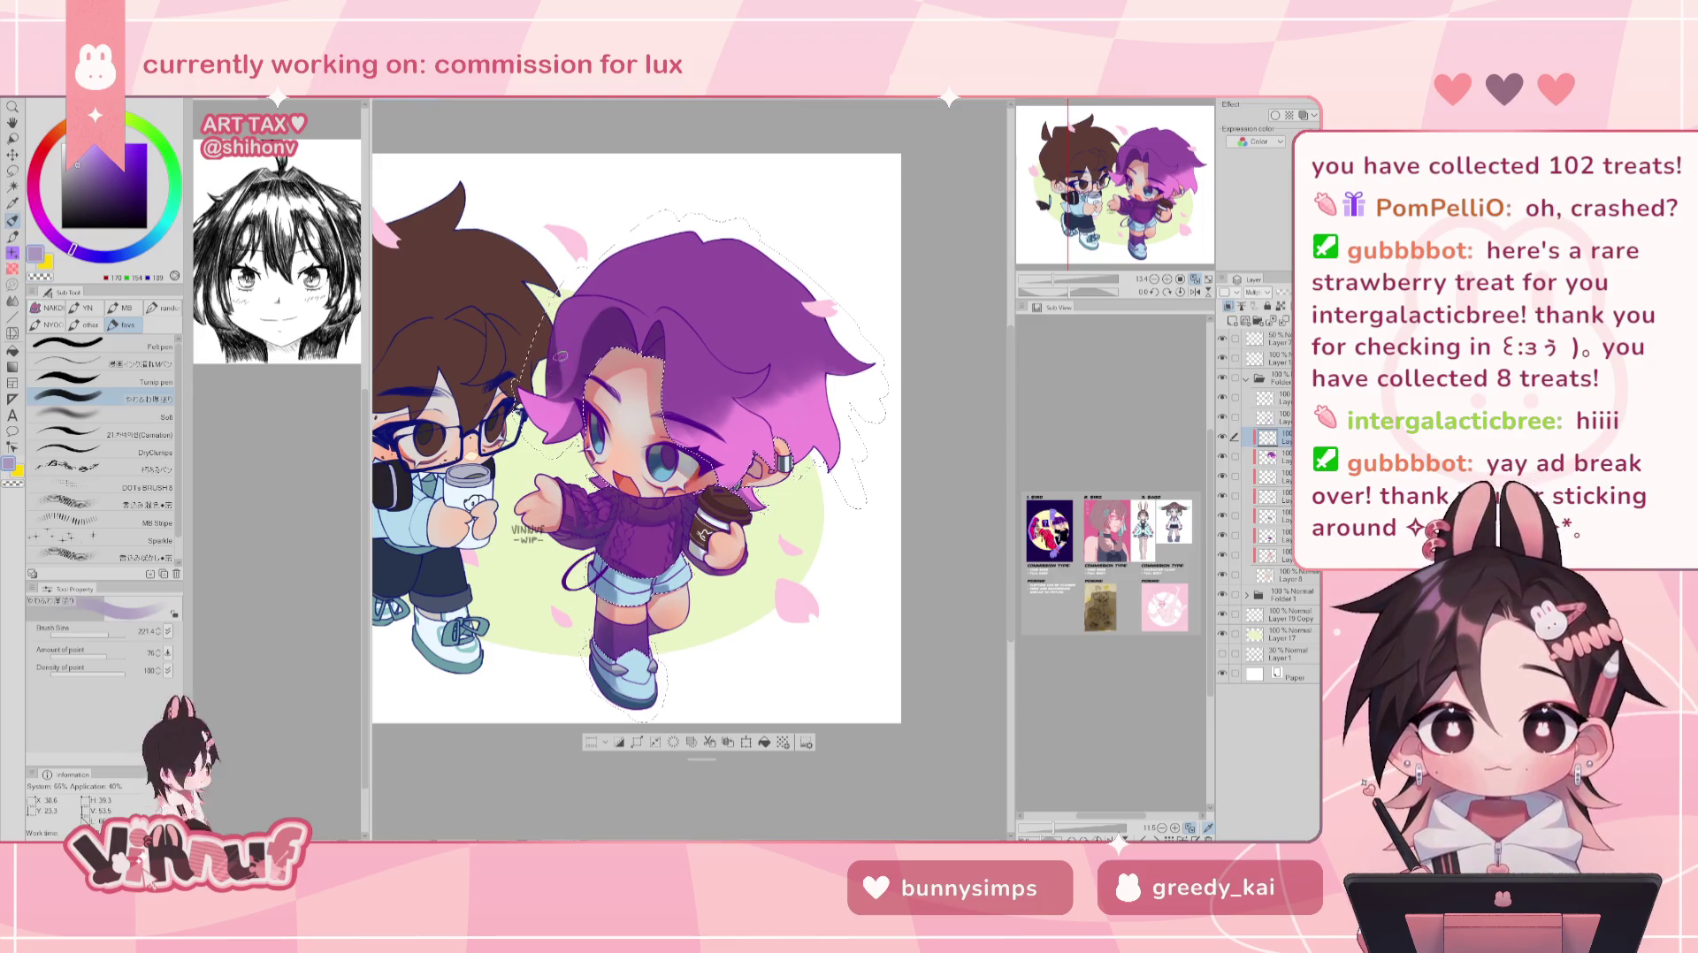
click(1247, 595)
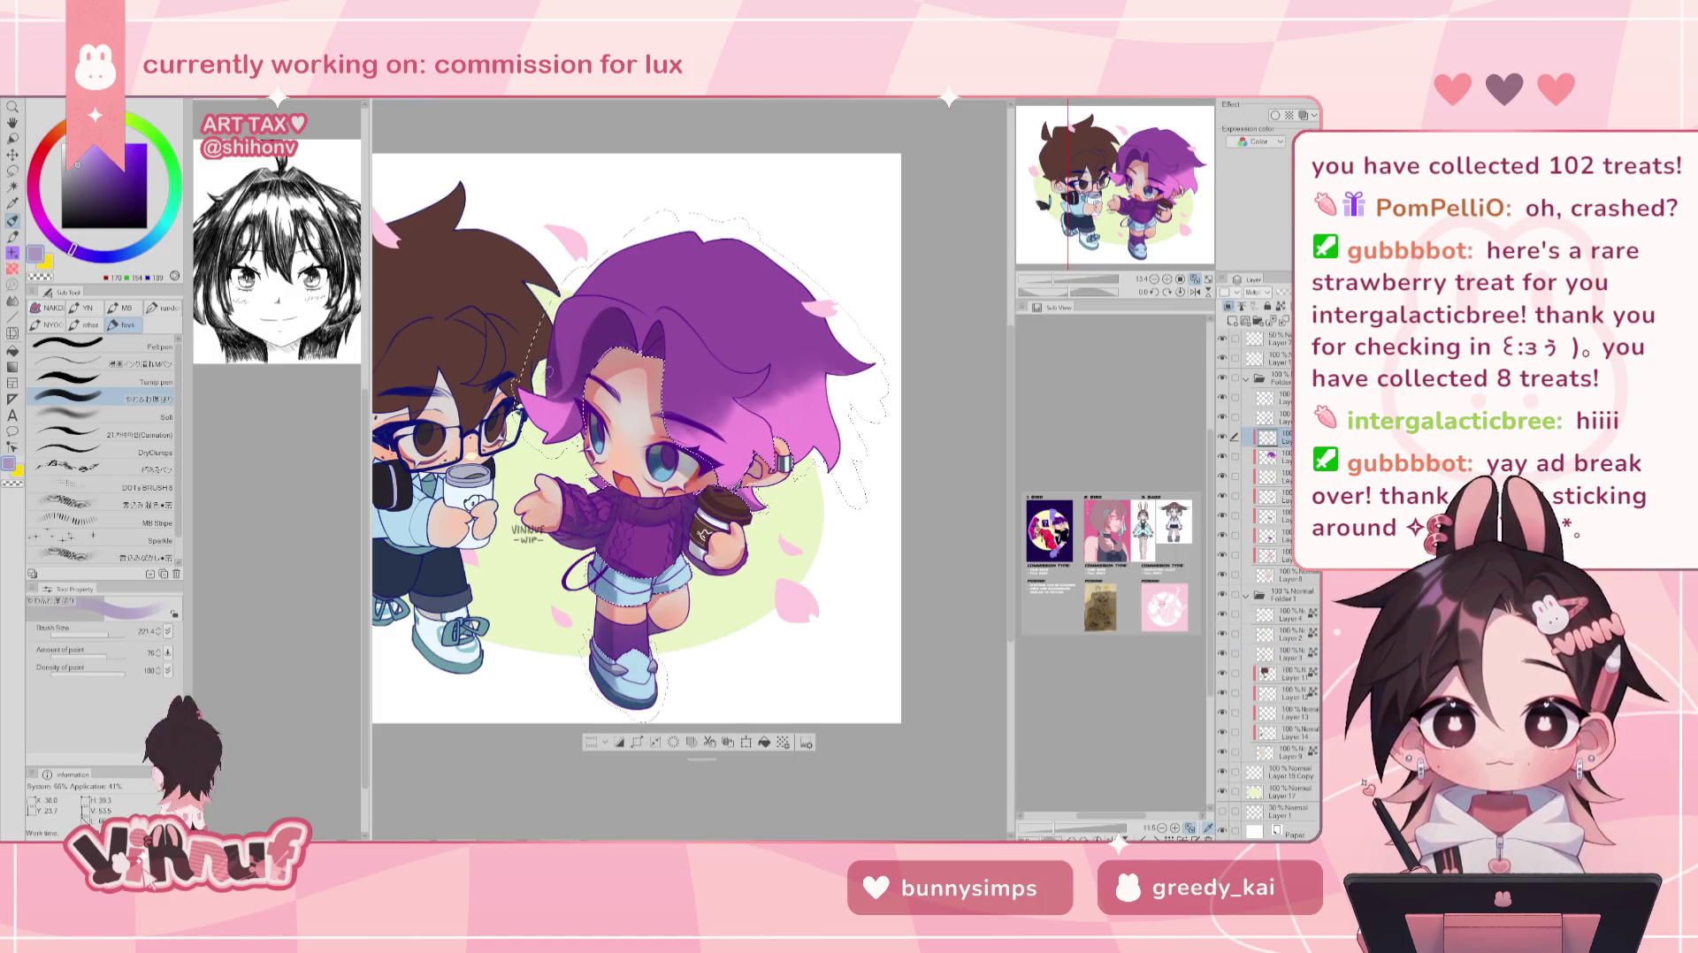
key(h)
key(h)
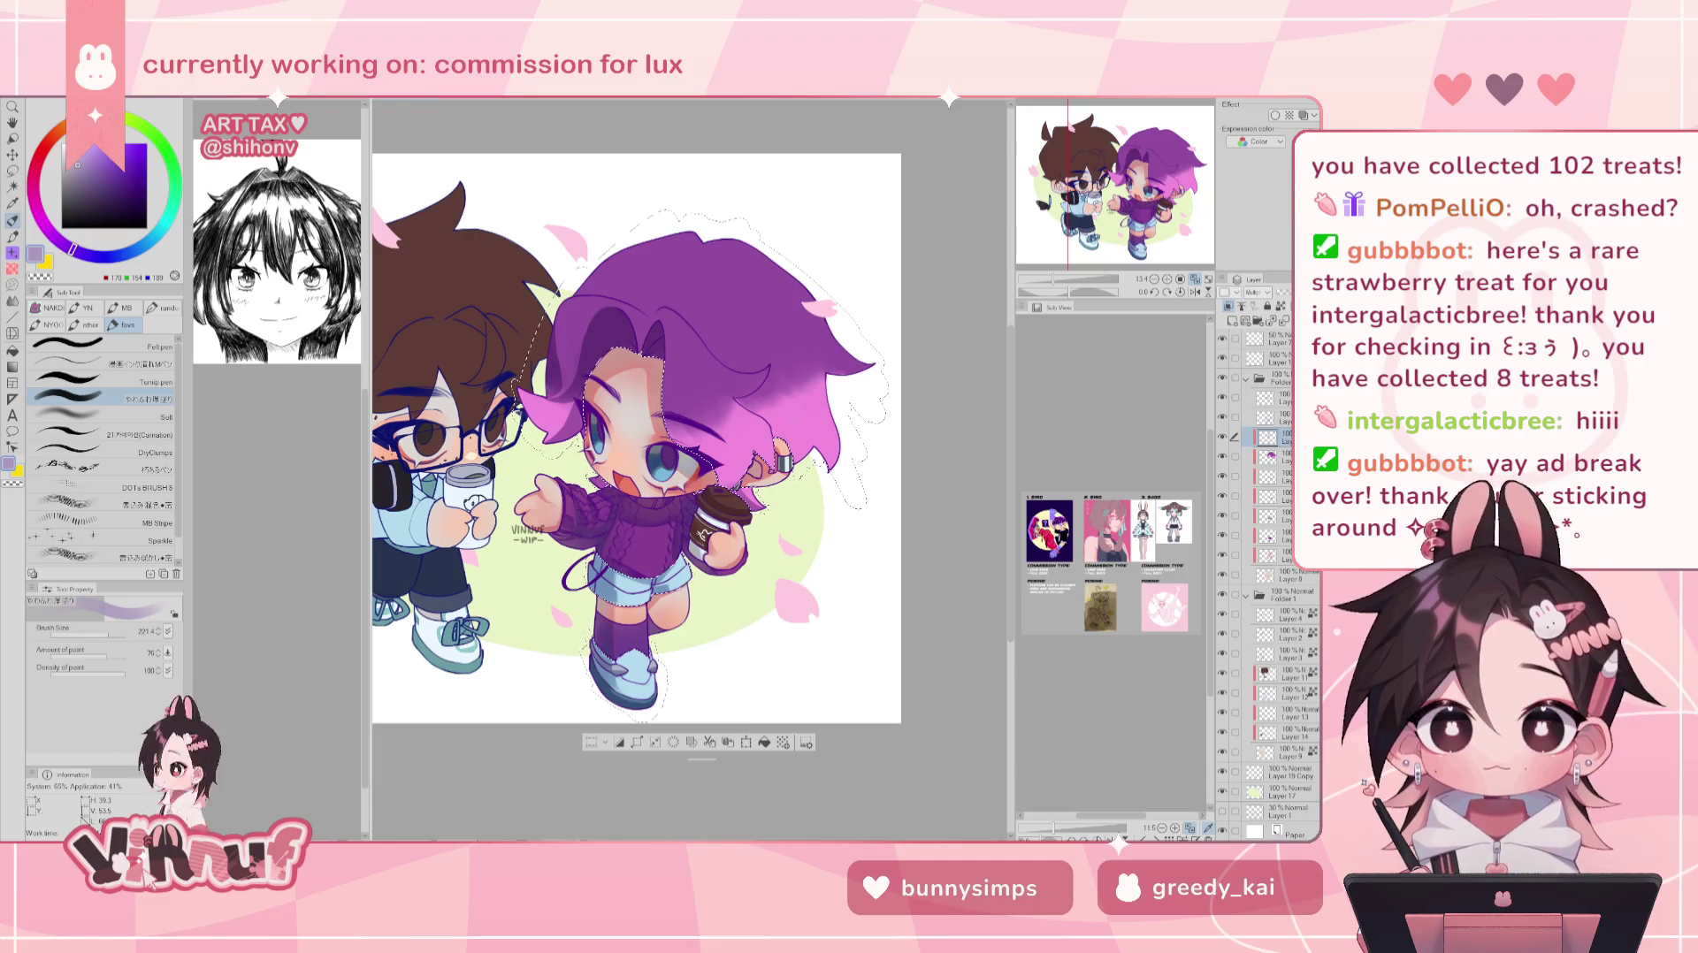
click(107, 416)
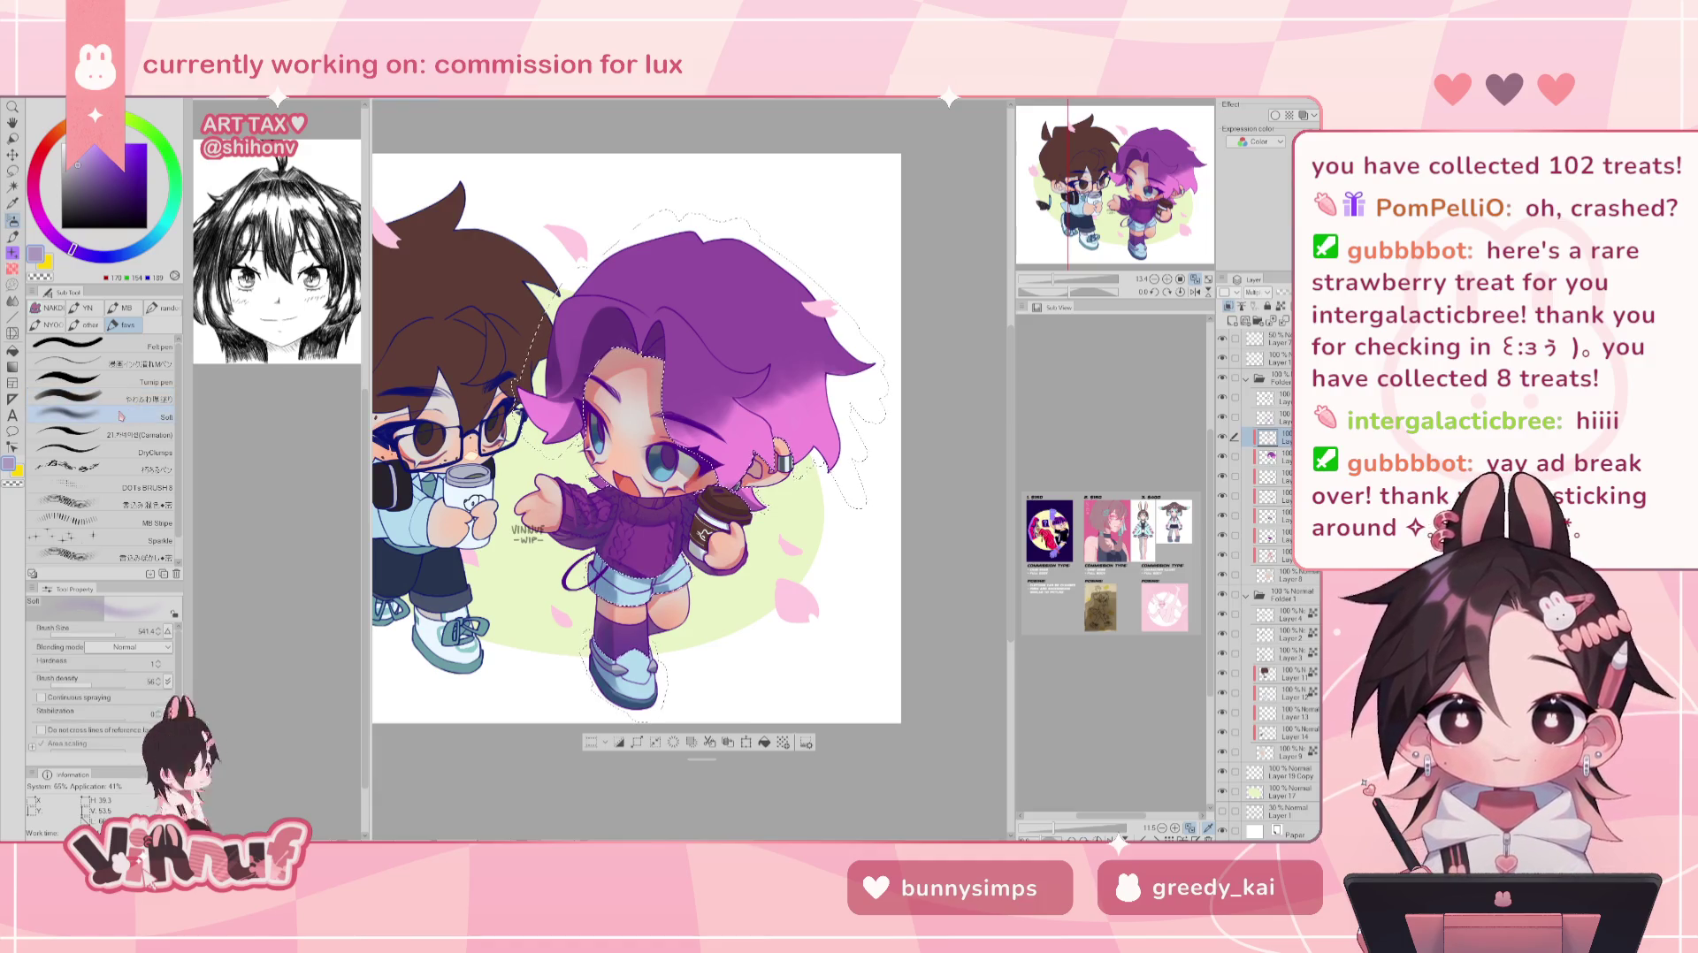
- Zoom, change brush and mirror the view, tilt it about 14 degrees, then reset rotation to 0
key(ctrl+minus)
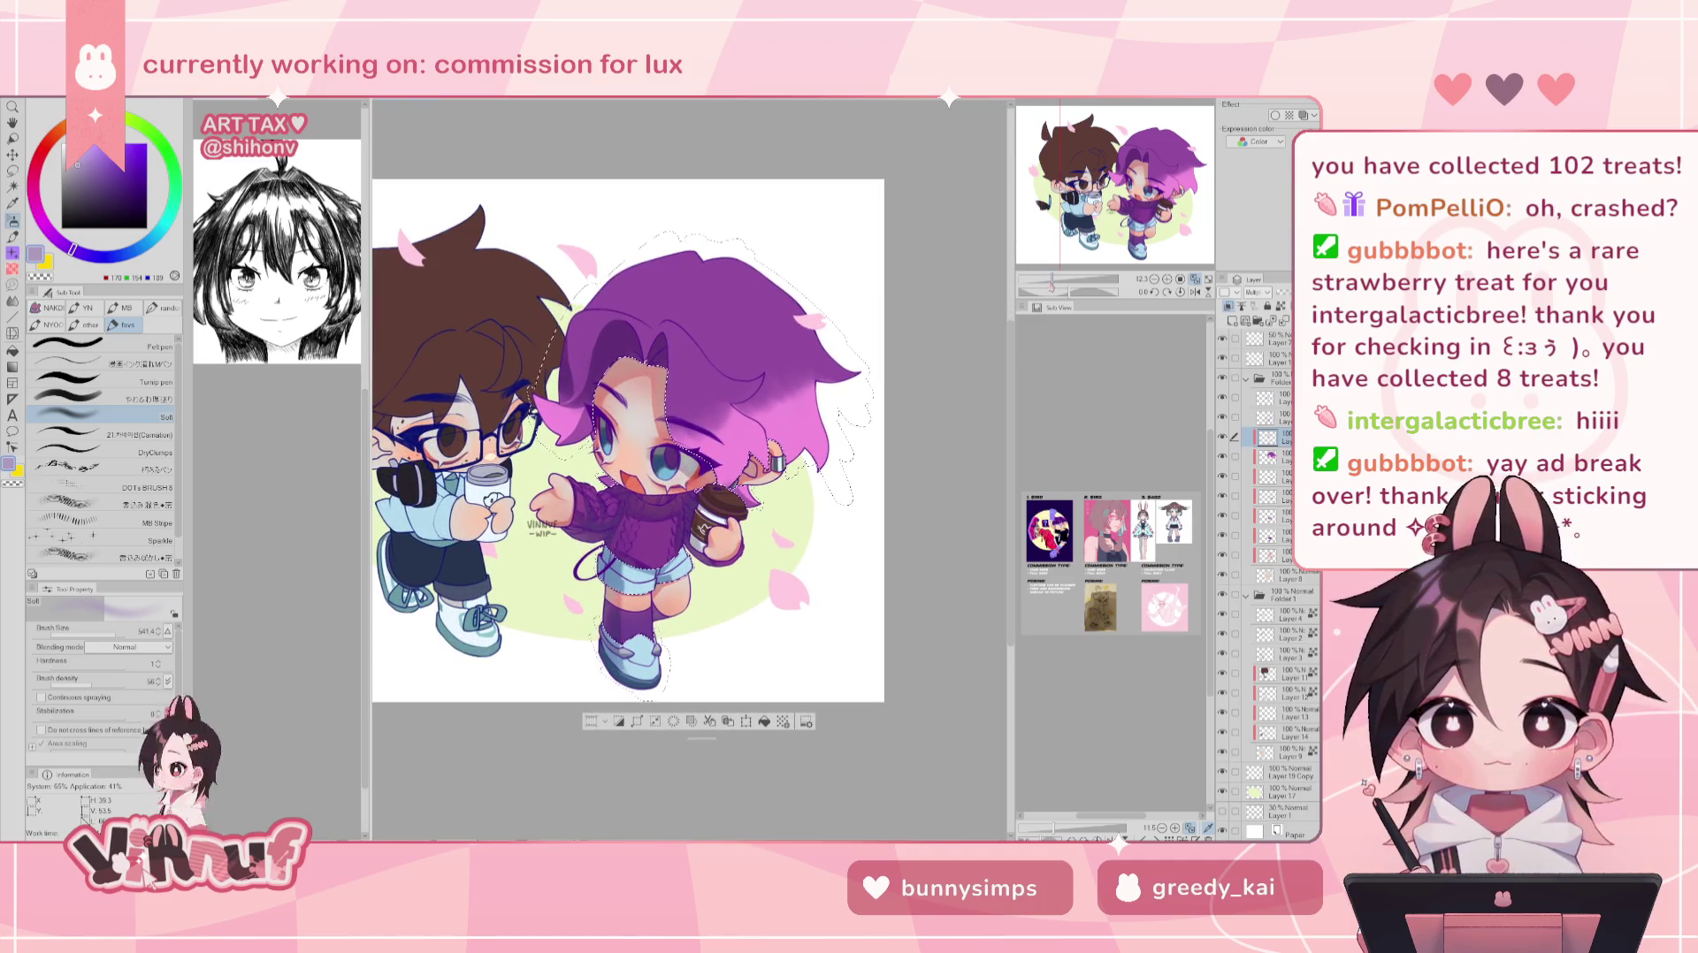
drag(1055, 284, 1066, 285)
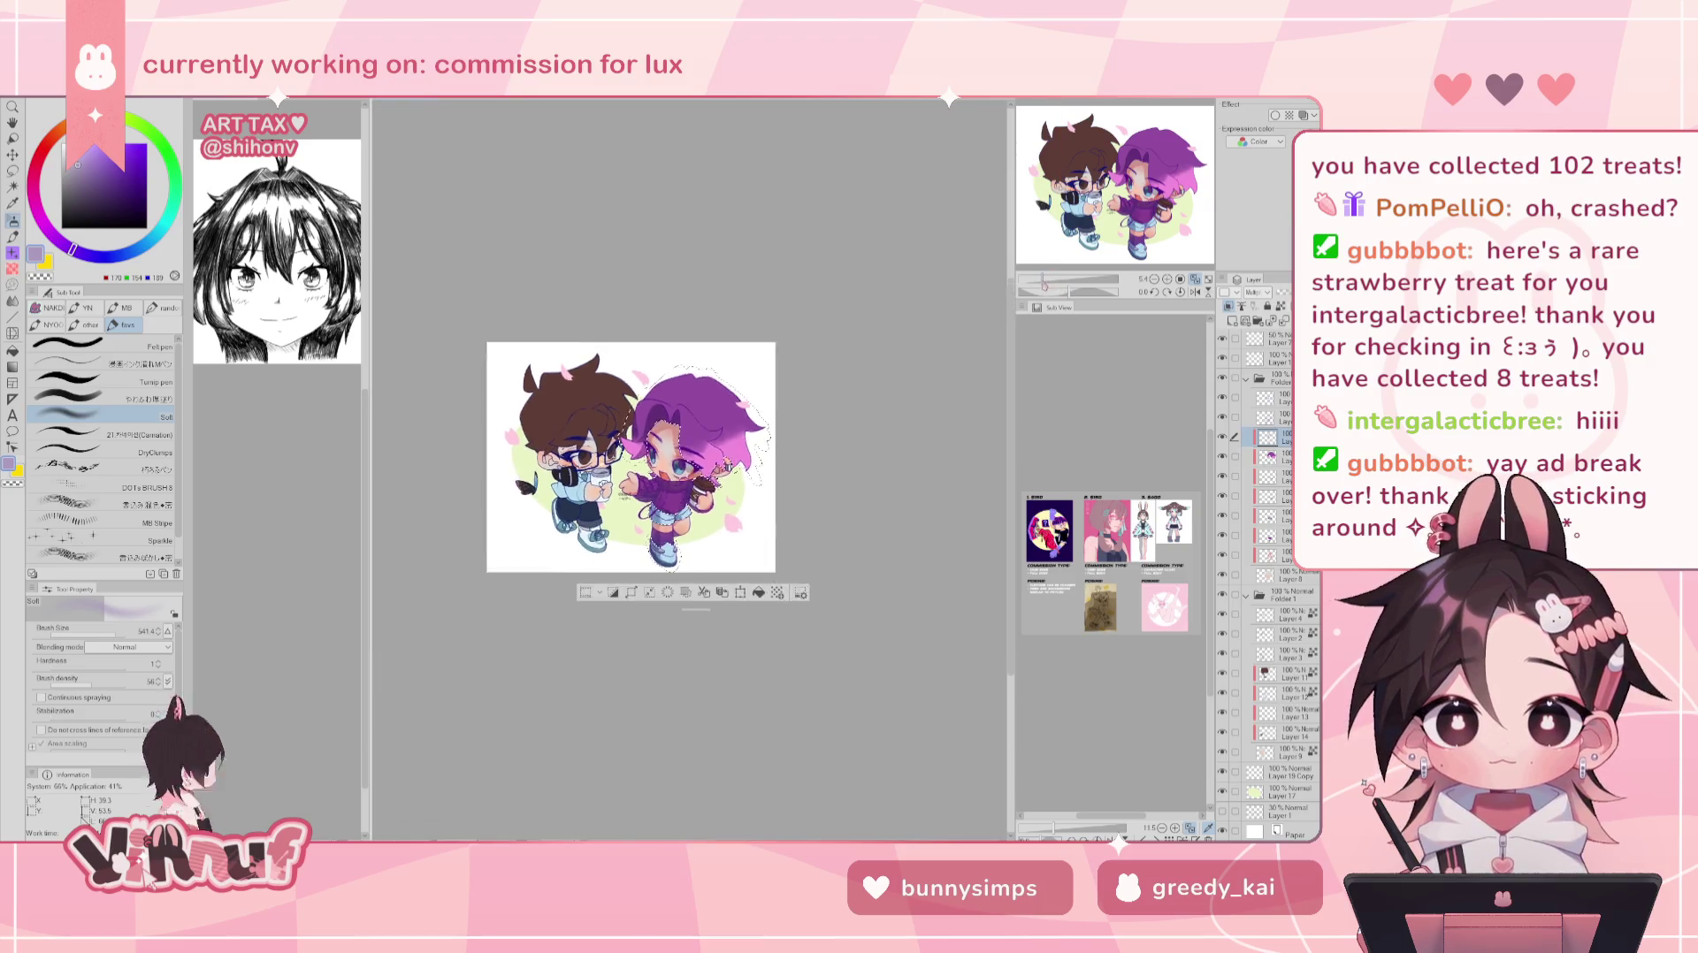
click(157, 400)
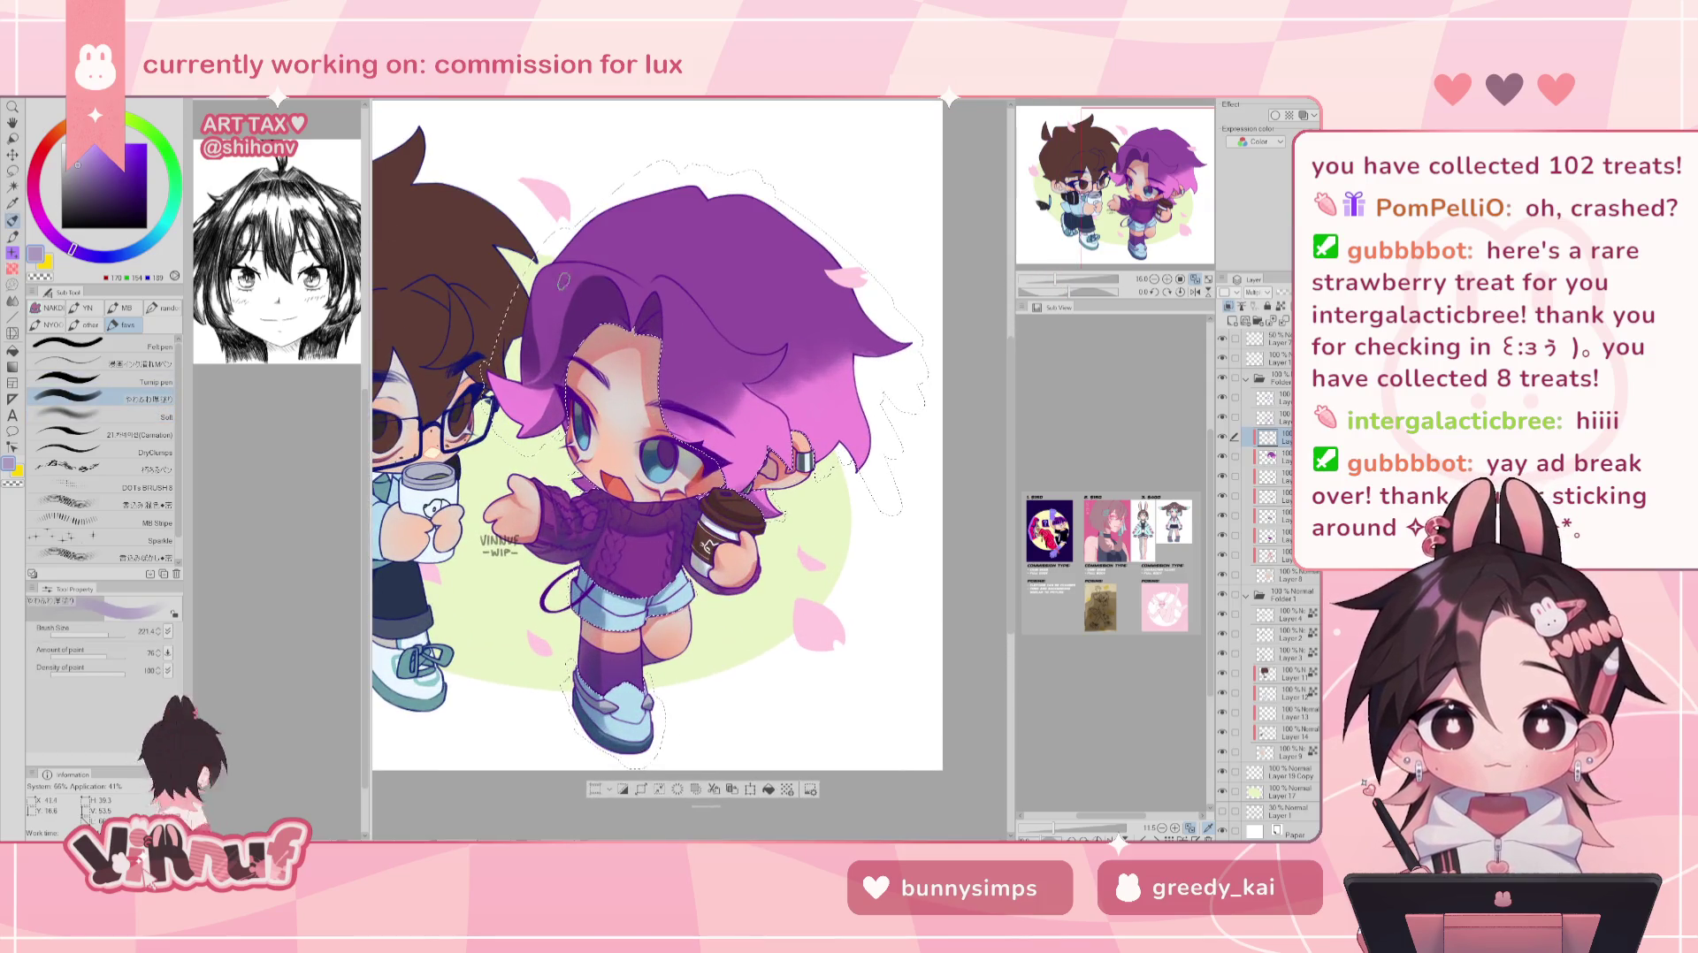
key(h)
key(h)
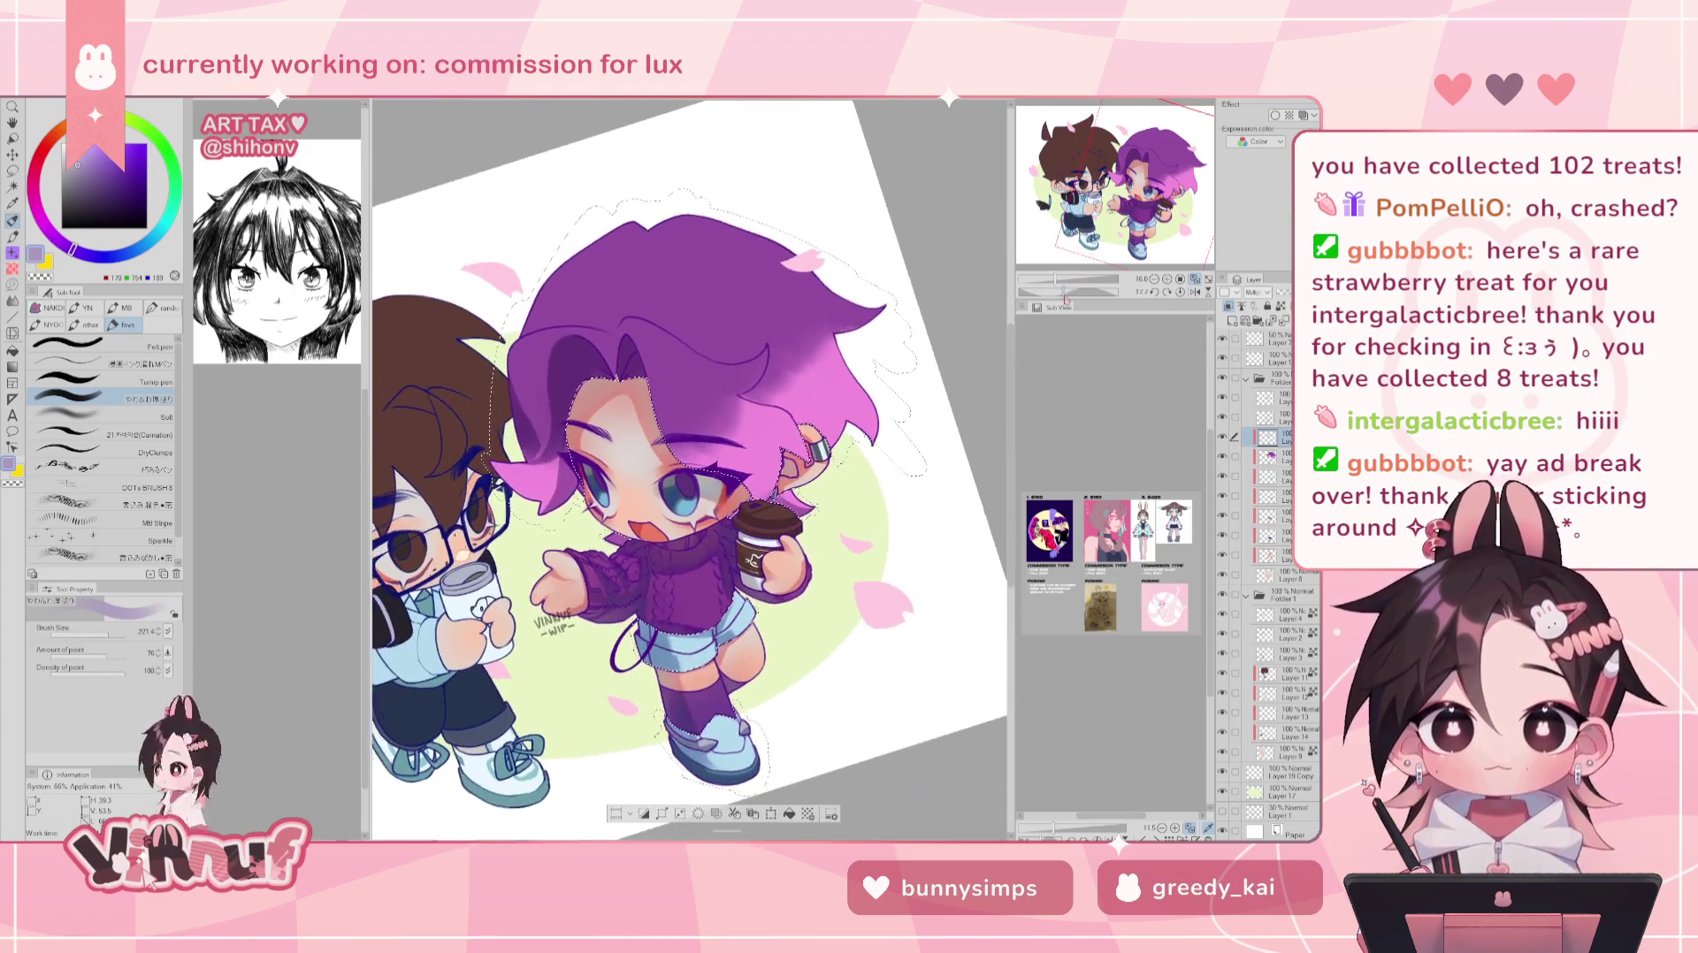
drag(619, 310, 523, 358)
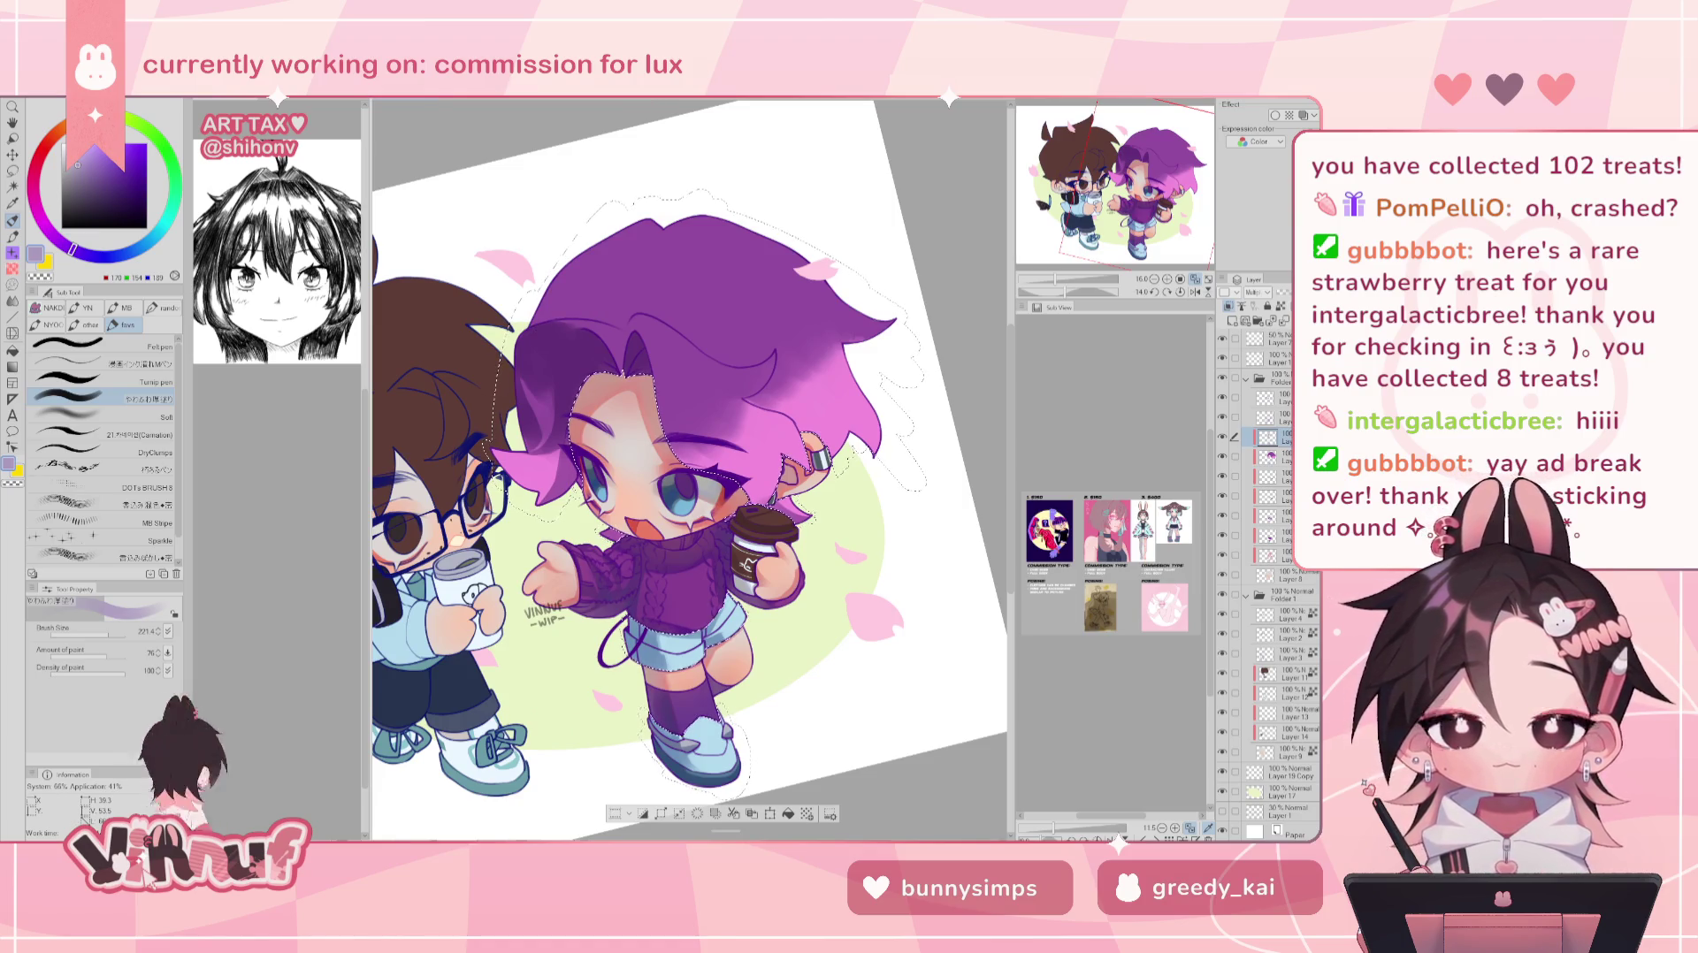
click(1167, 292)
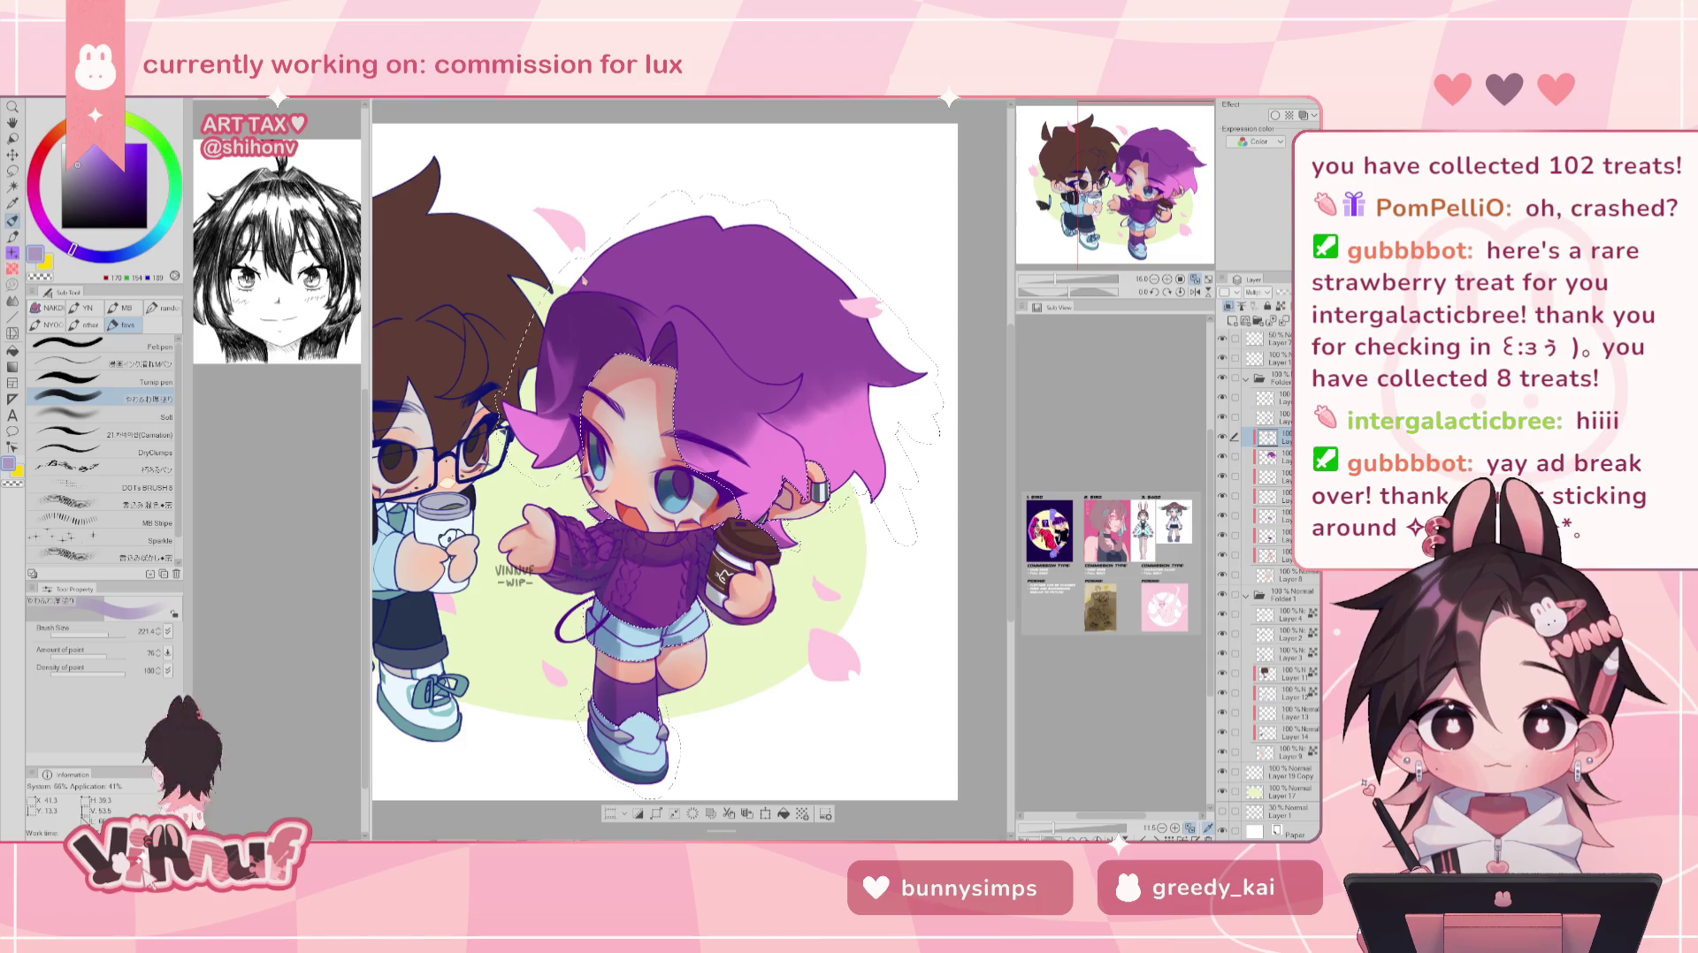
key(m)
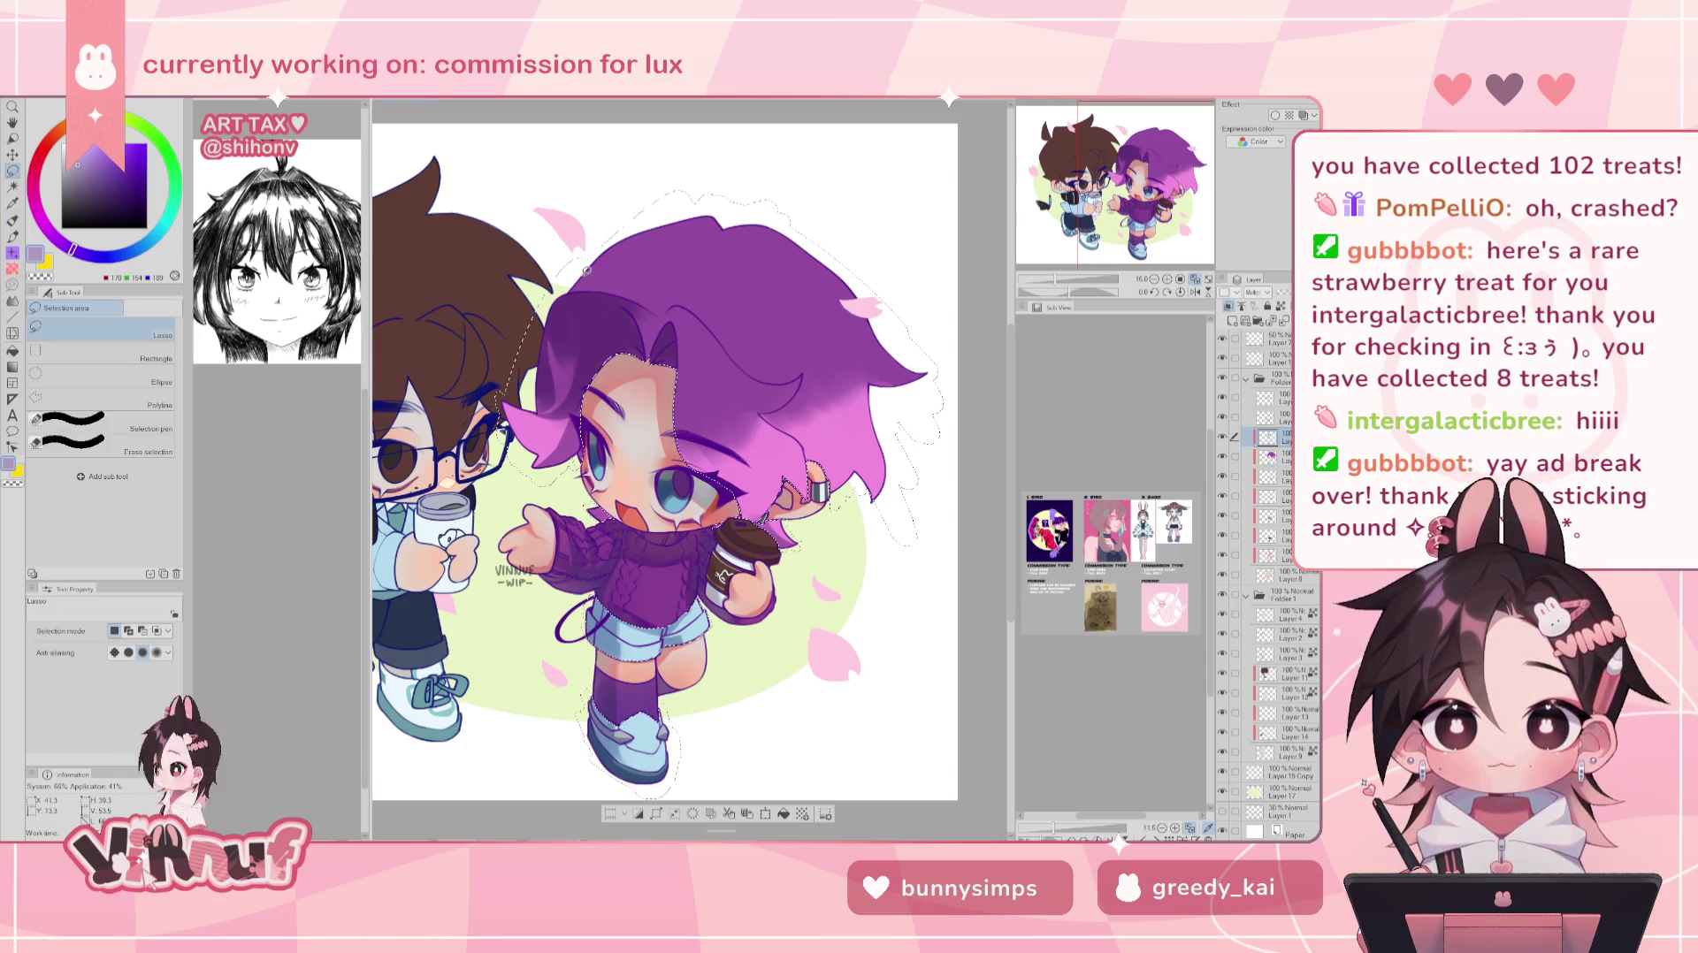
- Remove the legs and shorts from the selection, deselect, and lighten the forehead hair to lavender-grey
drag(599, 528, 738, 552)
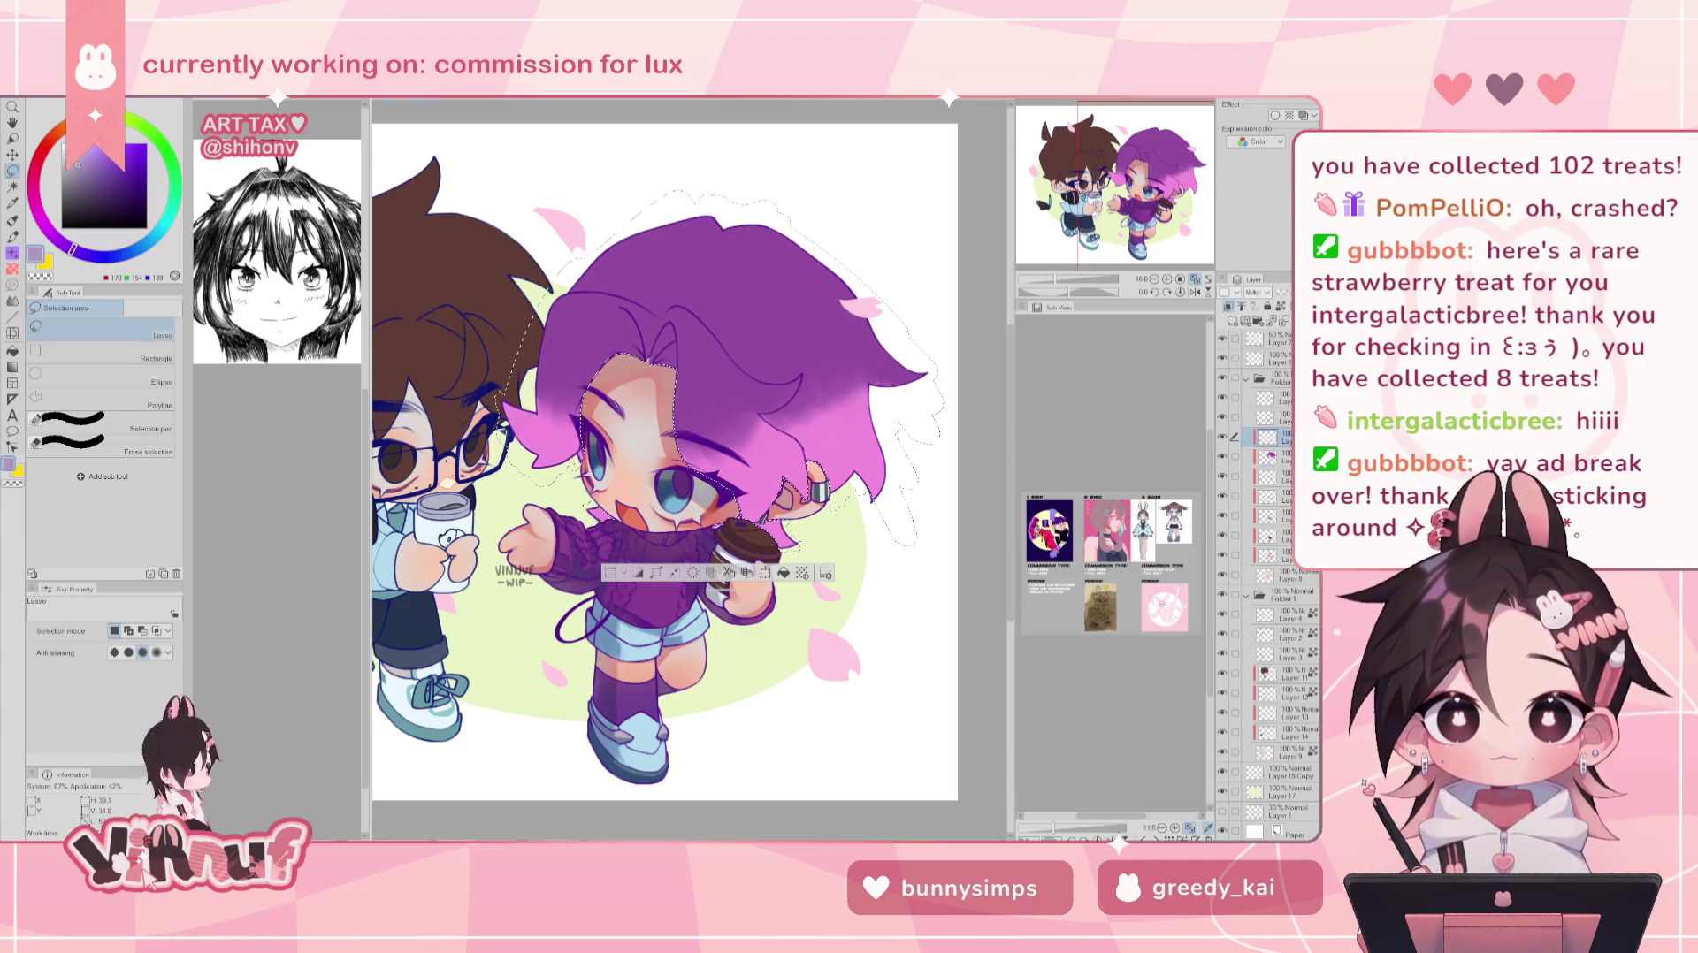
key(ctrl+d)
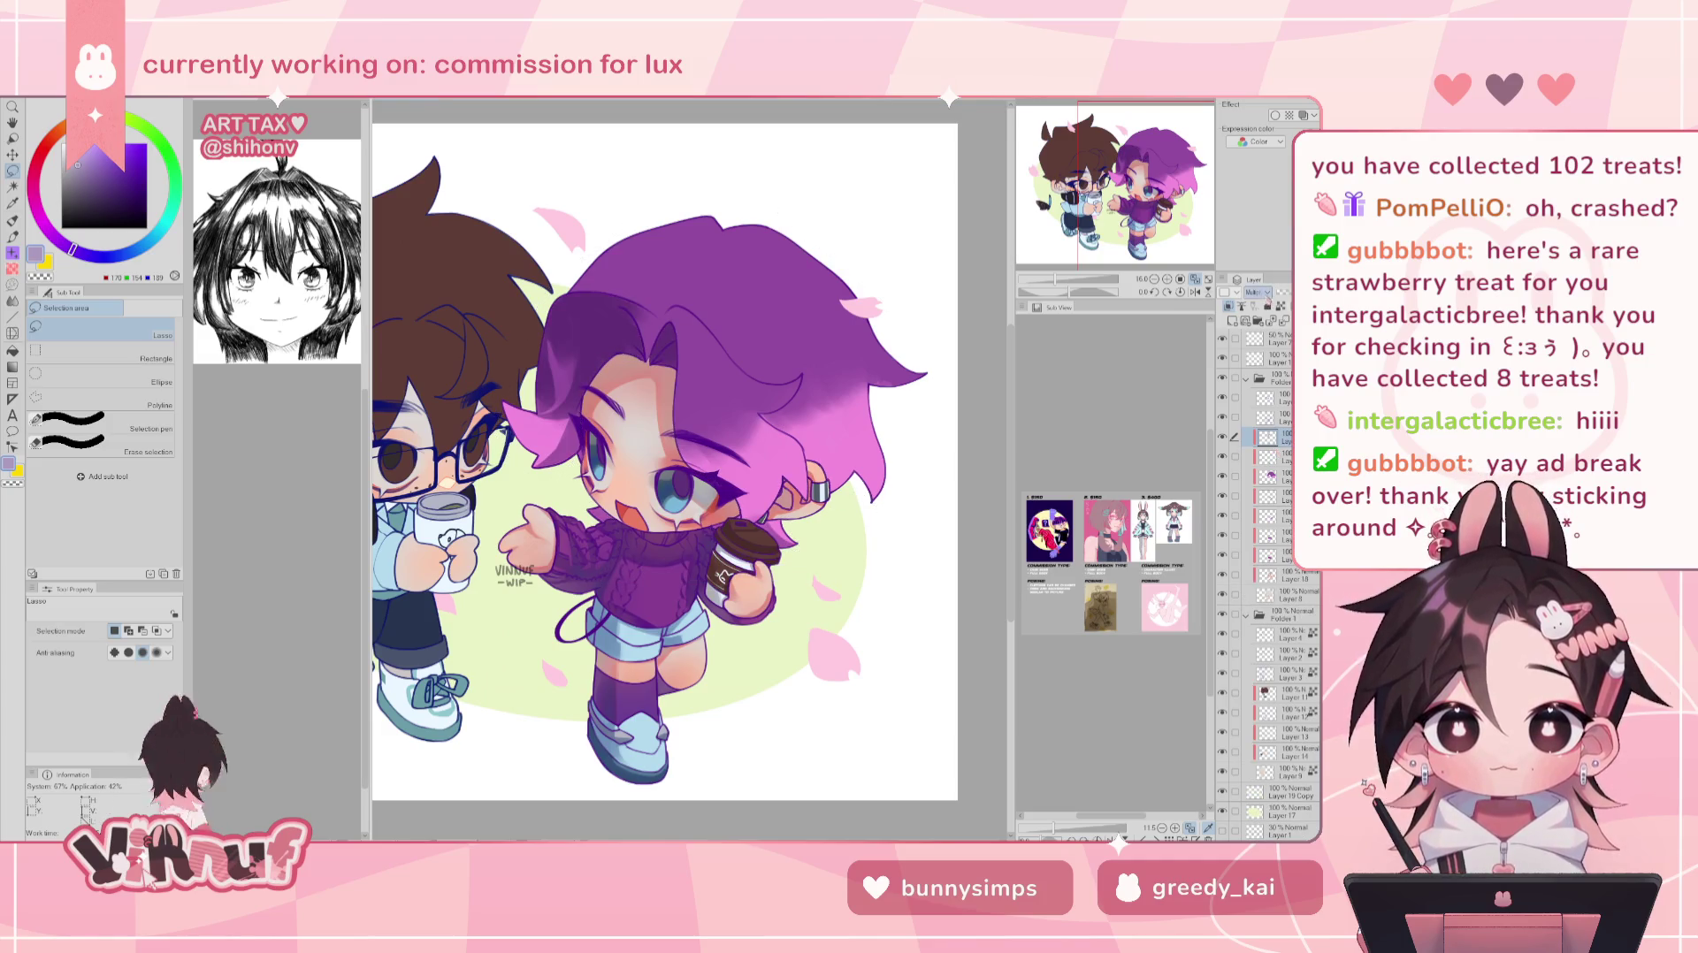
click(1267, 306)
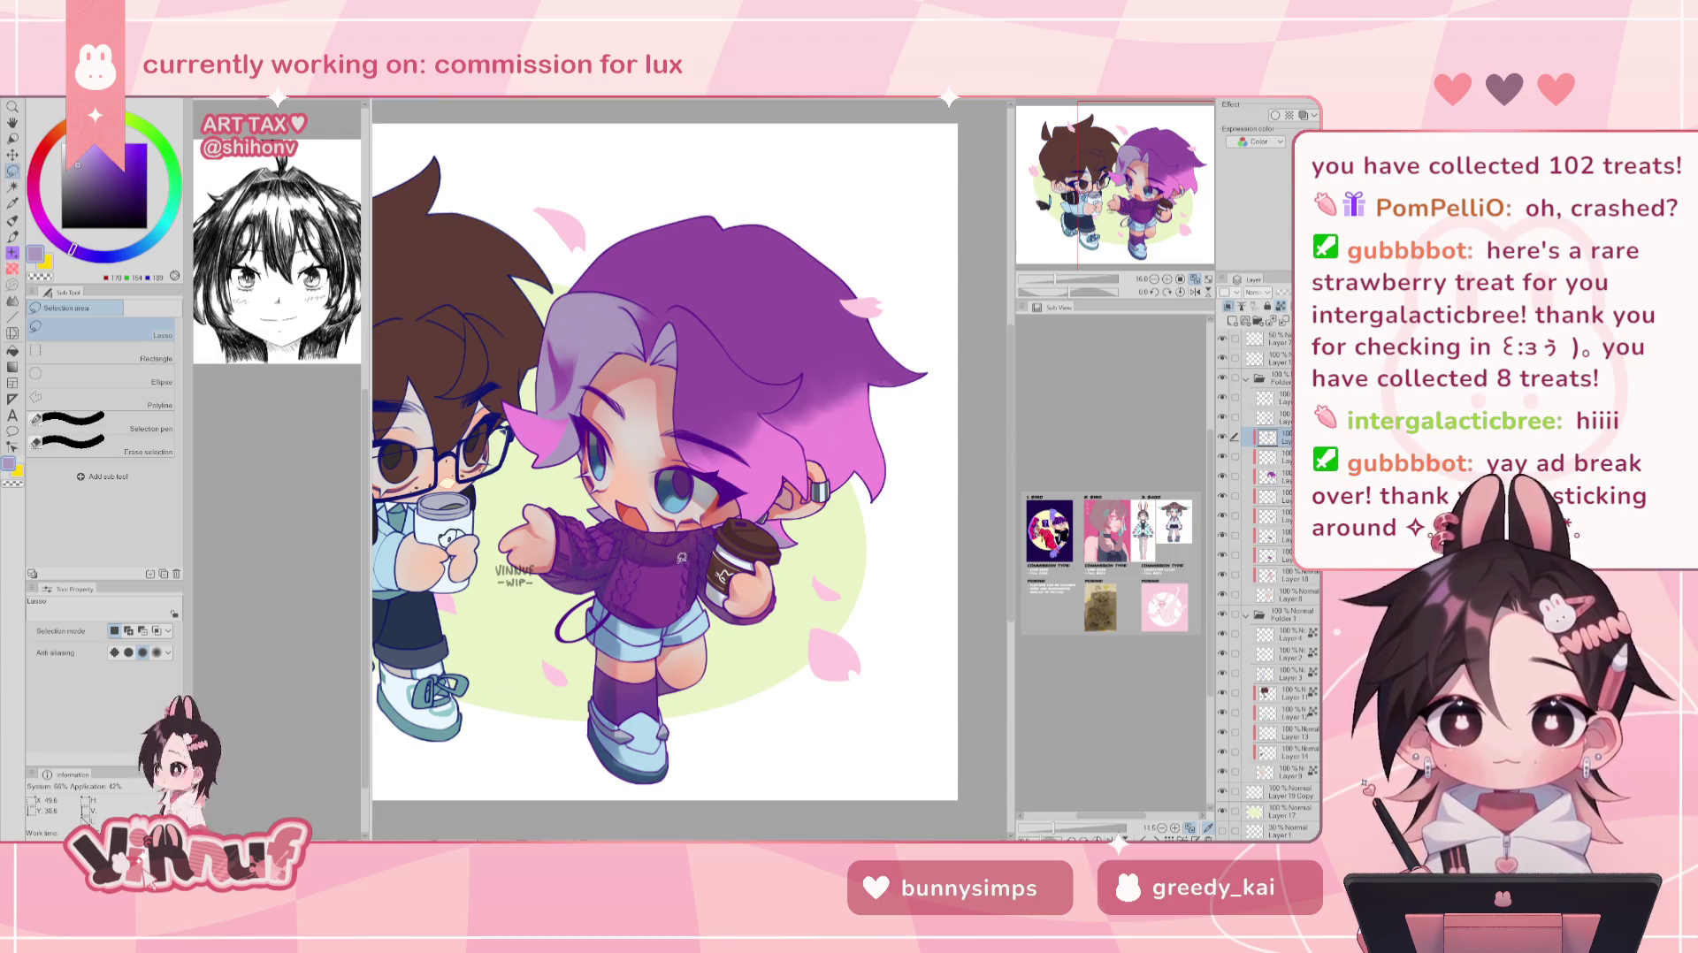
- Sample the sweater's dark purple and choose the Soft airbrush for shading
key(b)
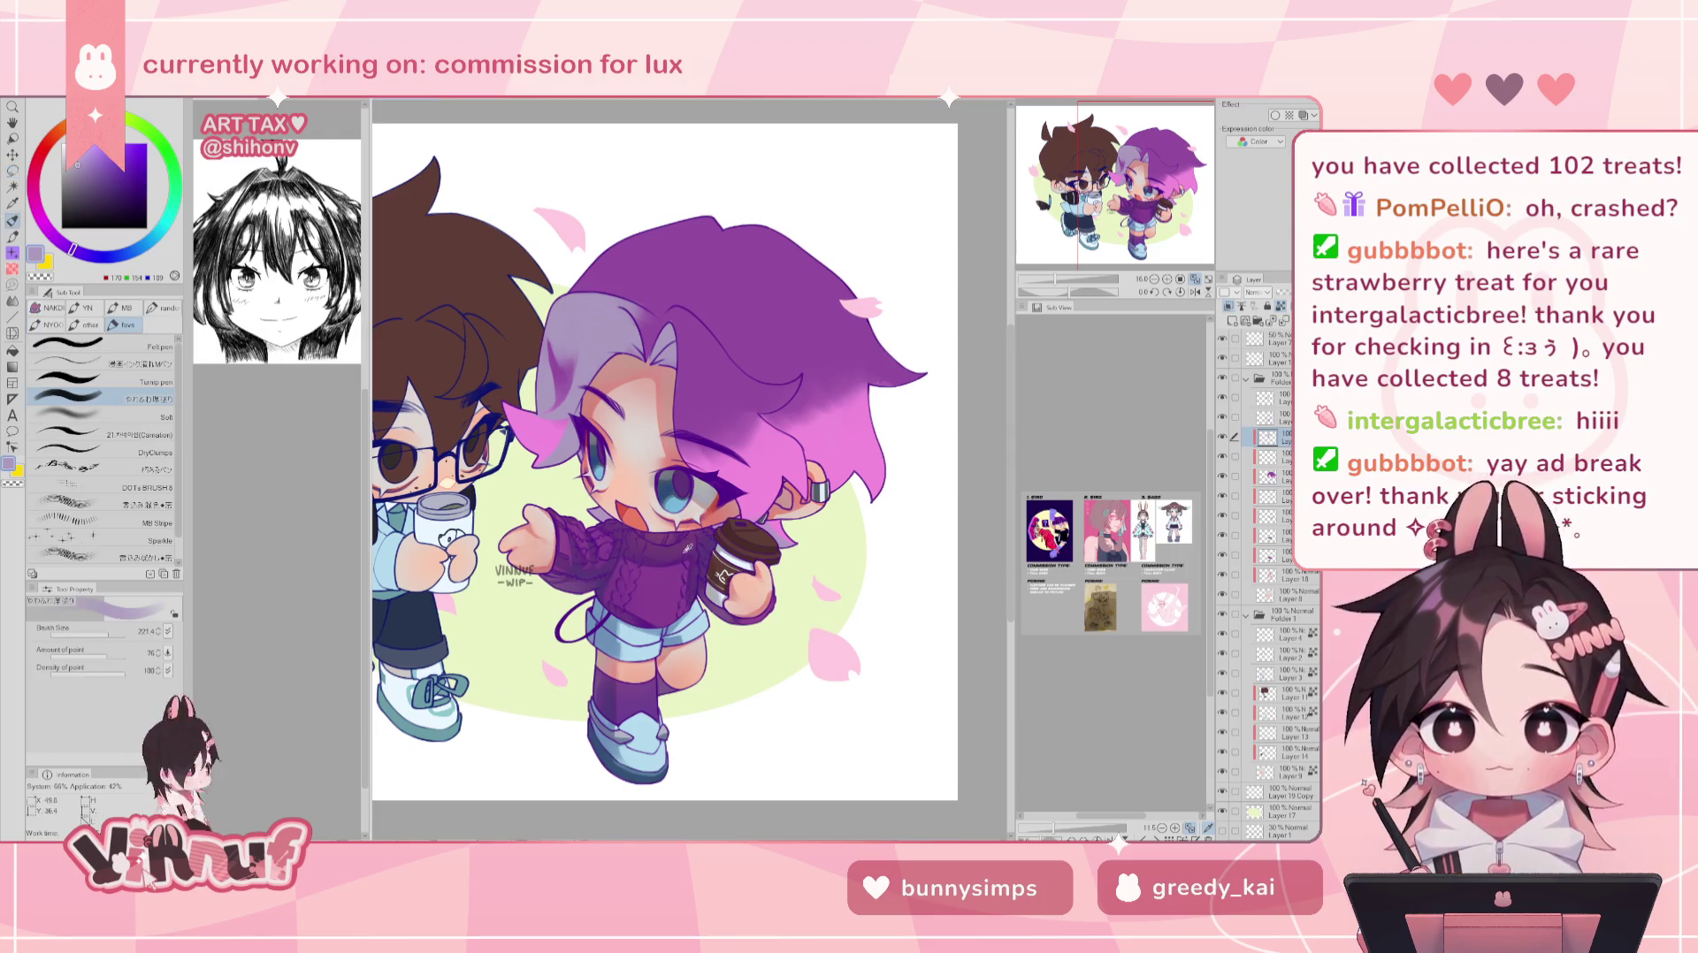
alt+click(677, 563)
click(106, 416)
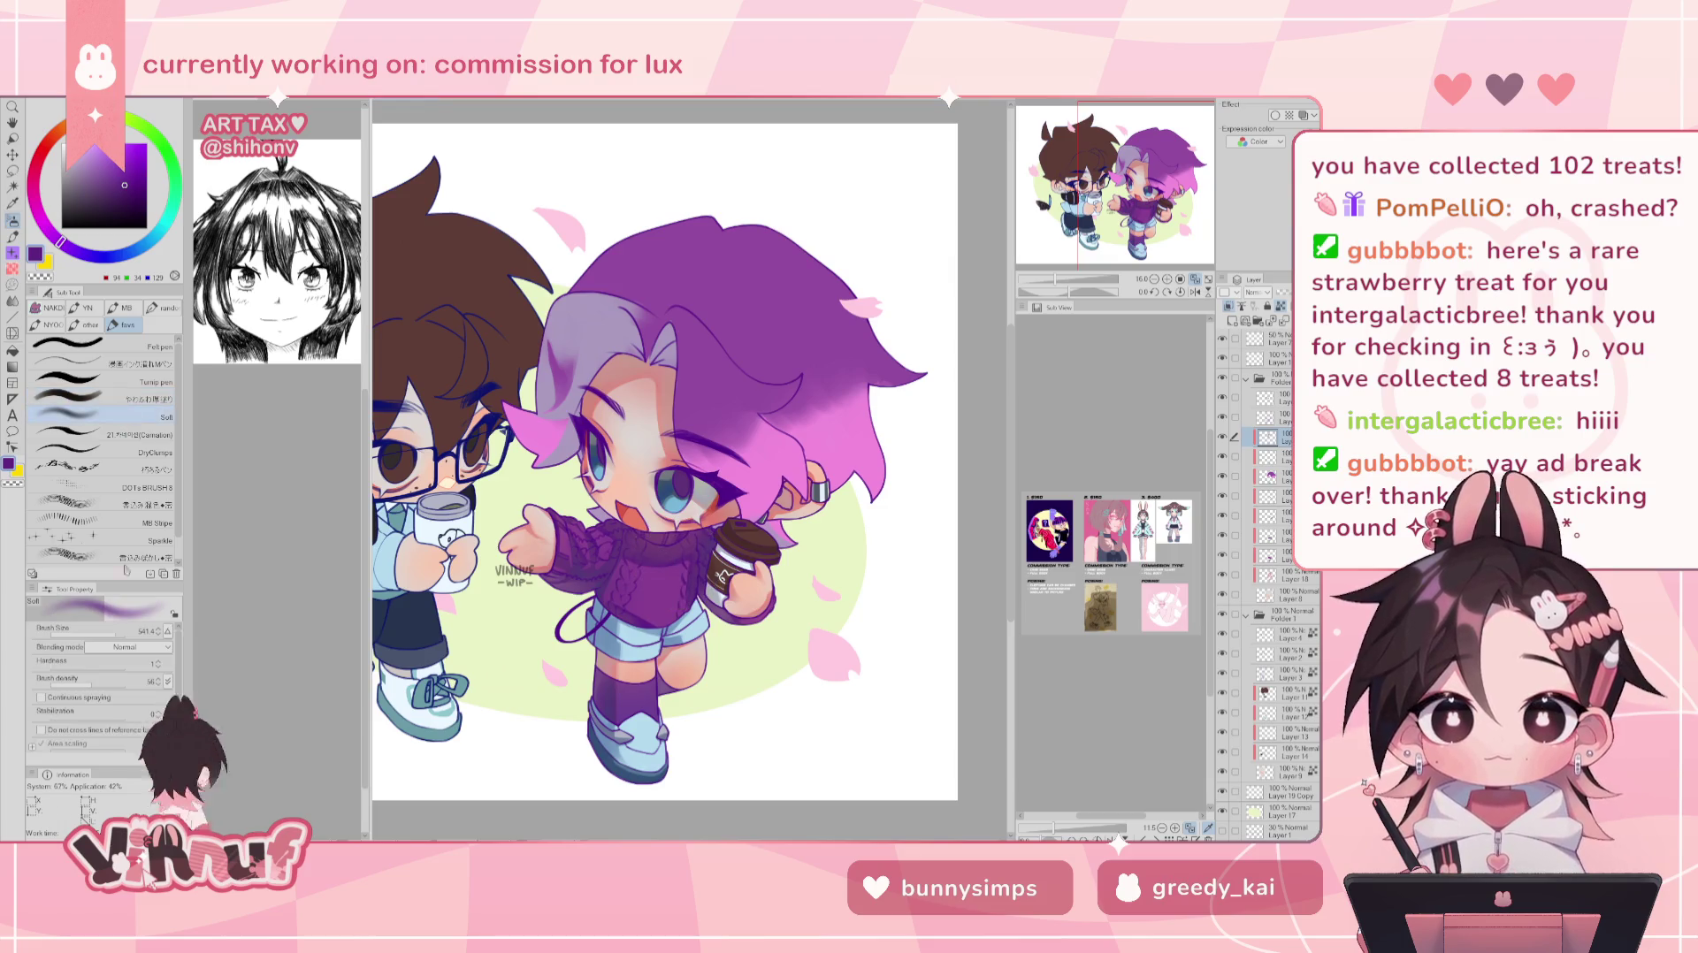
- Airbrush deep violet over the top of the hair and left fringe, then select another layer
mouse_move(650, 345)
mouse_down()
mouse_move(635, 329)
mouse_move(565, 454)
mouse_move(608, 477)
mouse_up()
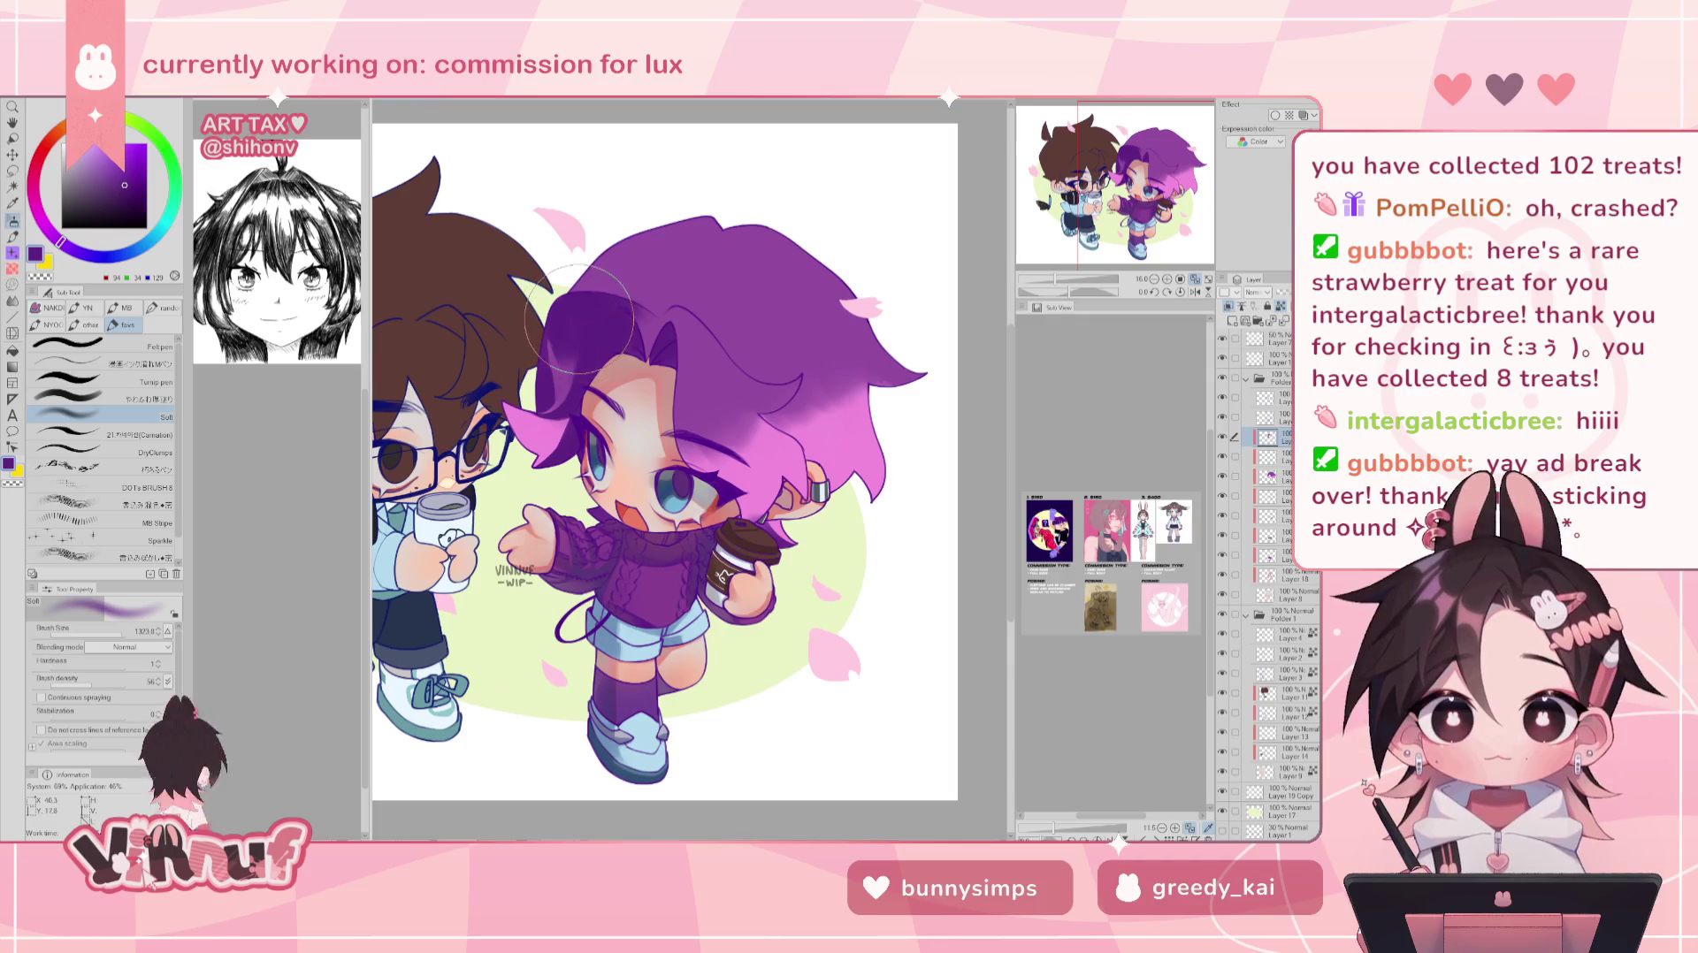
click(145, 385)
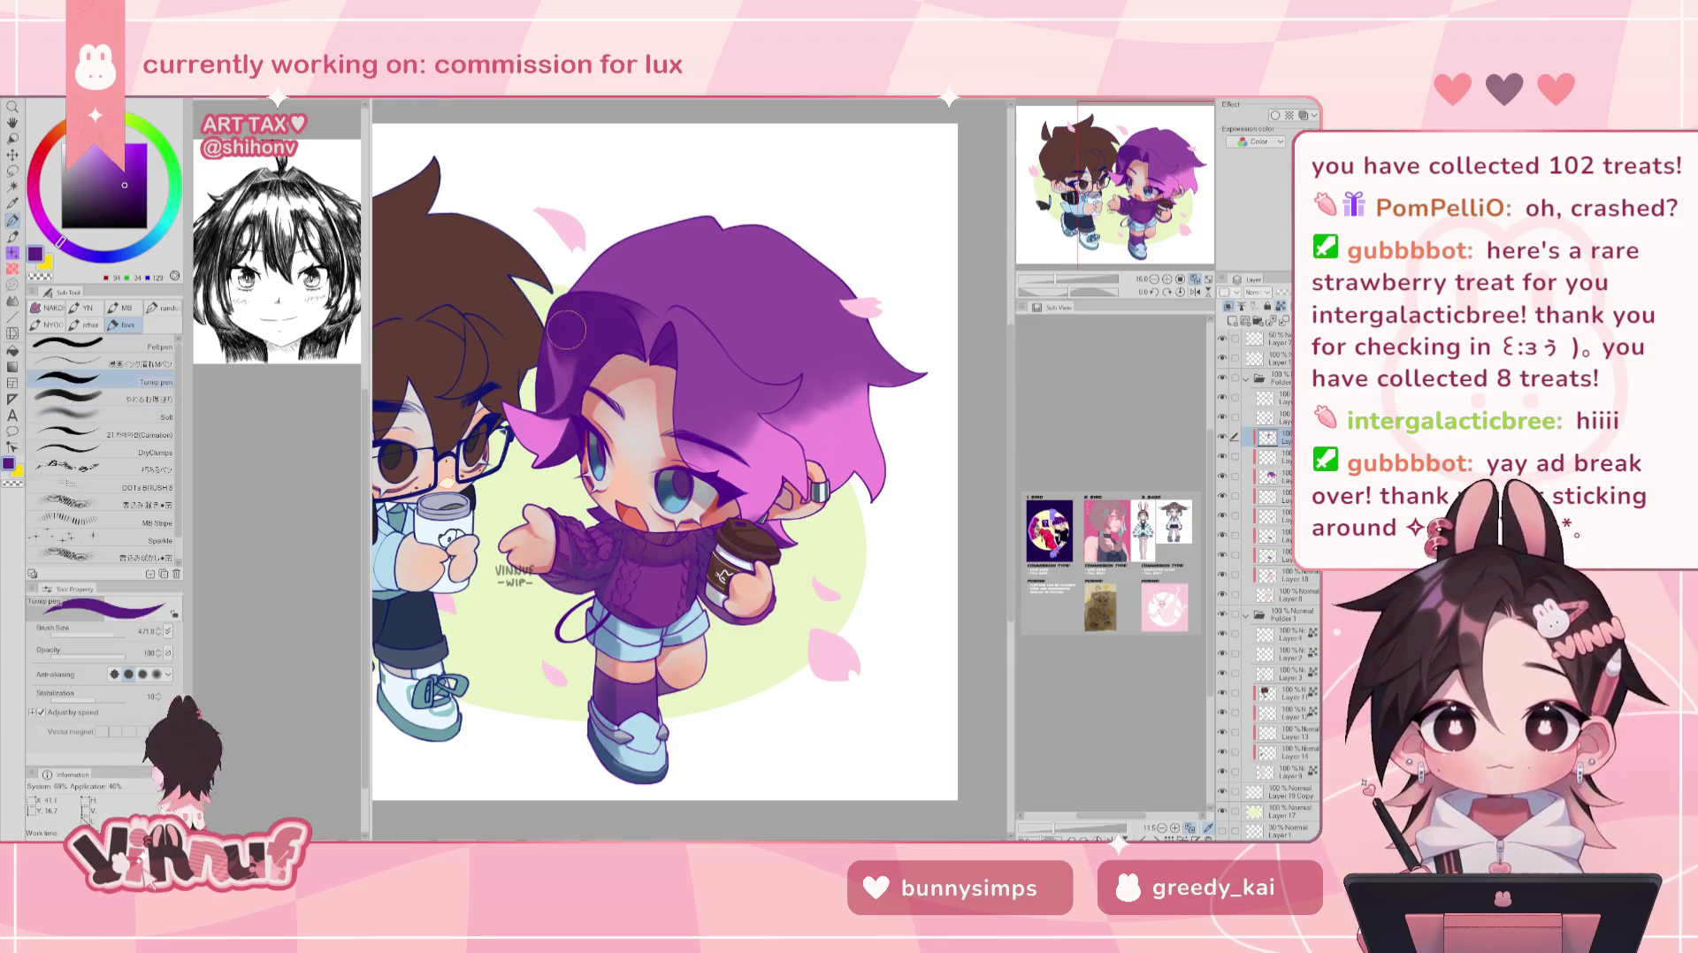
click(157, 399)
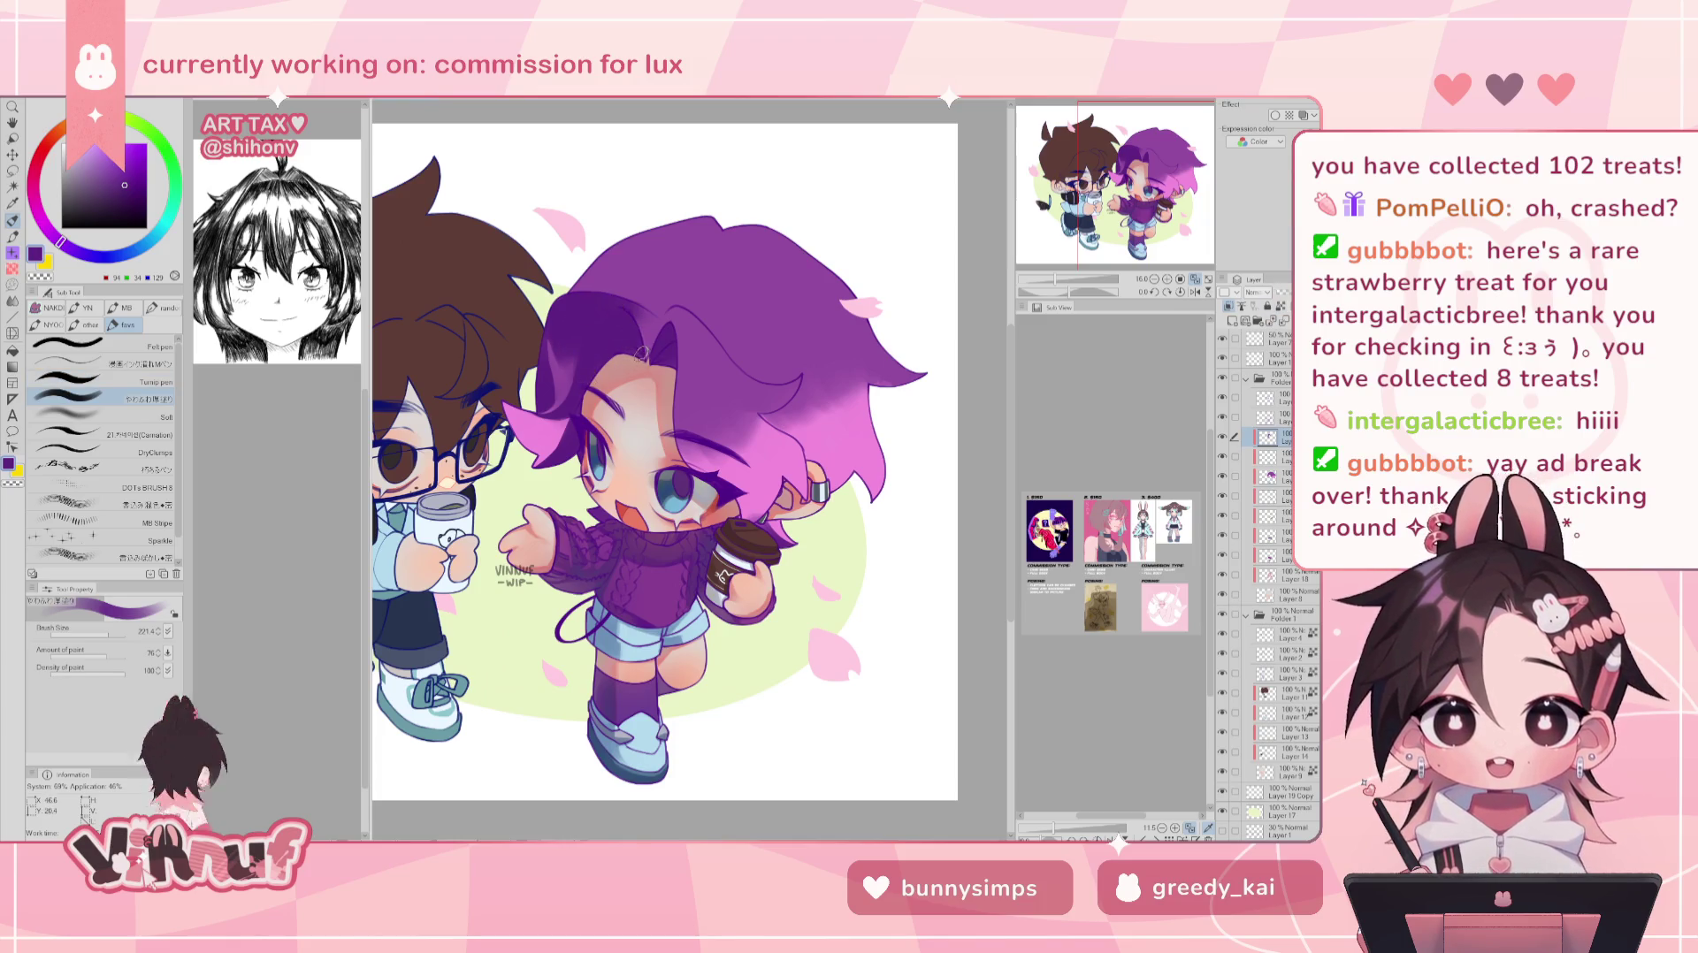
click(1273, 477)
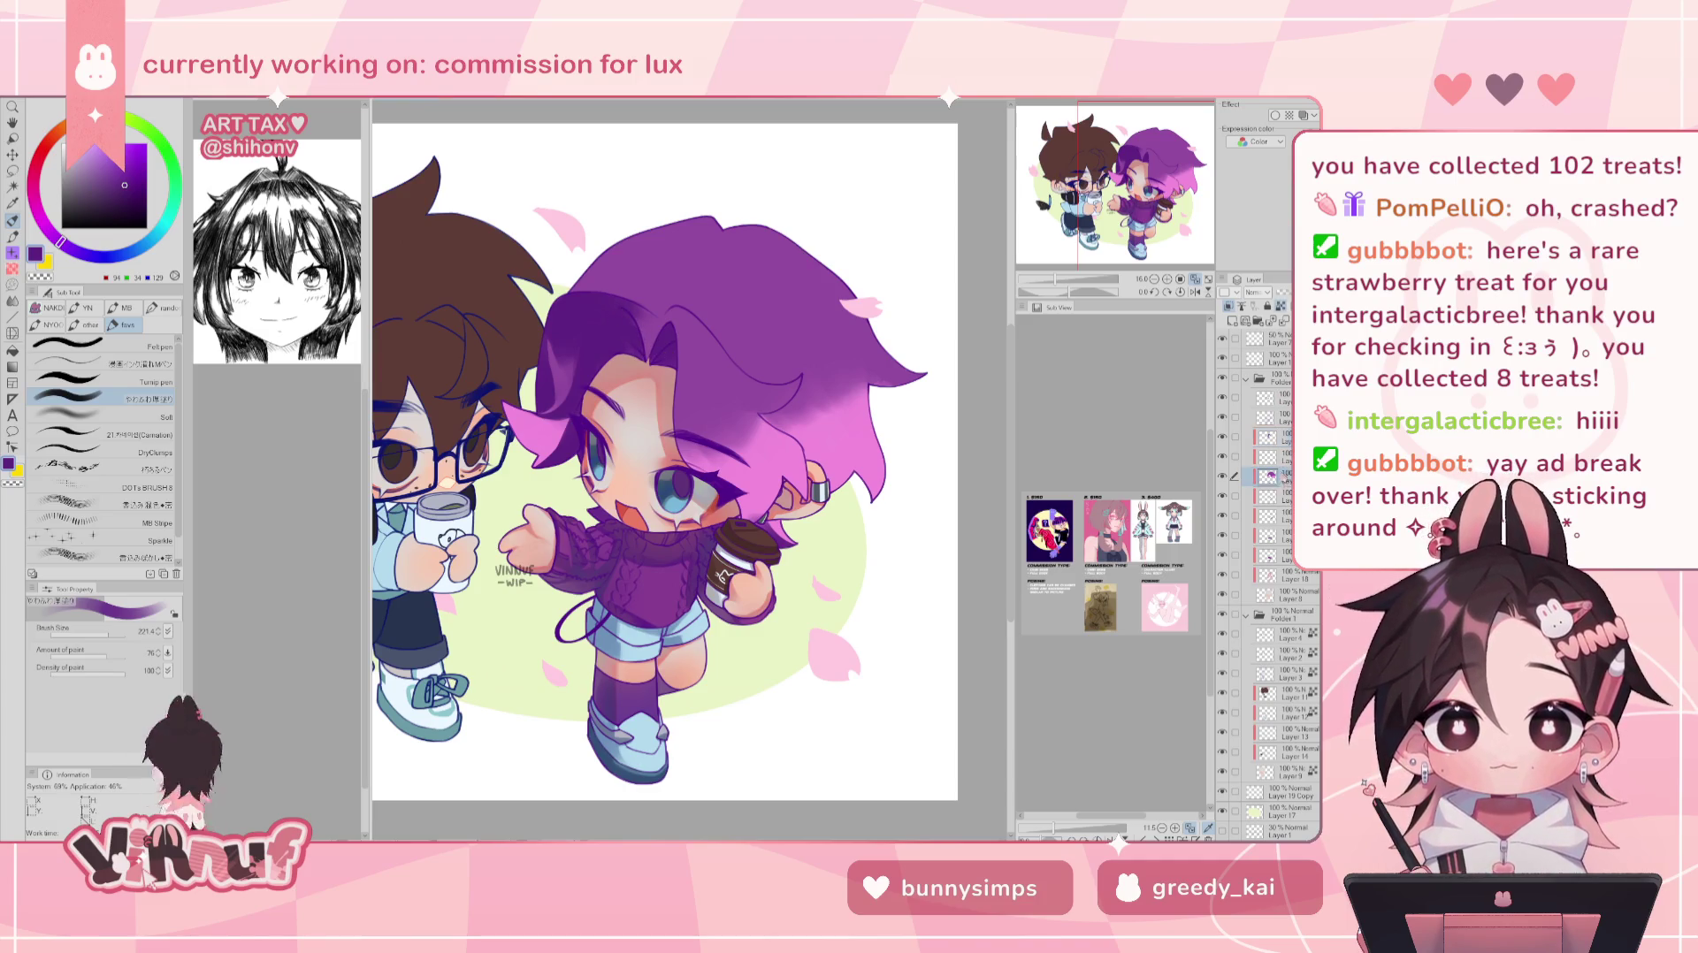
- Select the girl's outline via Selection from Layer and brush lighter muted purple along her face's left edge
right_click(1285, 481)
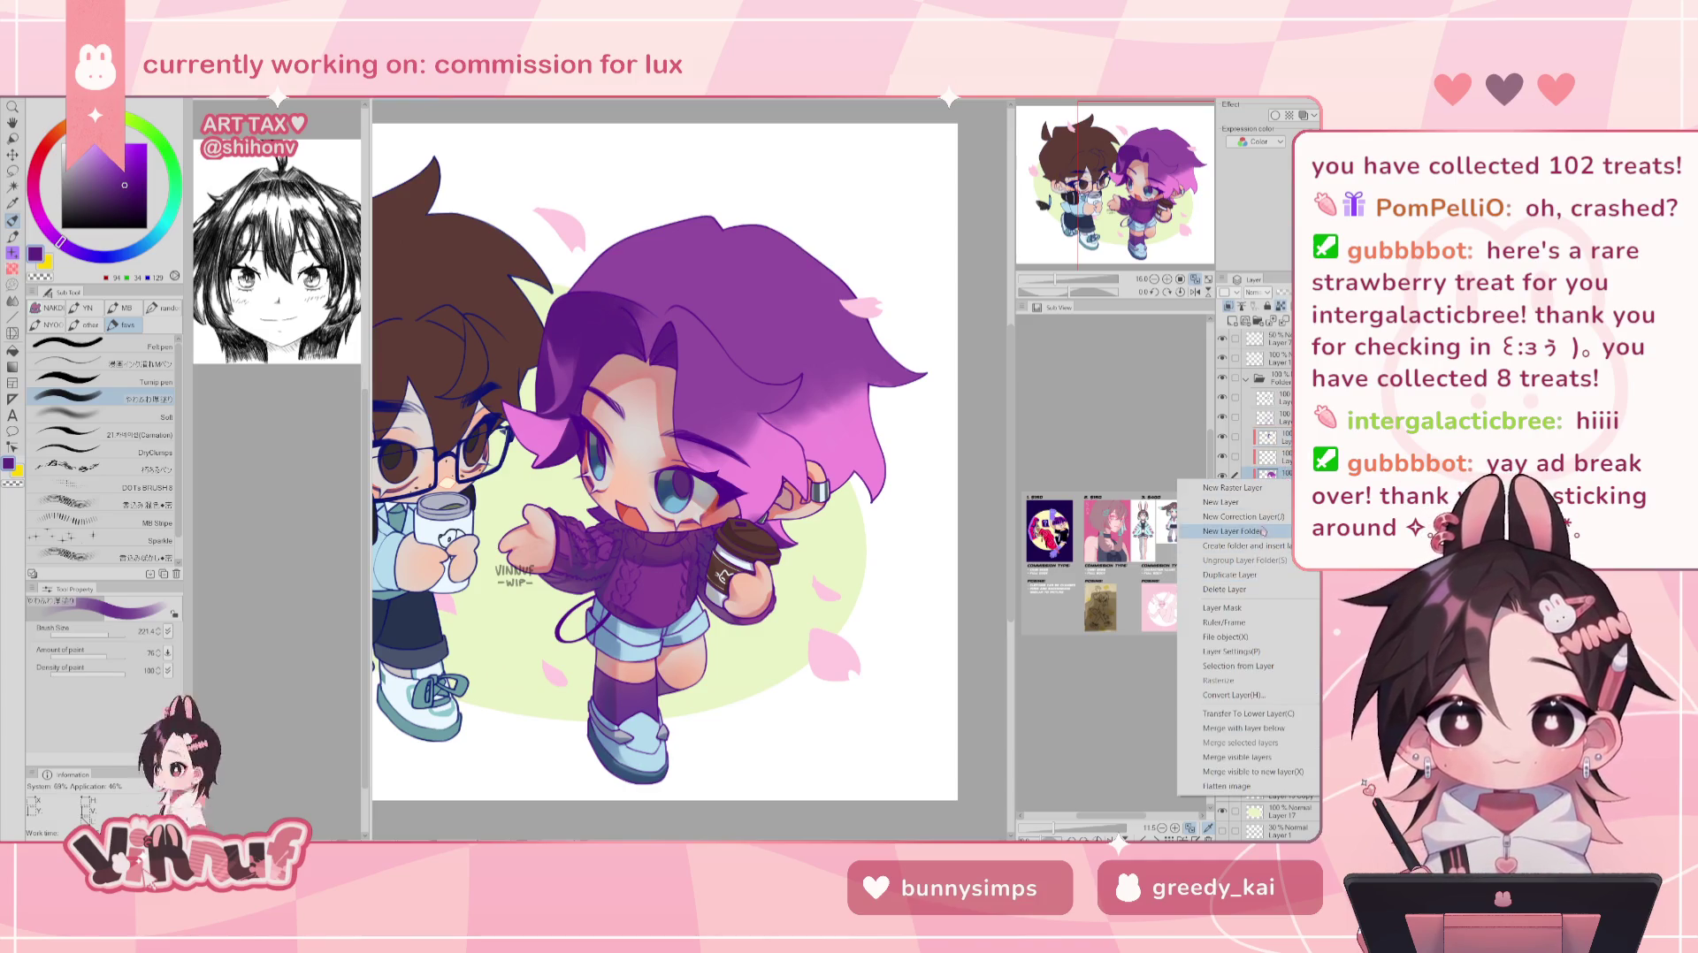
mouse_move(1242, 516)
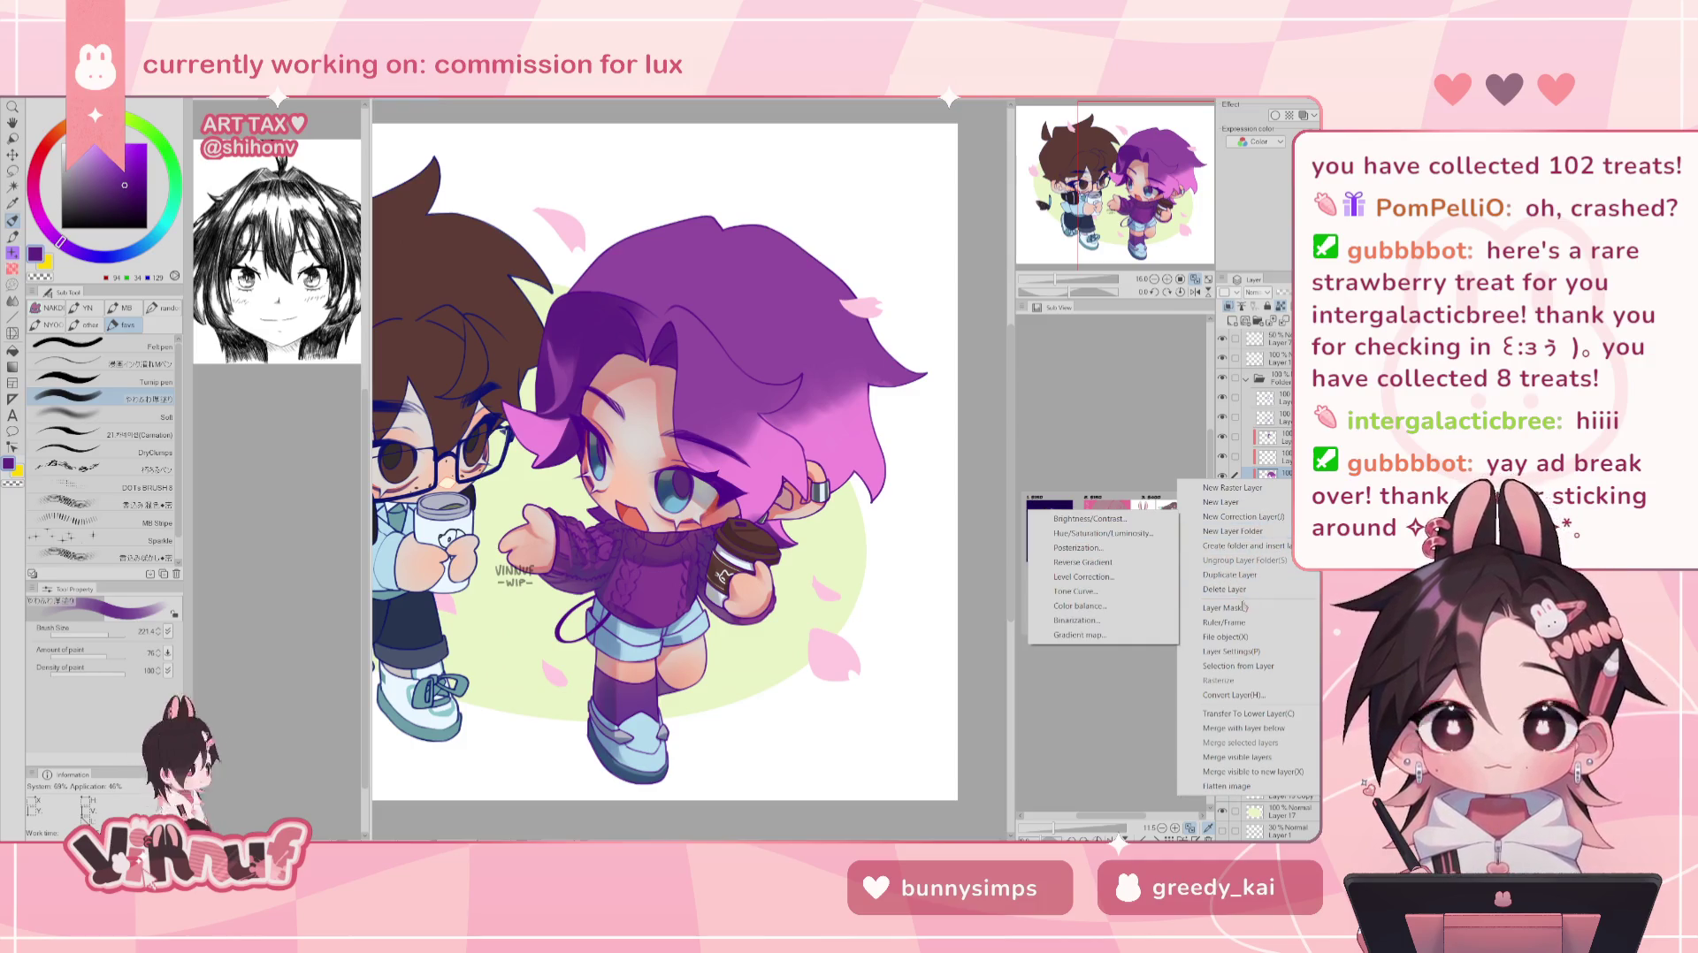
click(1236, 667)
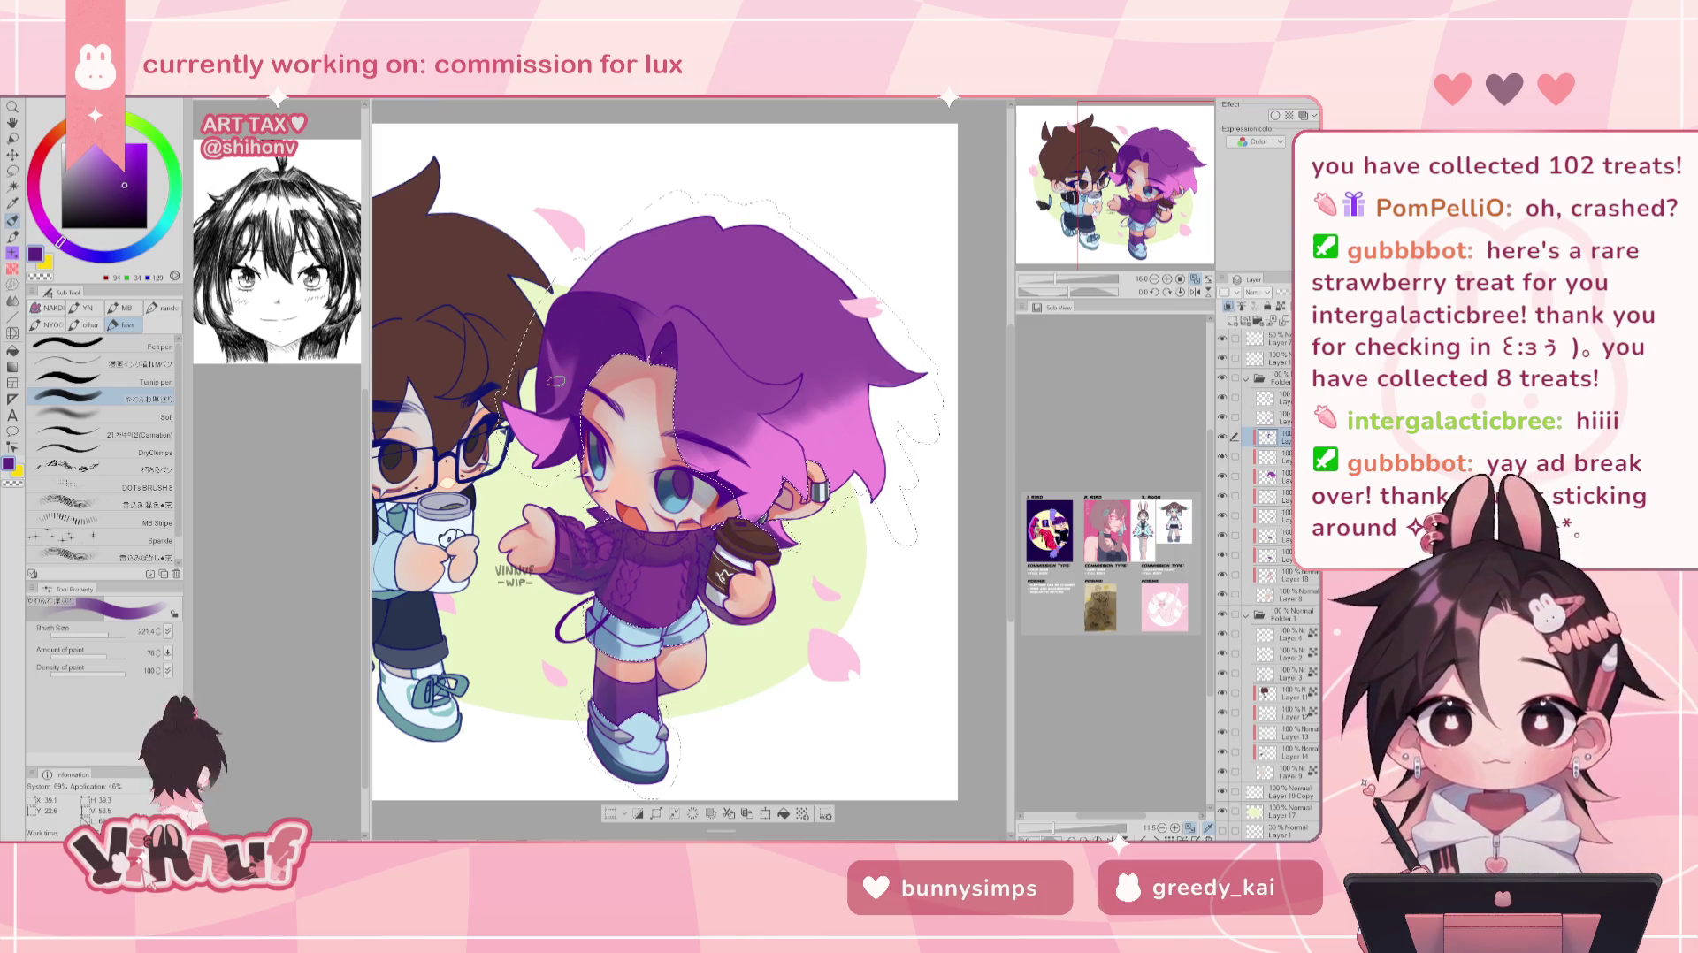
alt+click(555, 381)
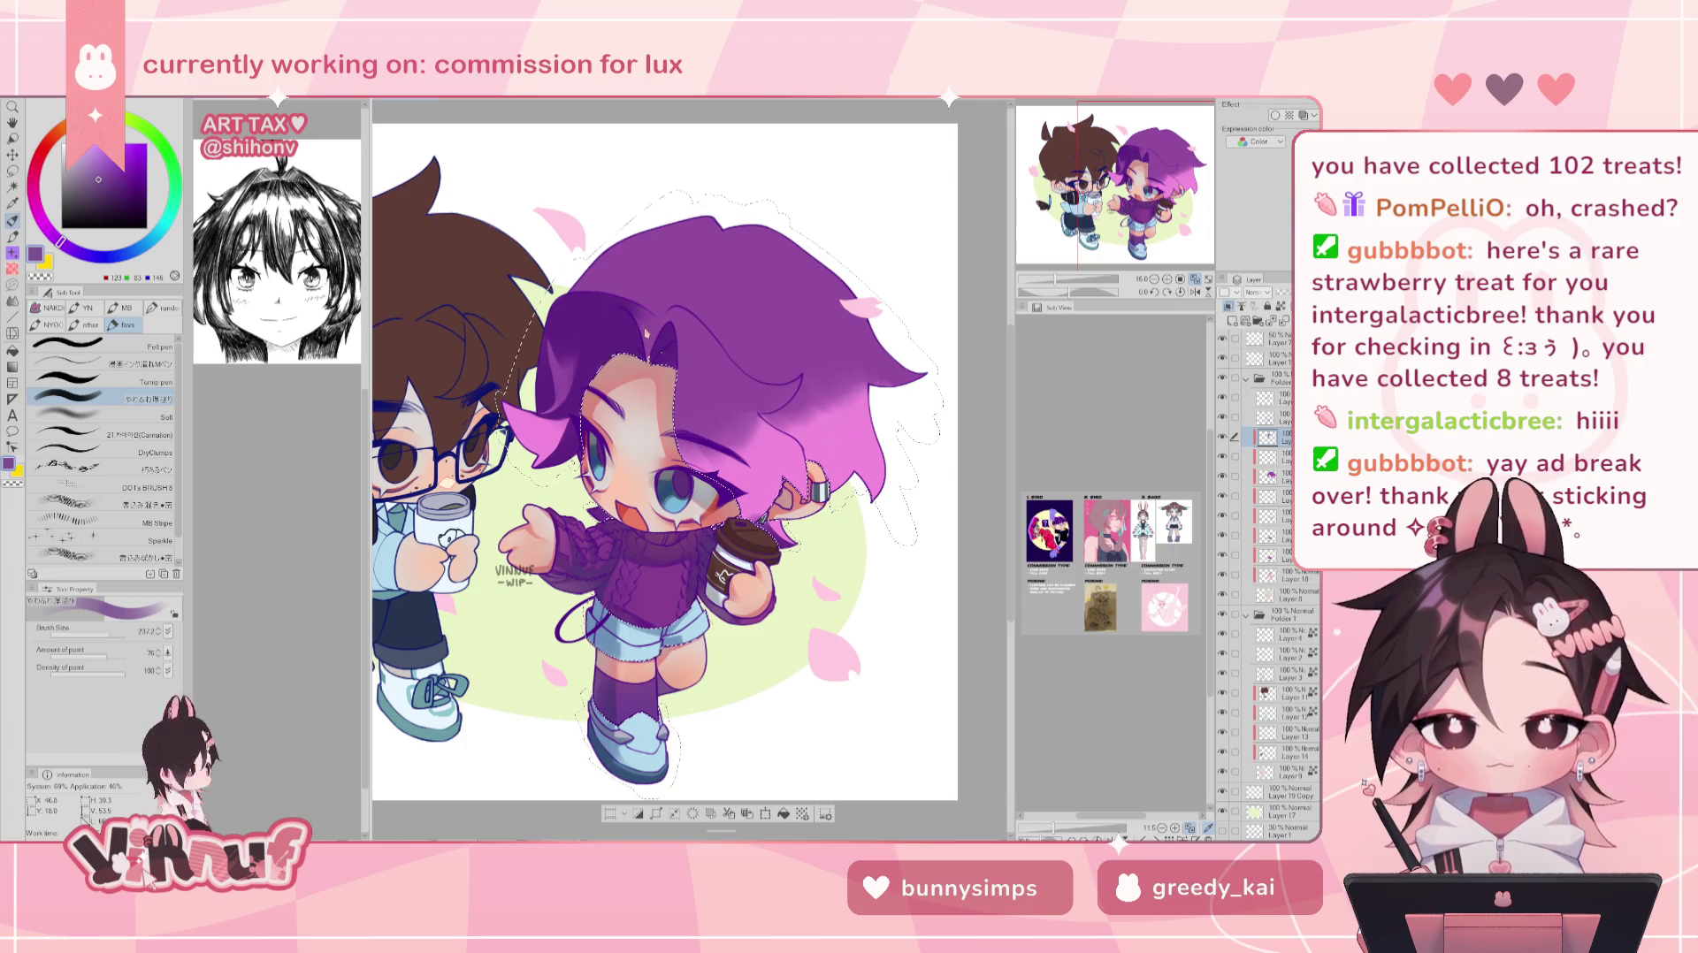
drag(589, 380, 588, 329)
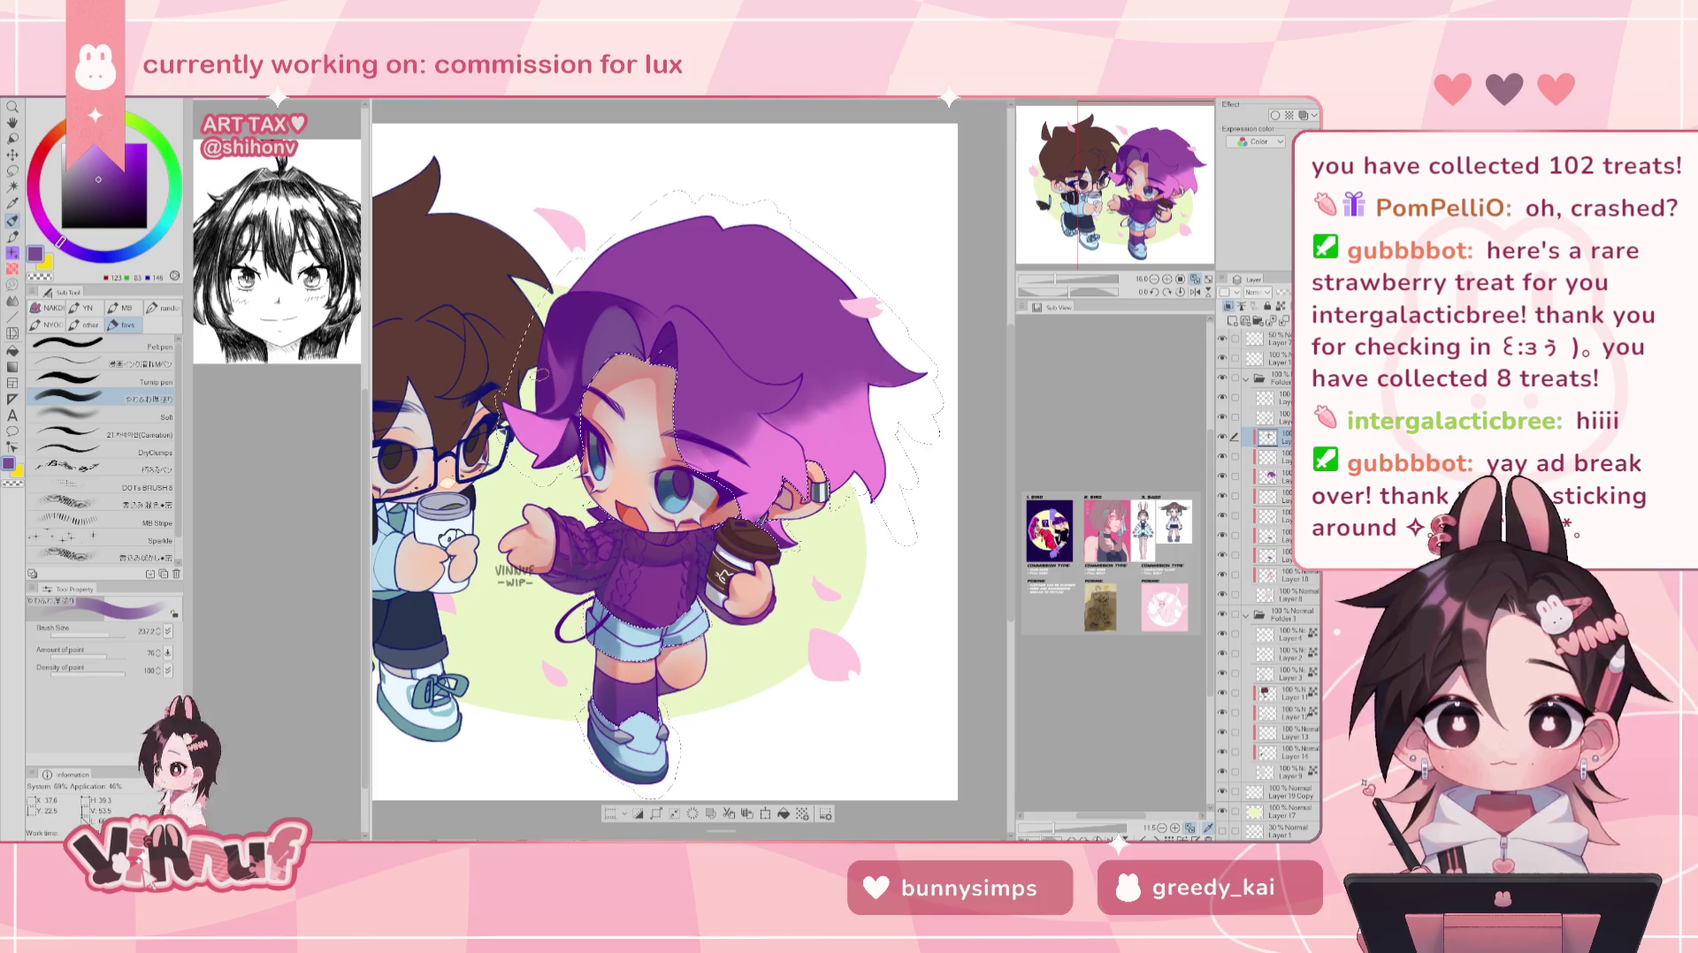
- Mirror the view to check, sample the hair purple, and shrink the Soft airbrush to about 472
key(h)
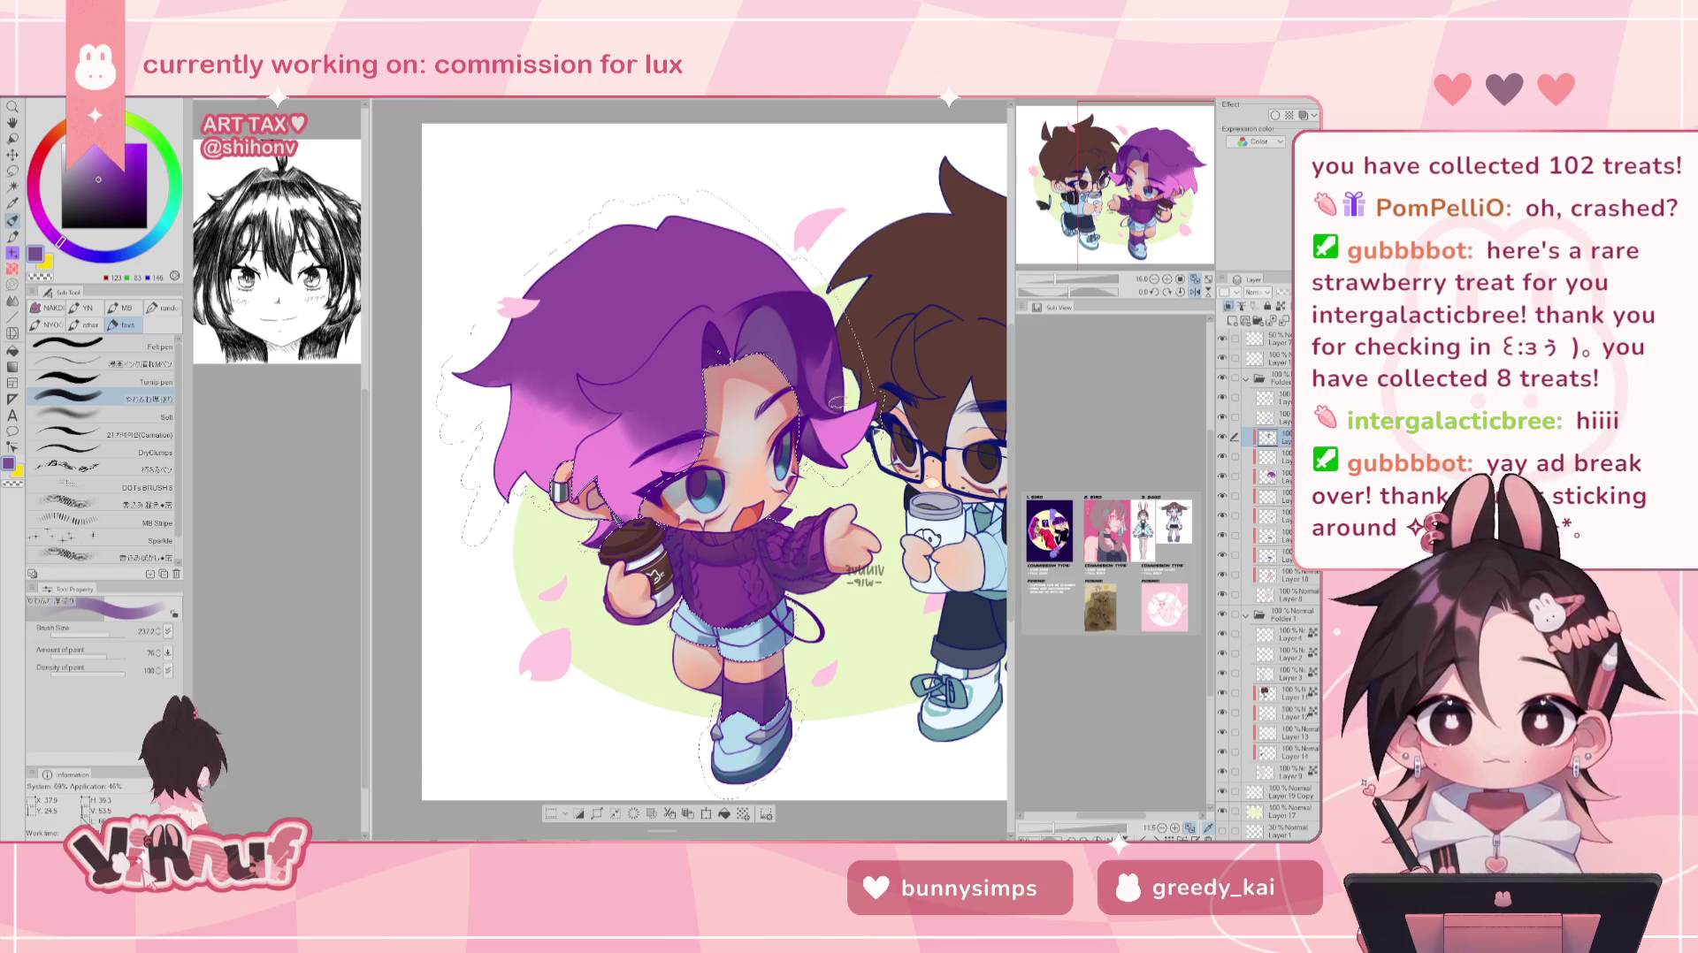
key(h)
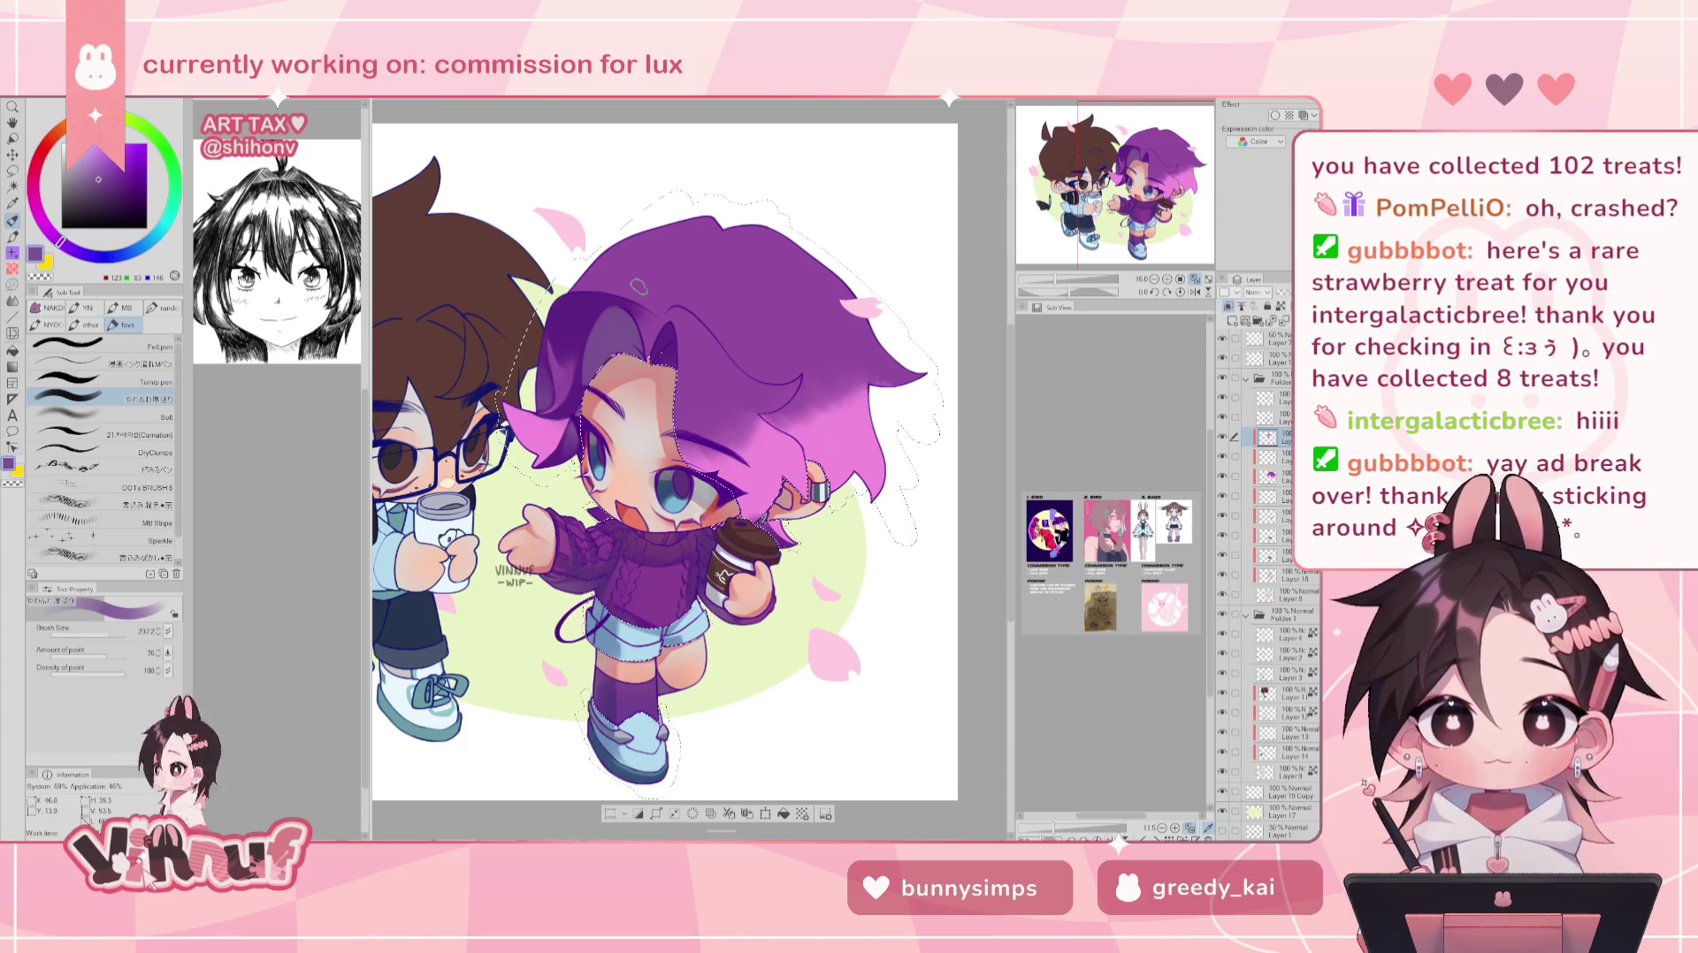
alt+click(555, 316)
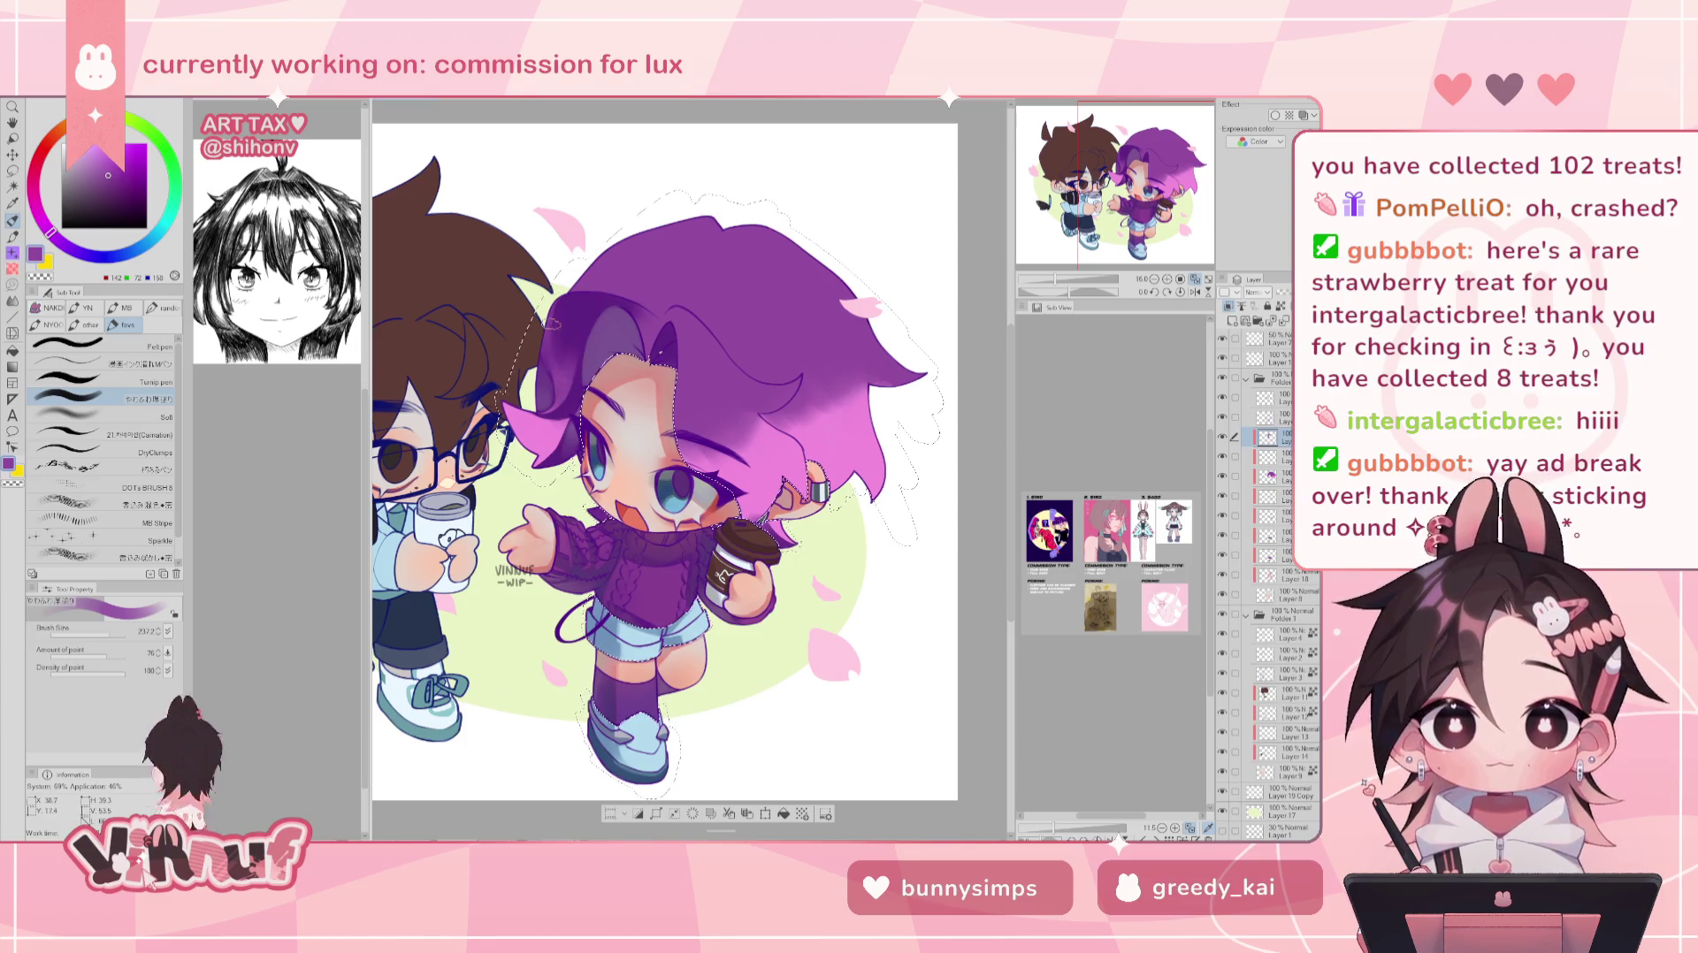
key(h)
key(h)
click(141, 416)
drag(124, 632, 115, 635)
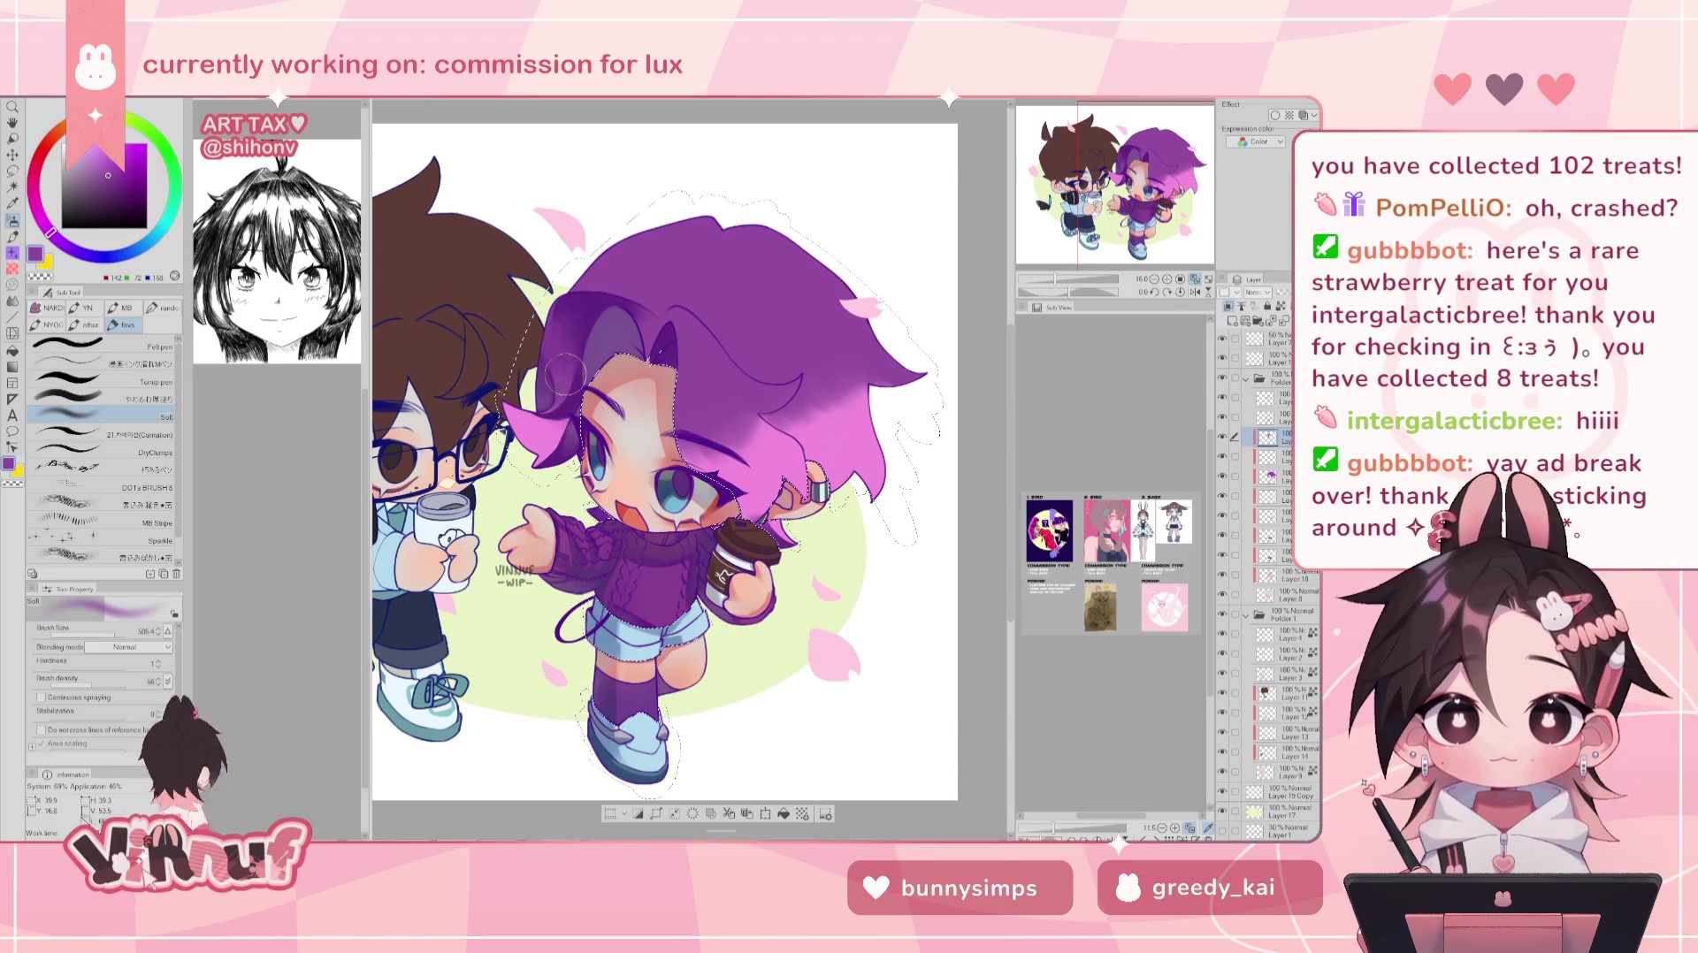
- Sample an artwork colour, switch to the soft blending brush, and pick pink
alt+click(610, 297)
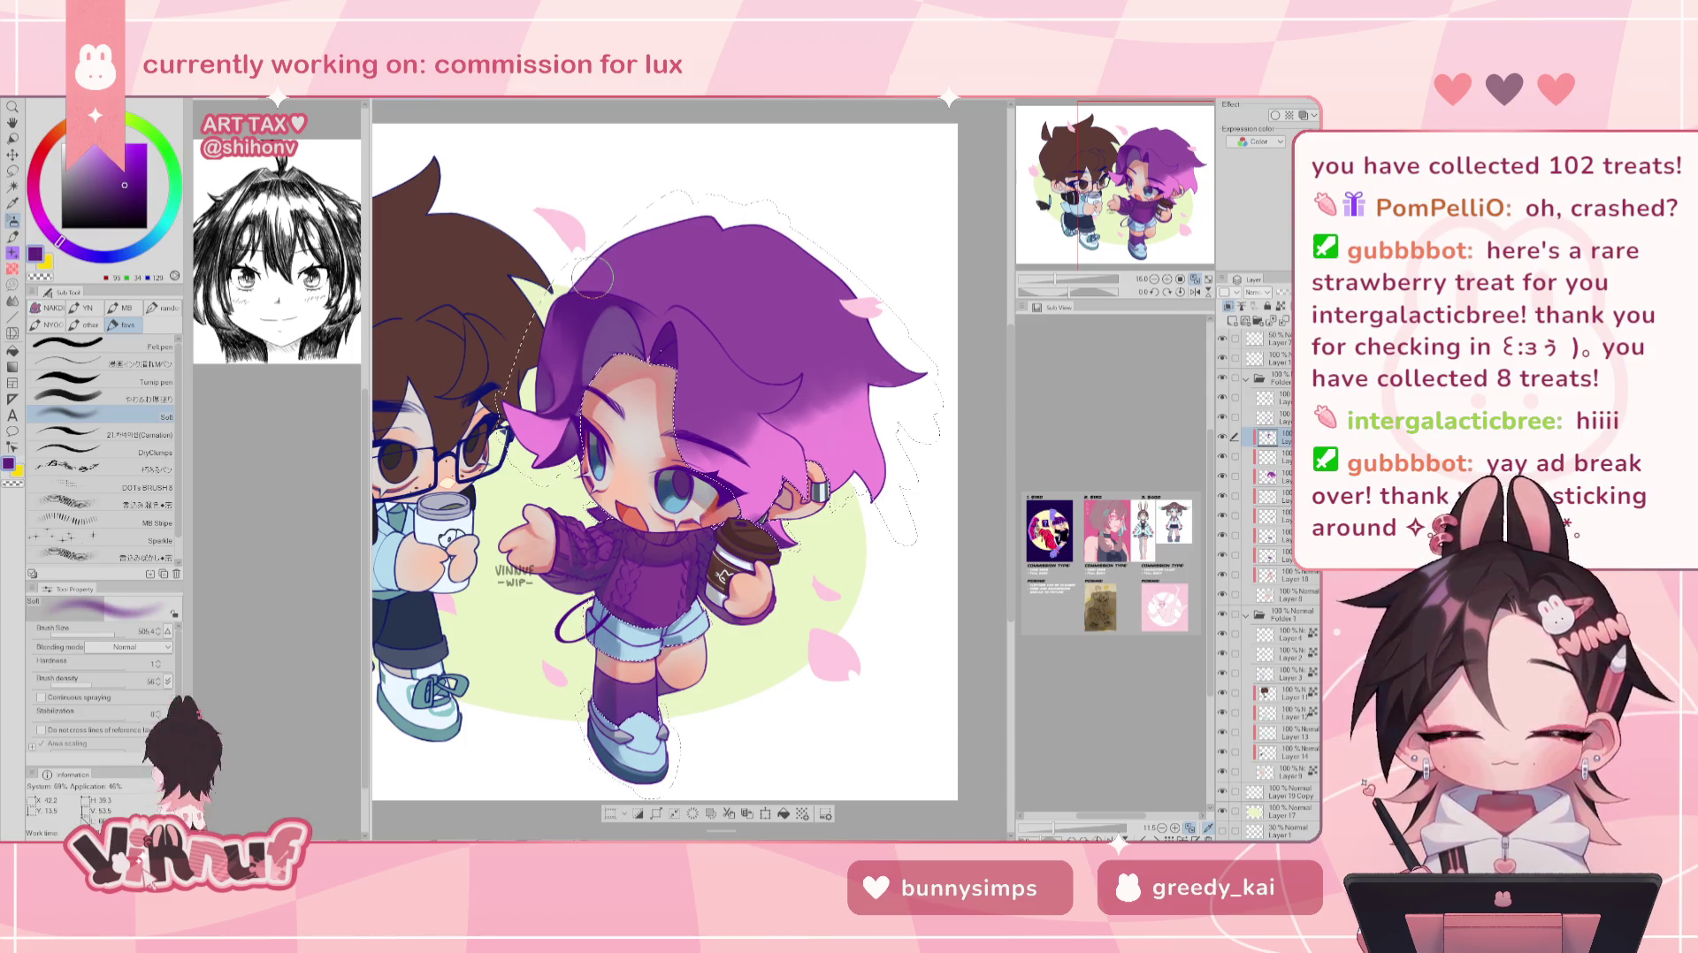
click(146, 392)
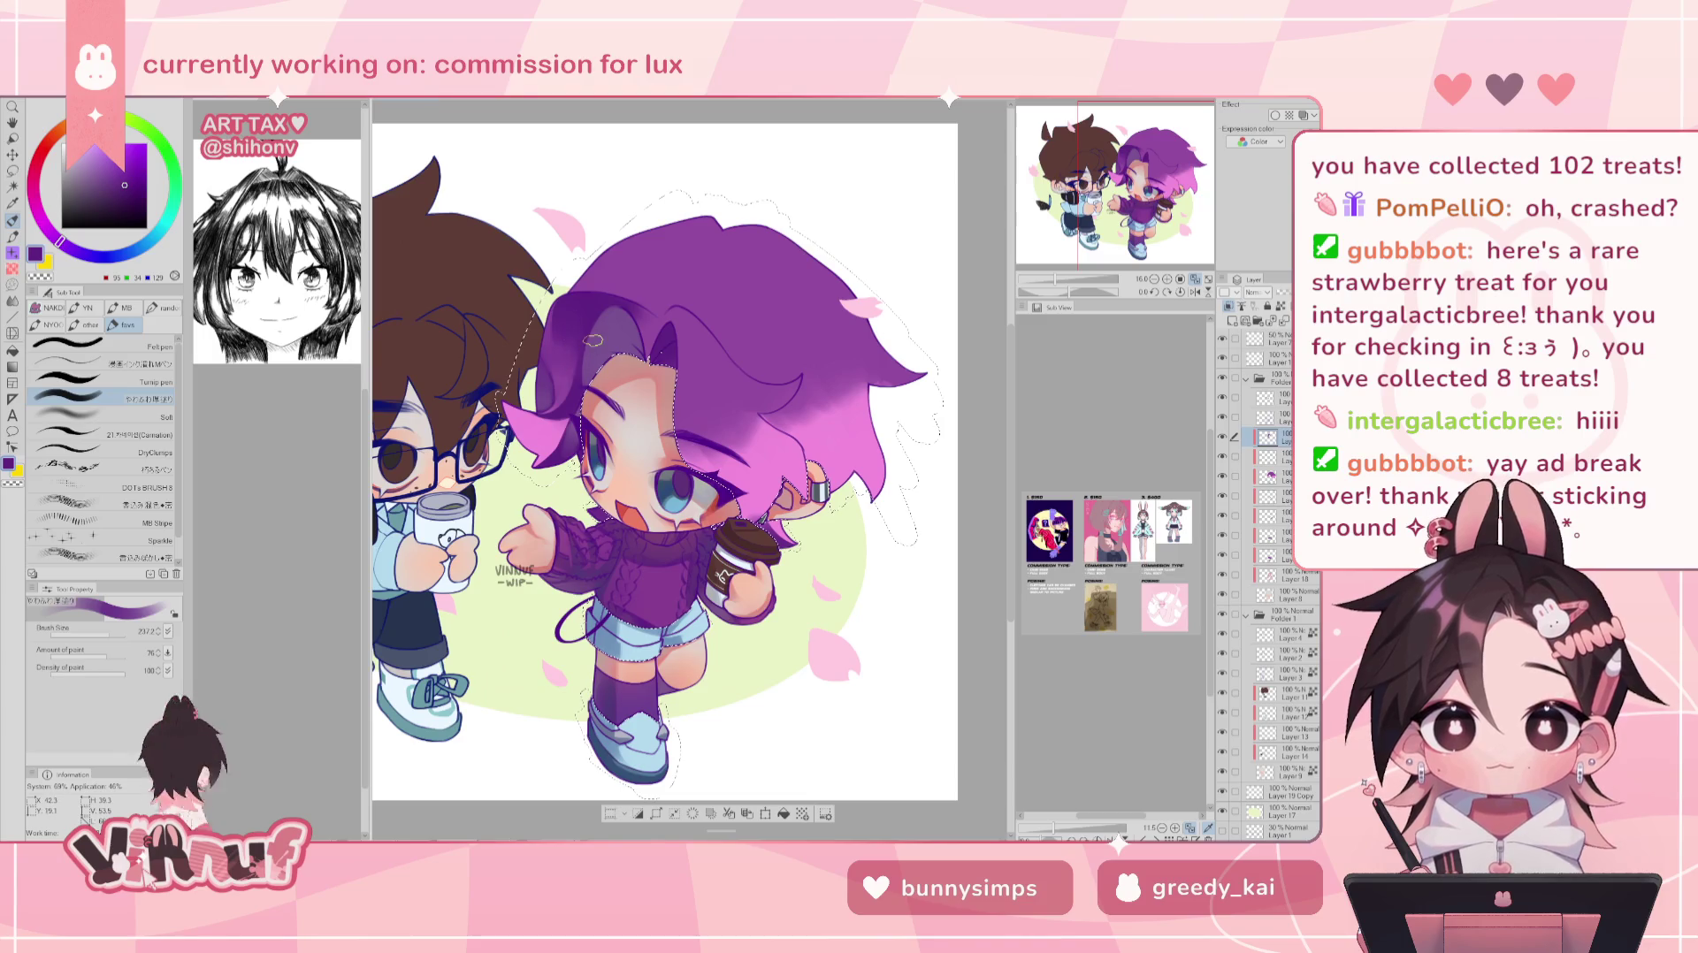
alt+click(544, 389)
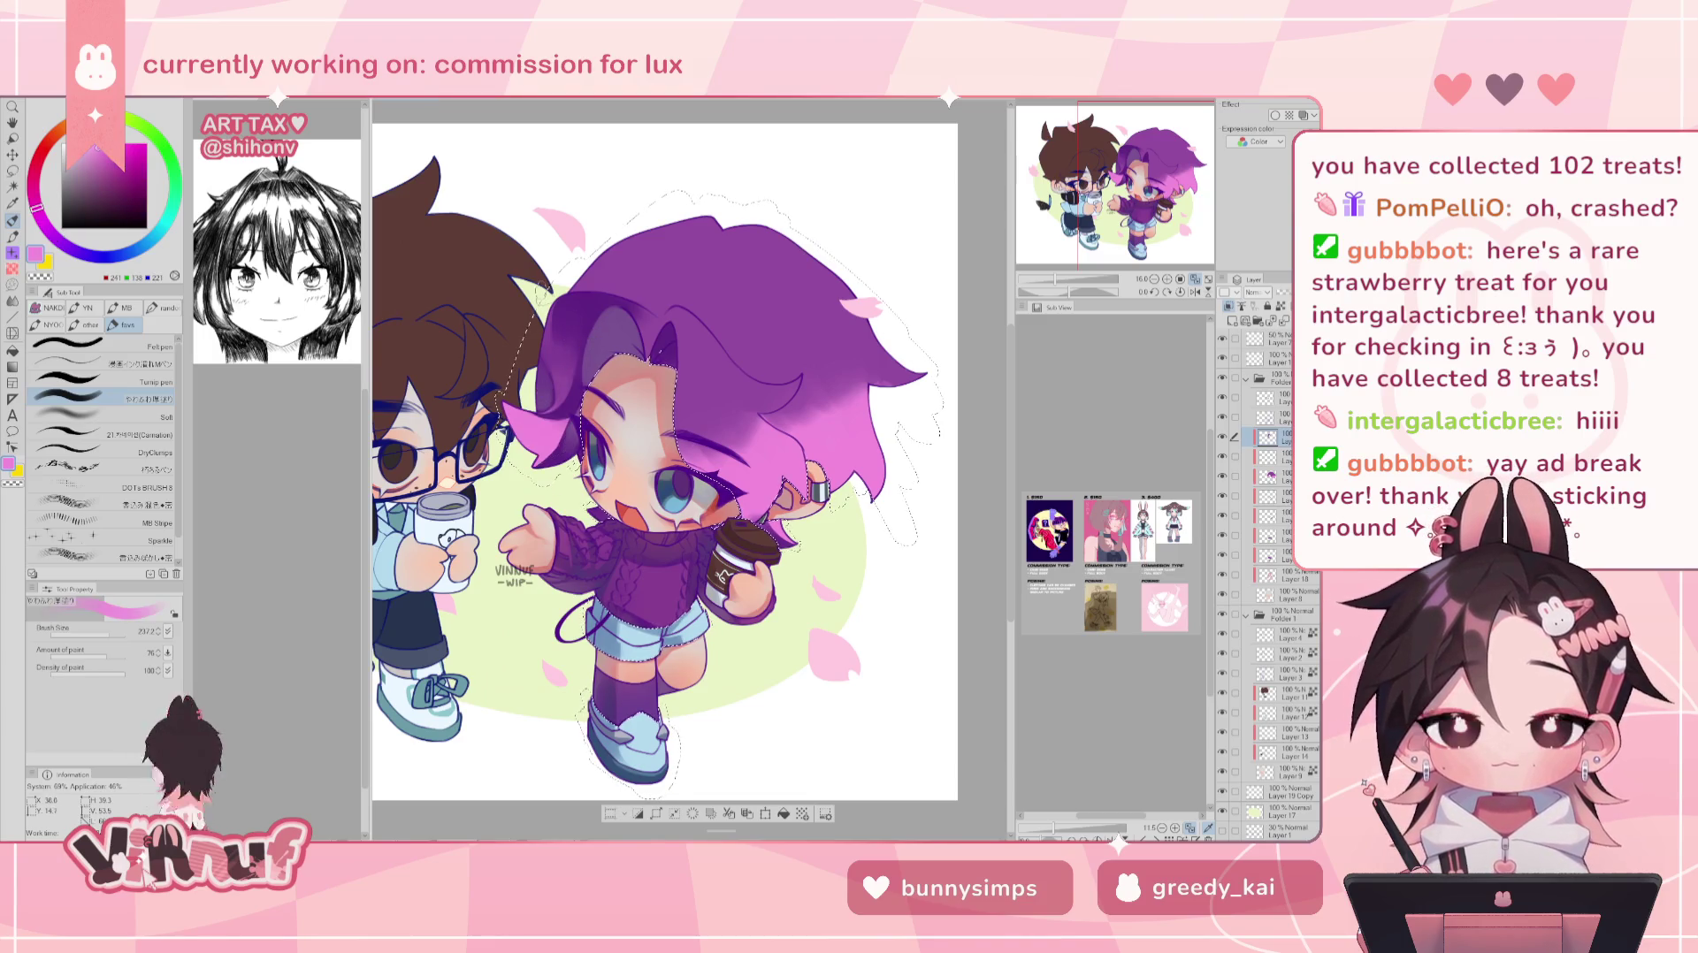
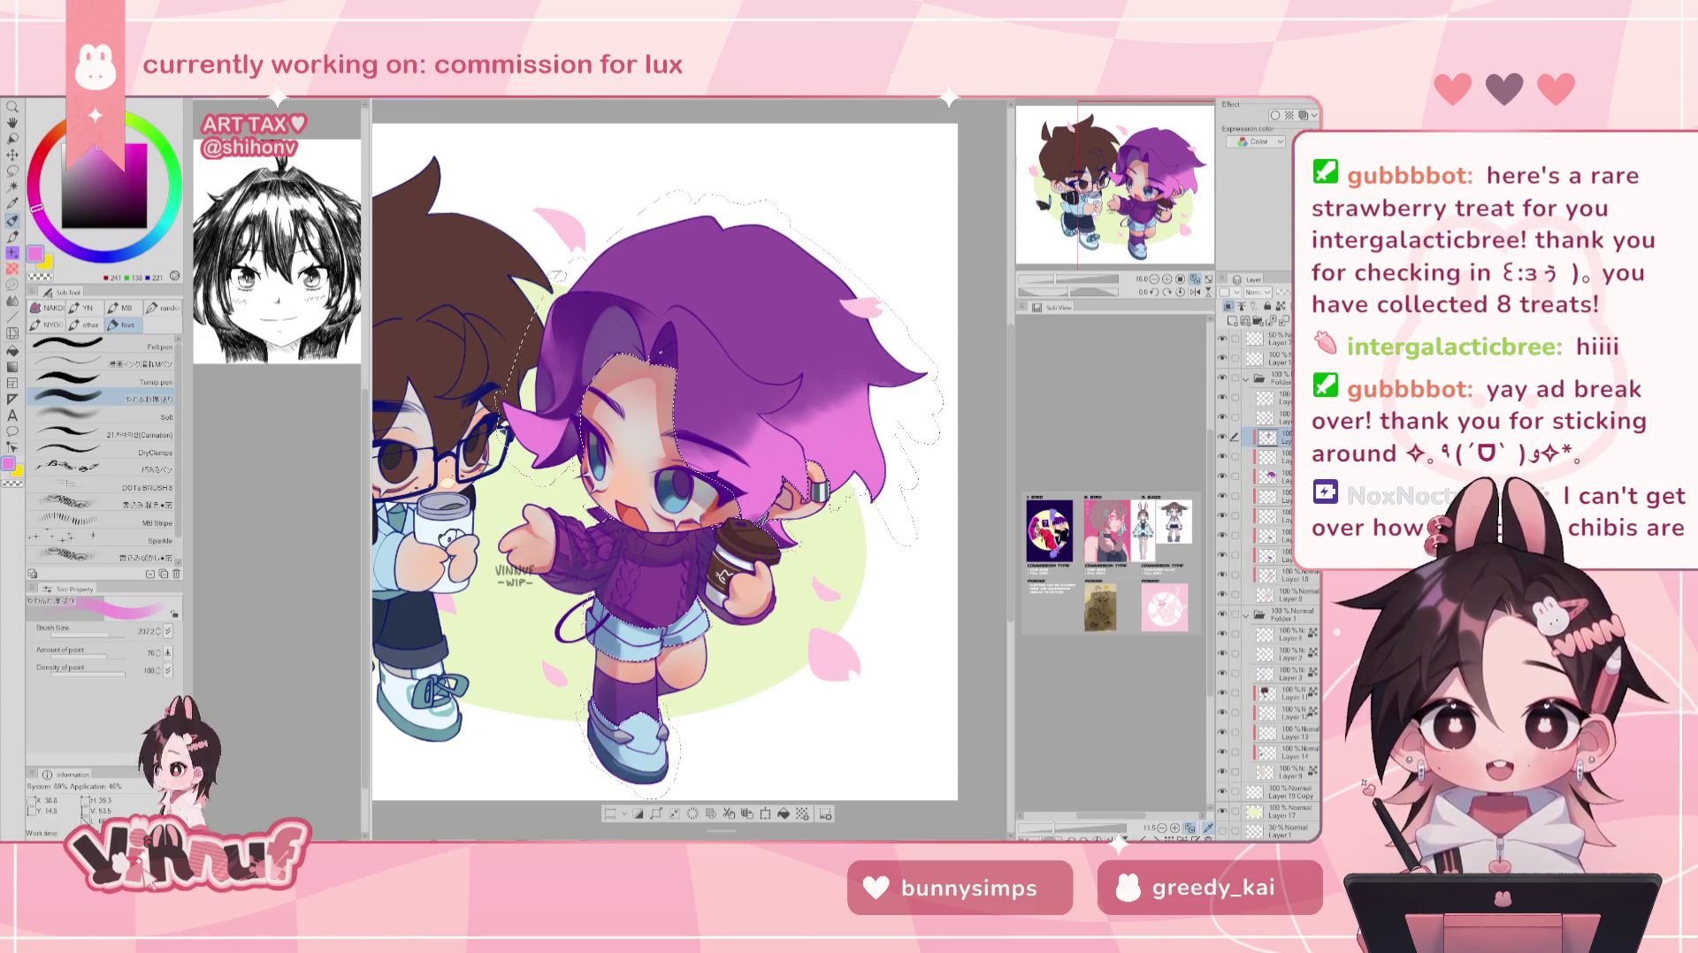
- Mirror-check the drawing, then zoom in on the purple-haired chibi
key(h)
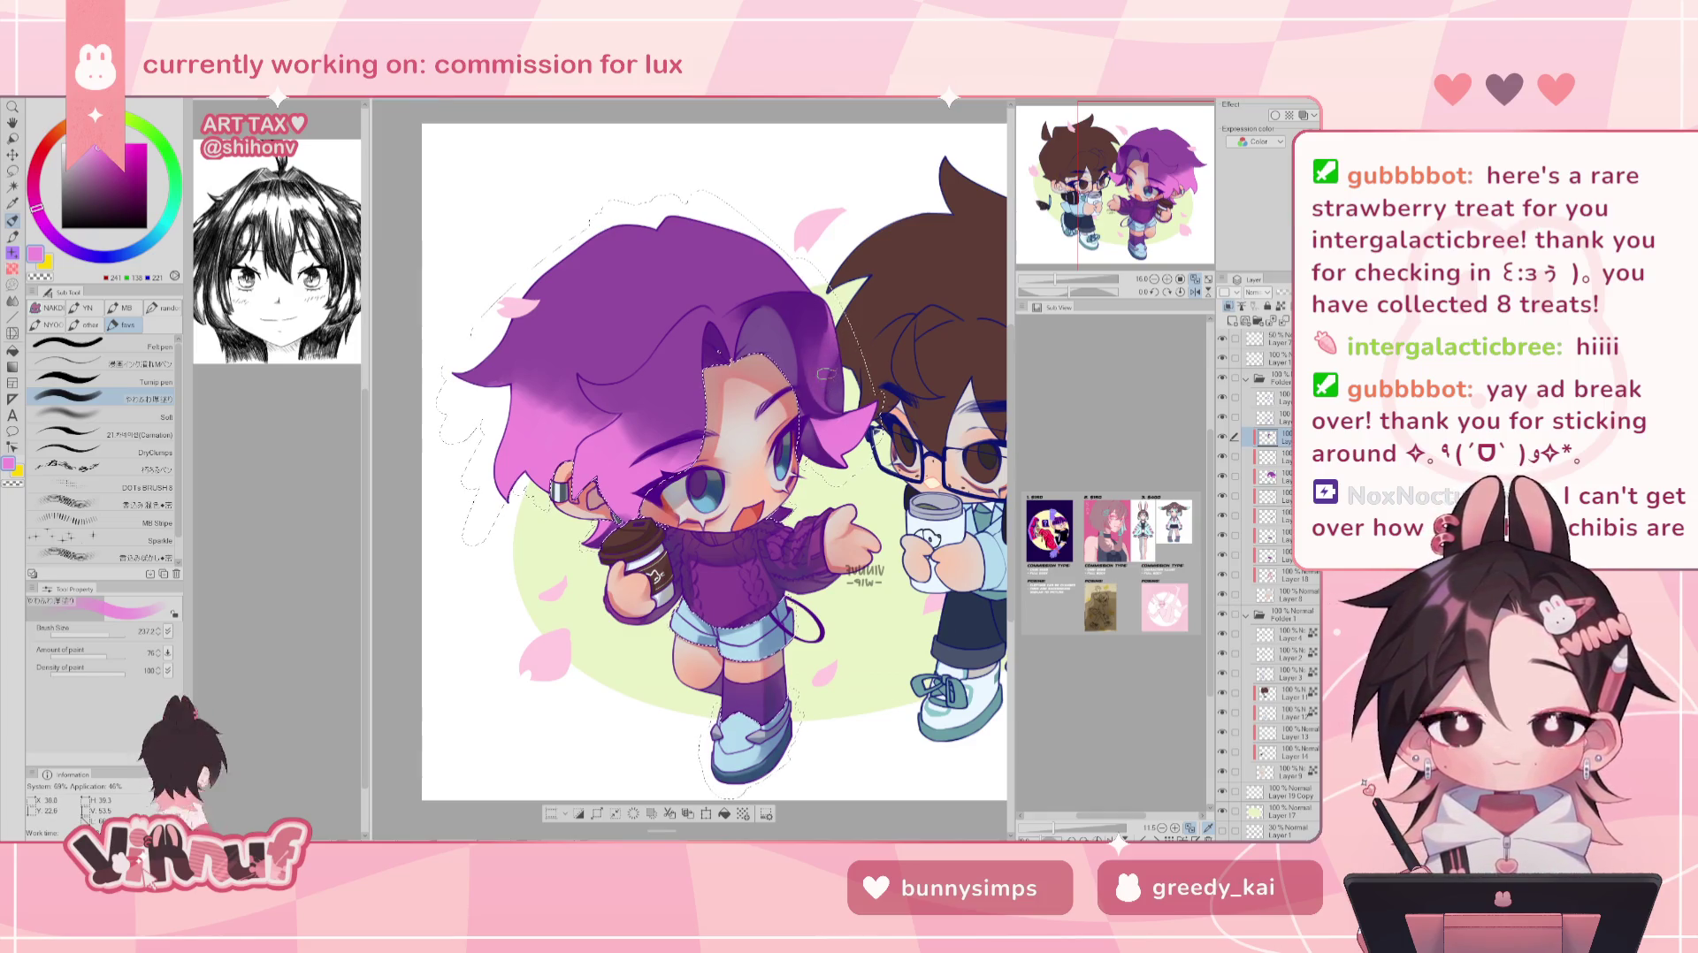
key(h)
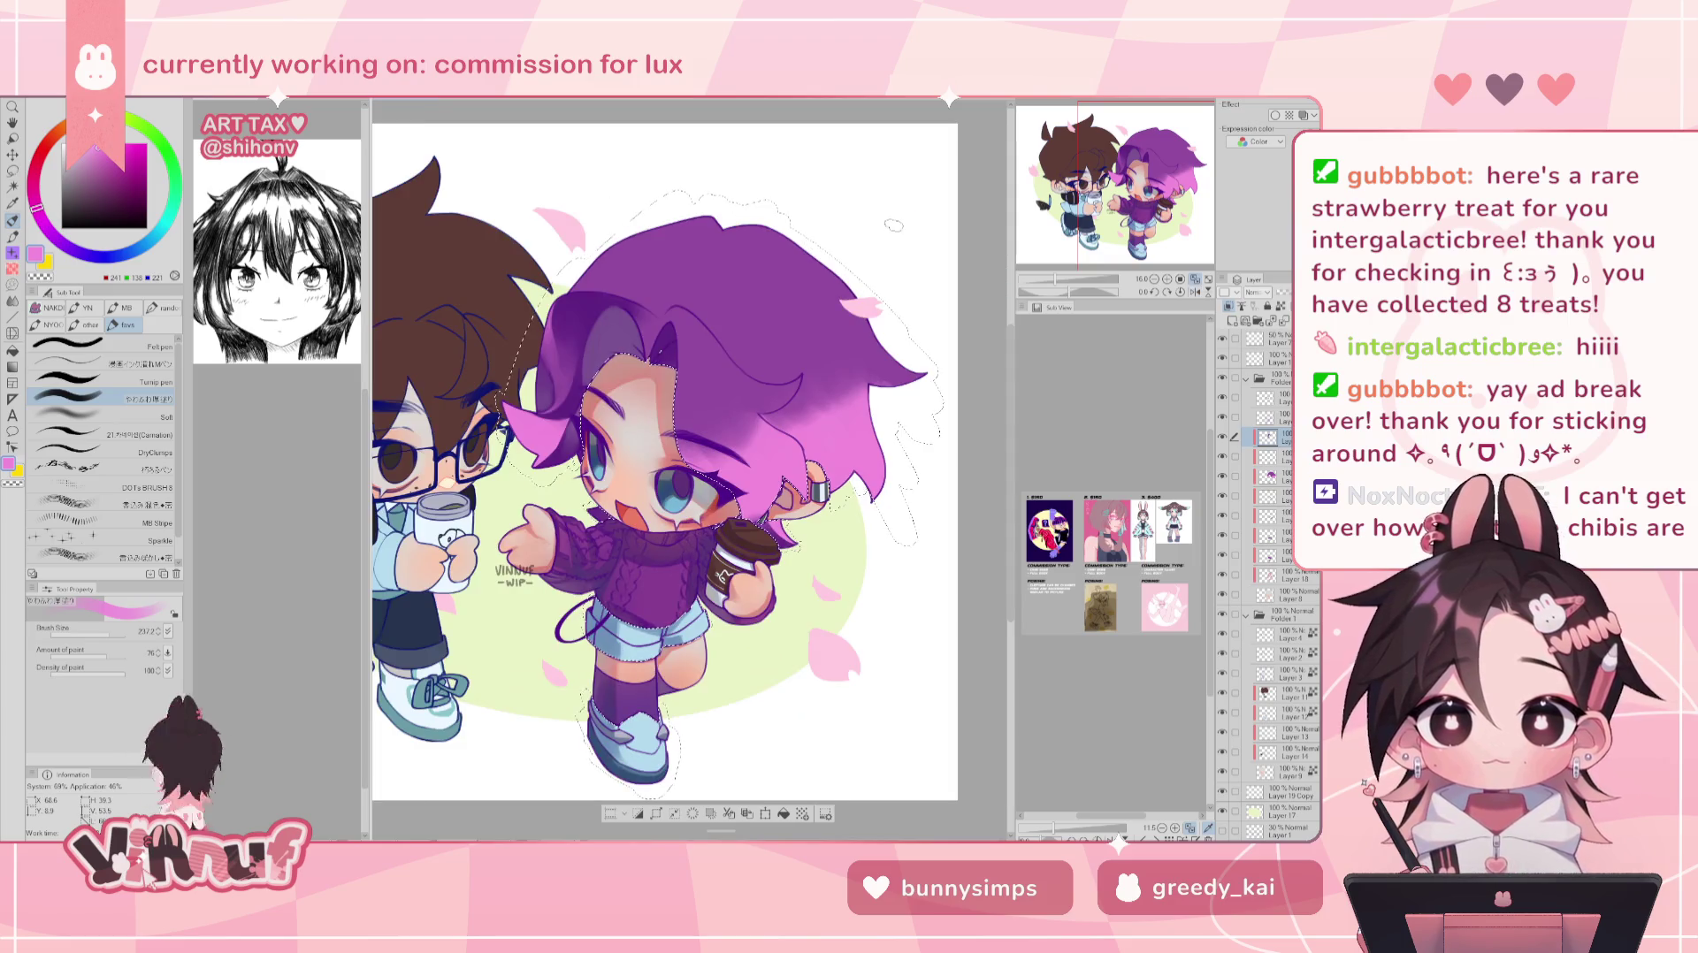
key(ctrl+minus)
key(ctrl+plus)
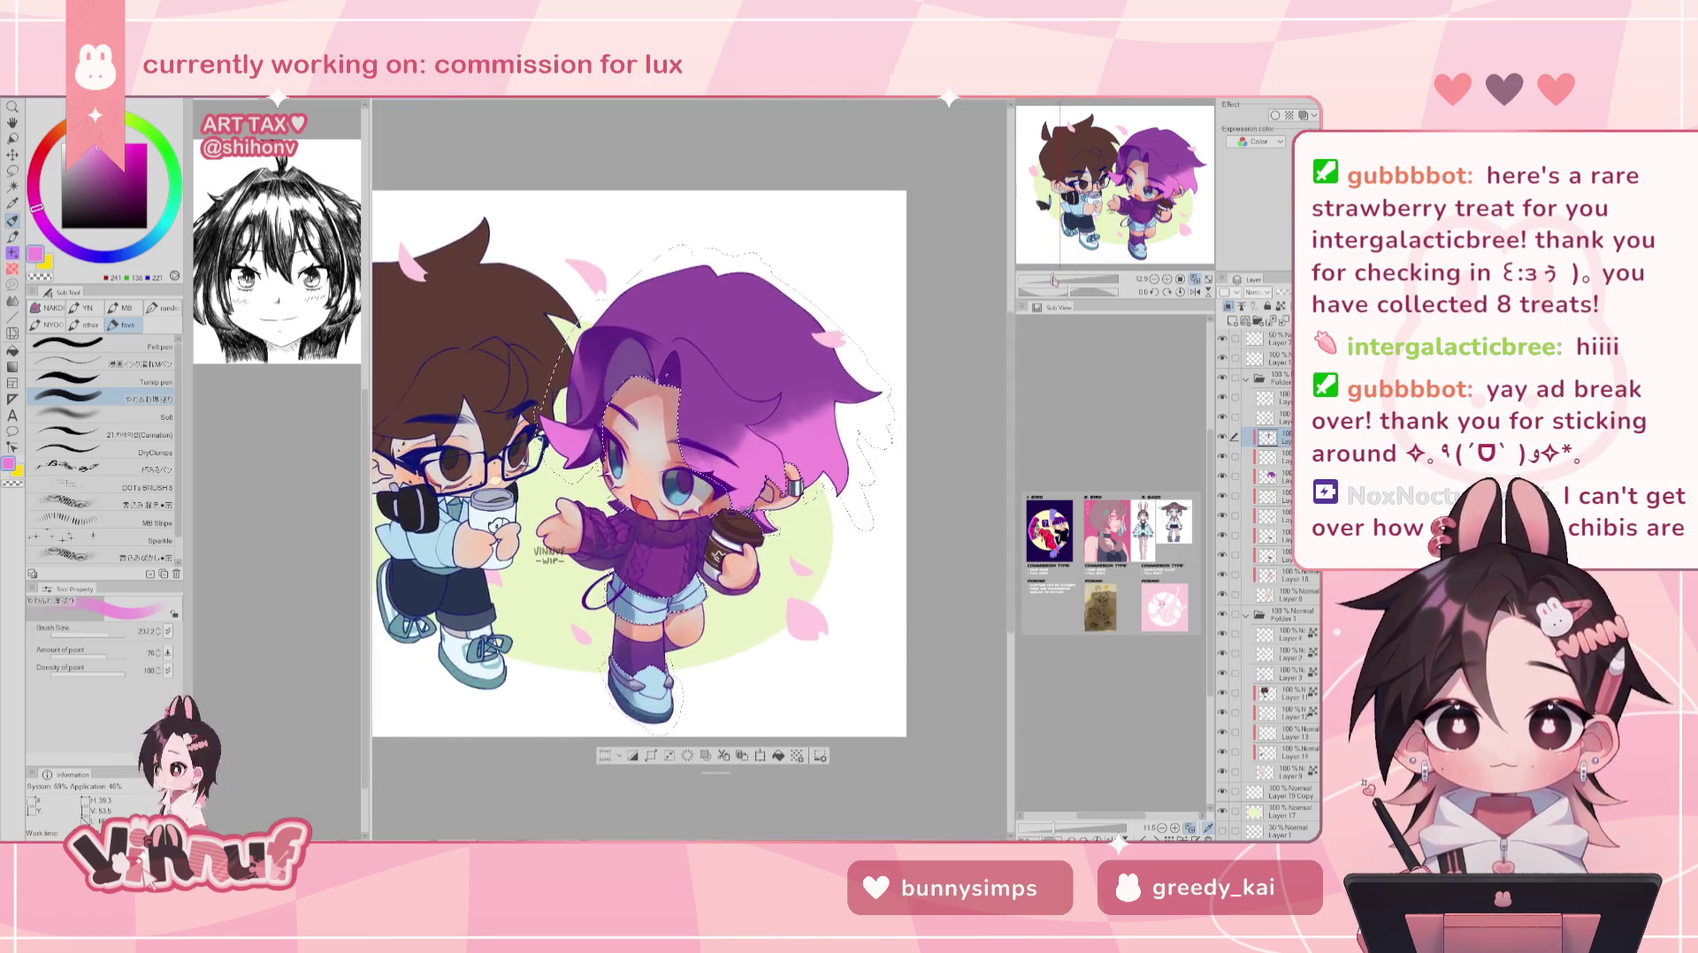
key(ctrl+plus)
- Shade the hair in dusky purple at brush size 970 from a rotated view
drag(130, 623, 104, 637)
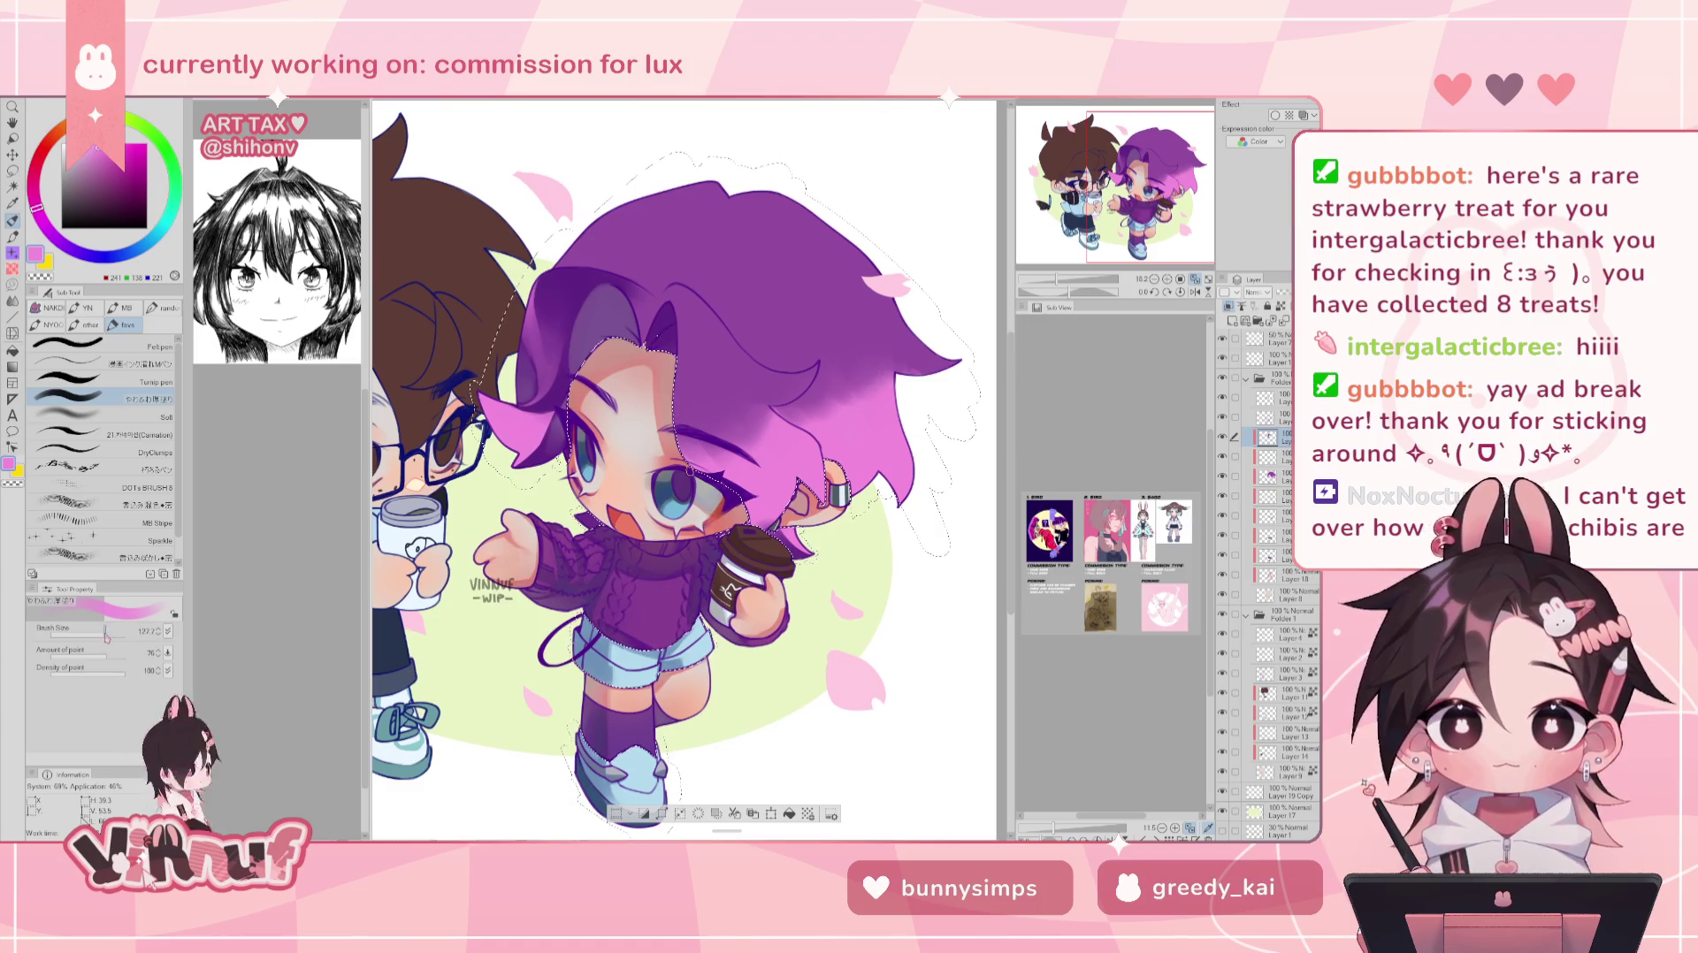
drag(1068, 293, 1087, 292)
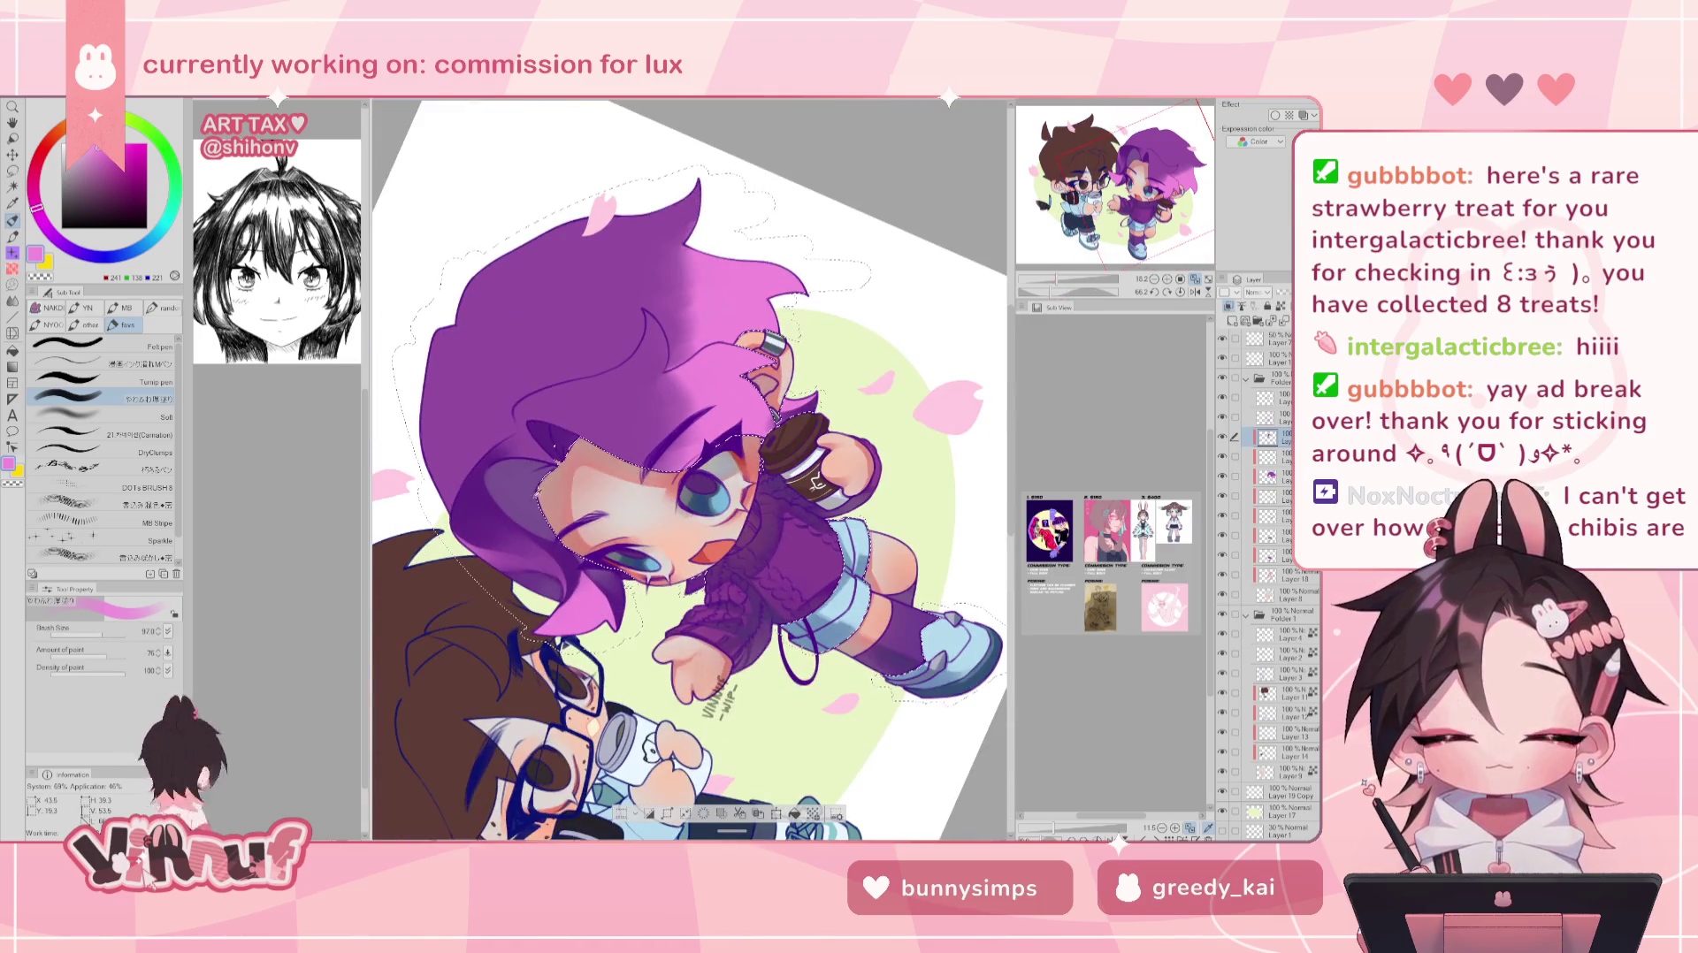
alt+click(492, 442)
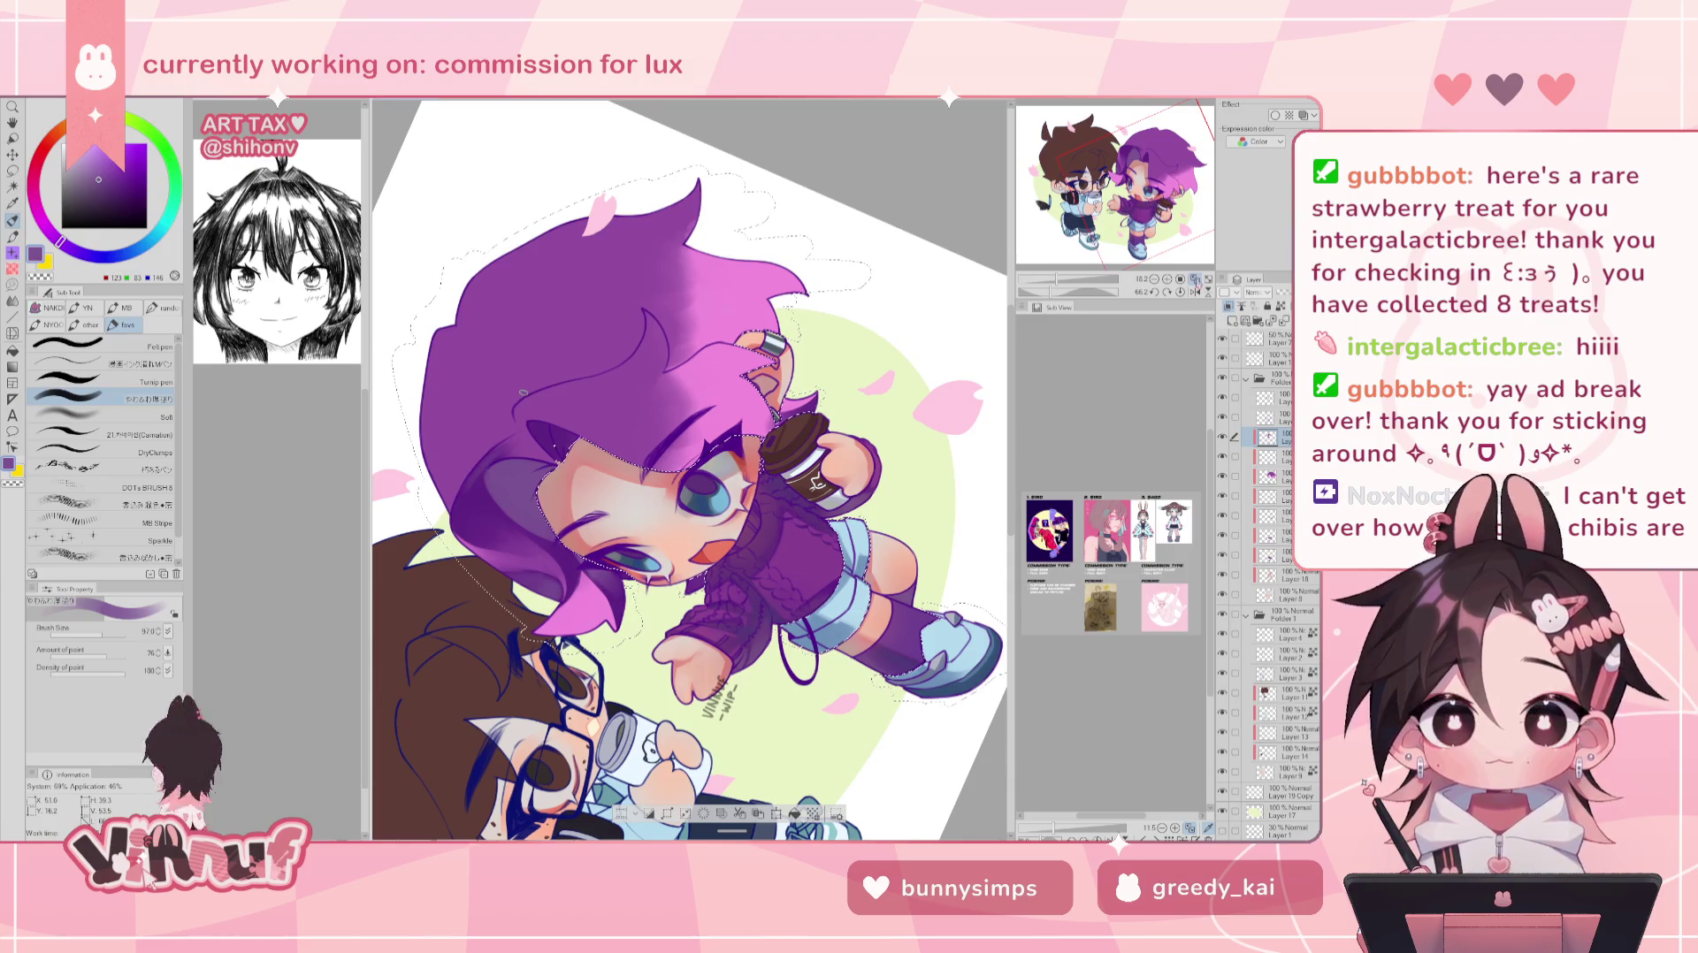
key(ctrl+0)
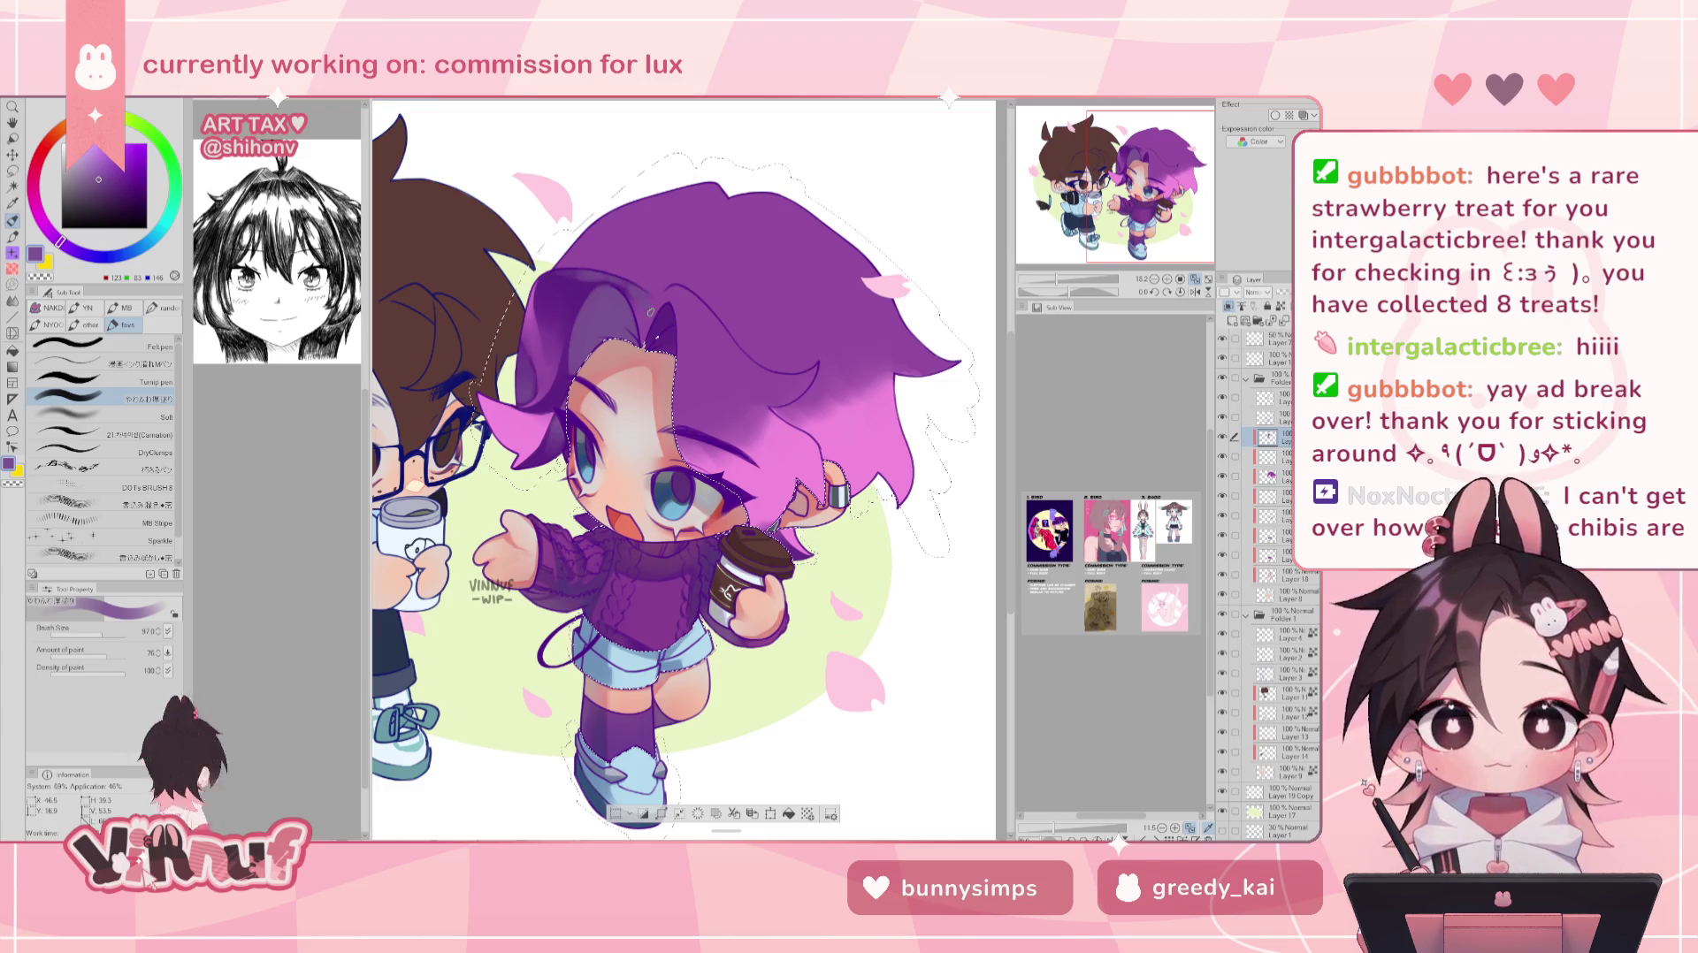
- Mirror-check the shading and keep painting with the brush enlarged to 193
key(h)
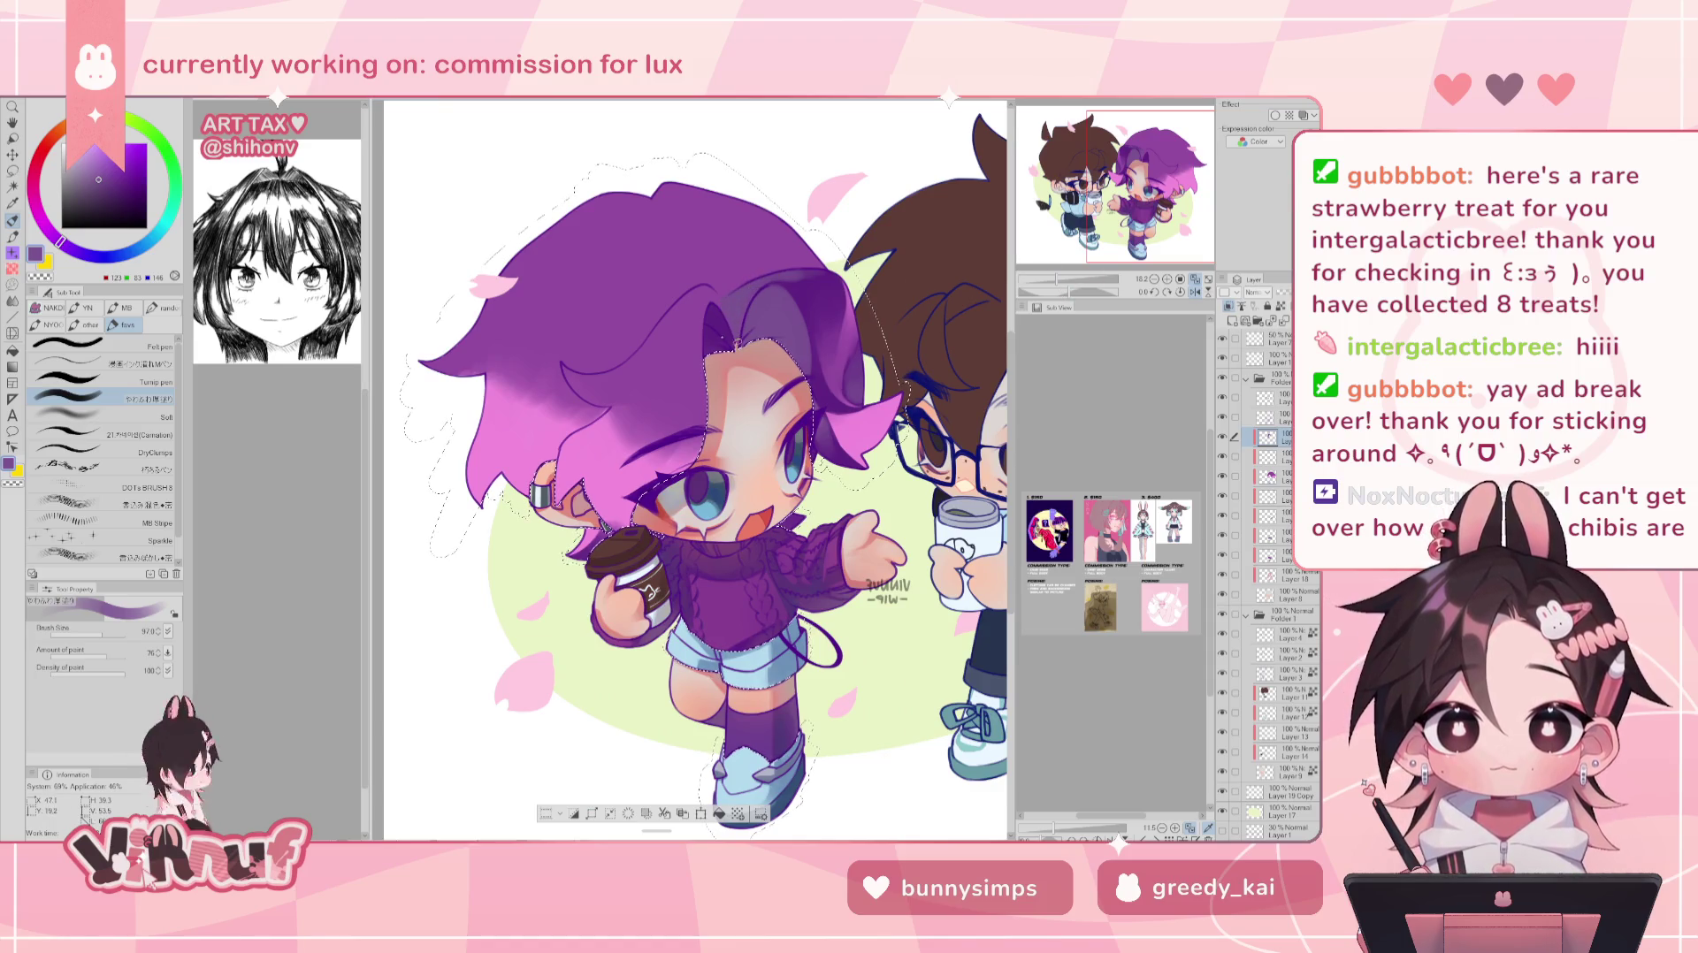
key(h)
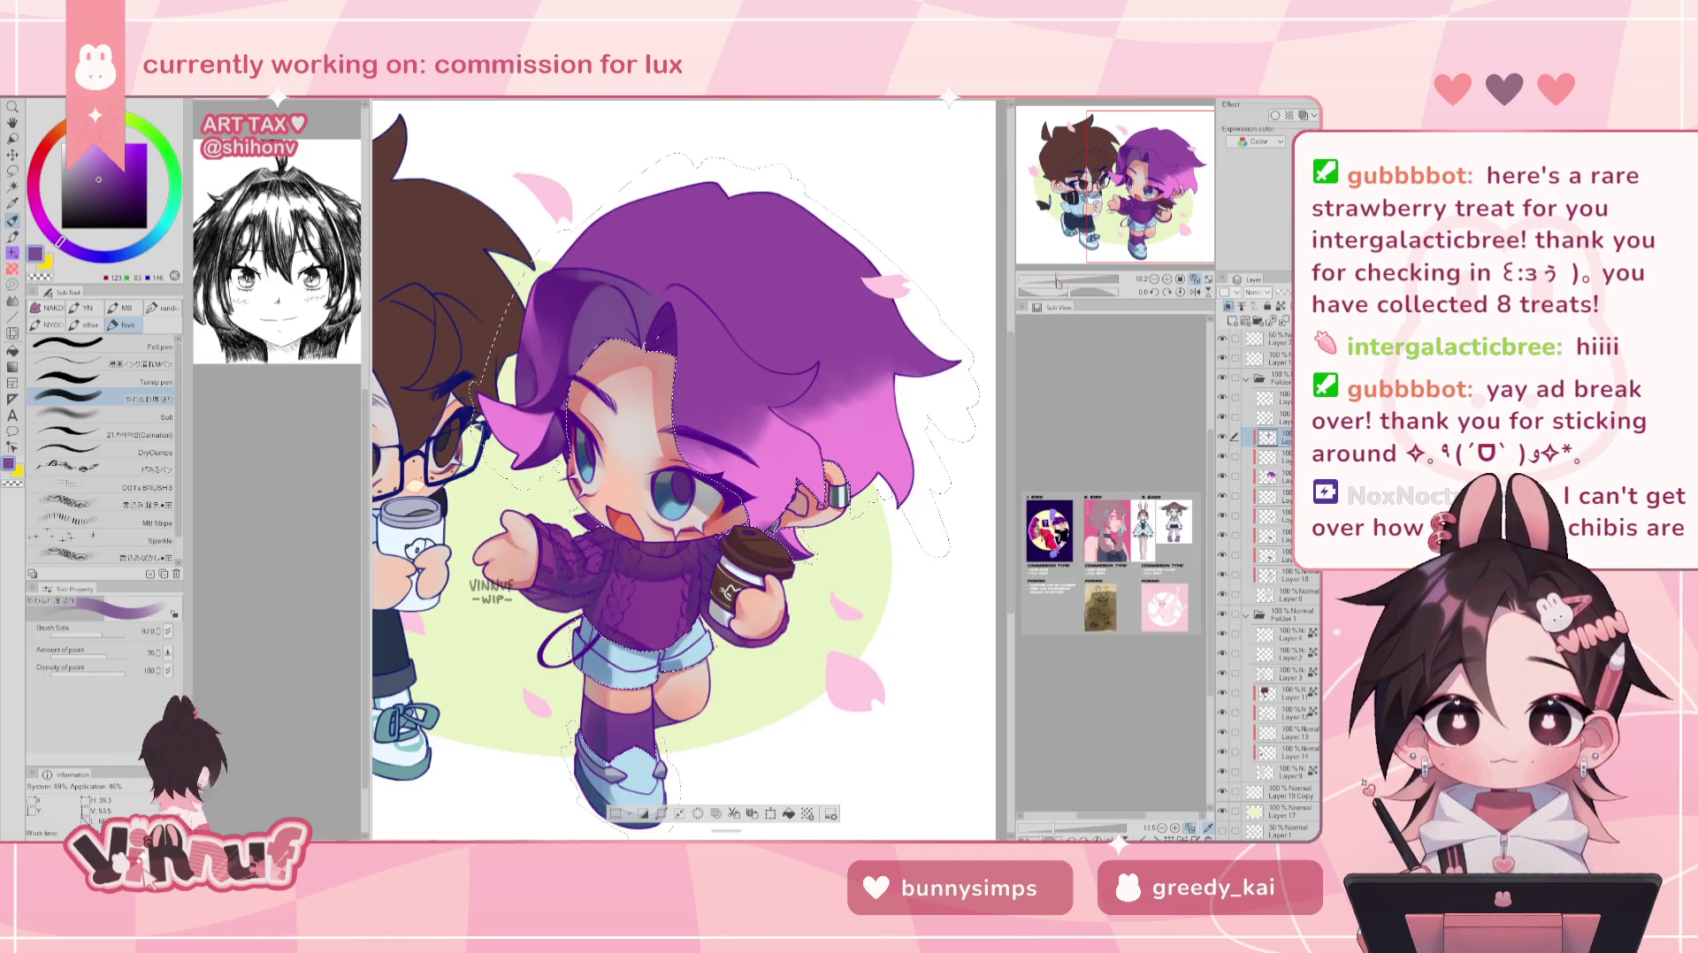
drag(135, 643, 111, 635)
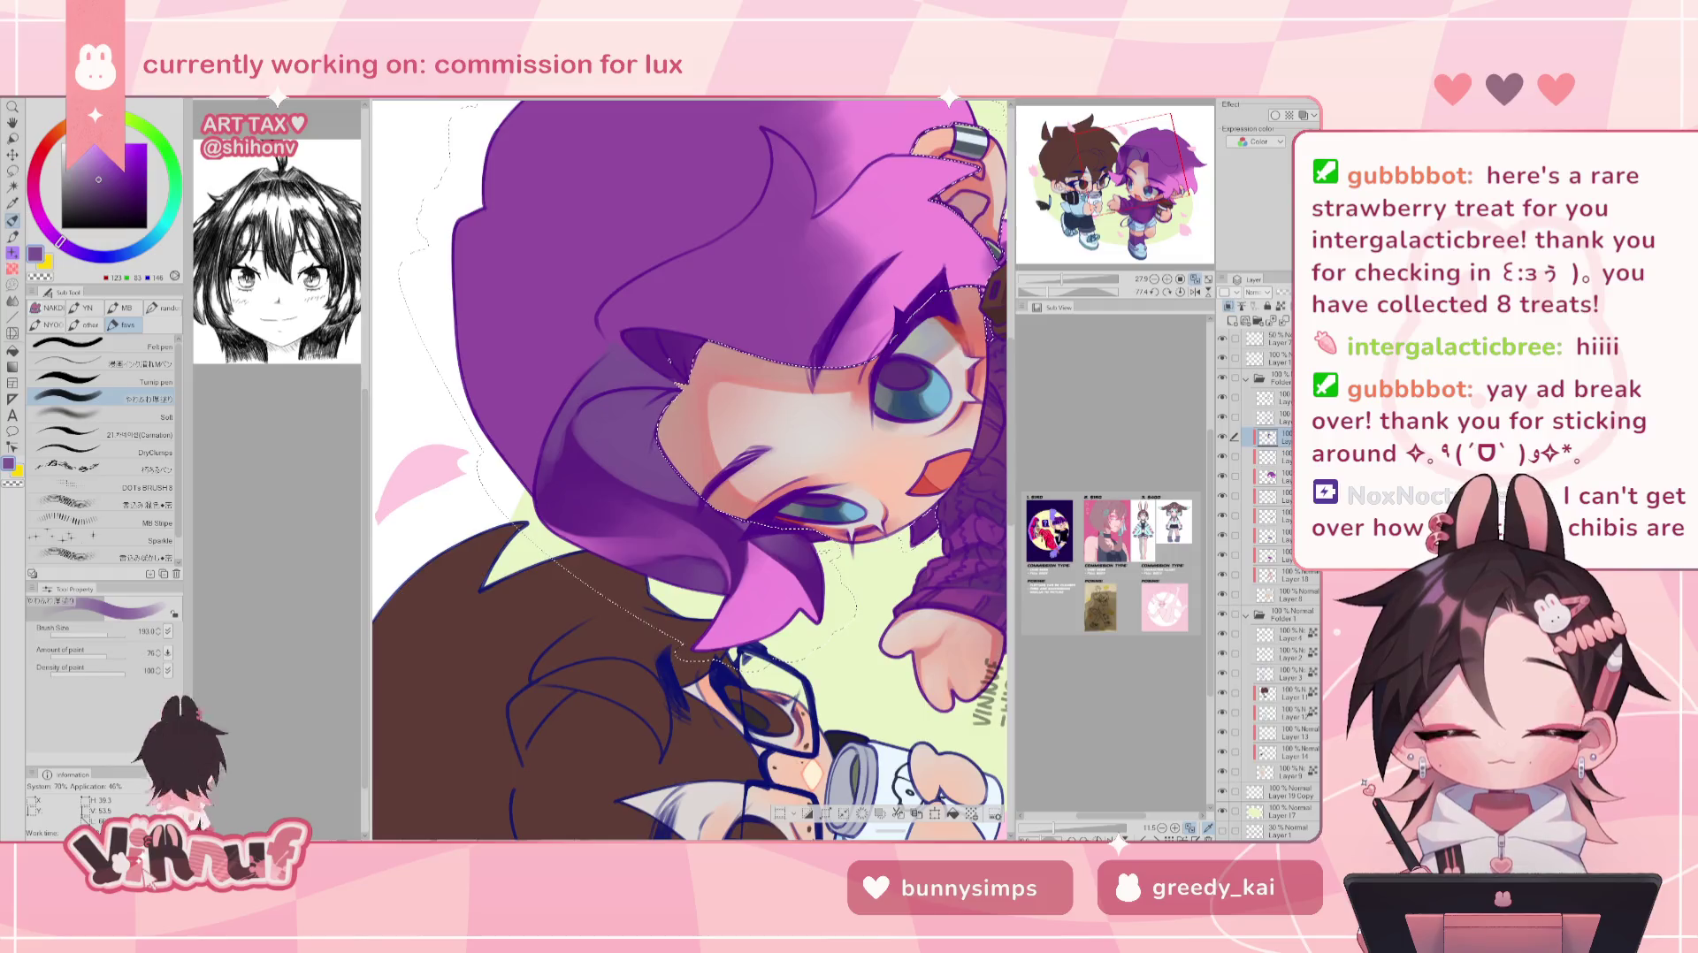
click(1181, 292)
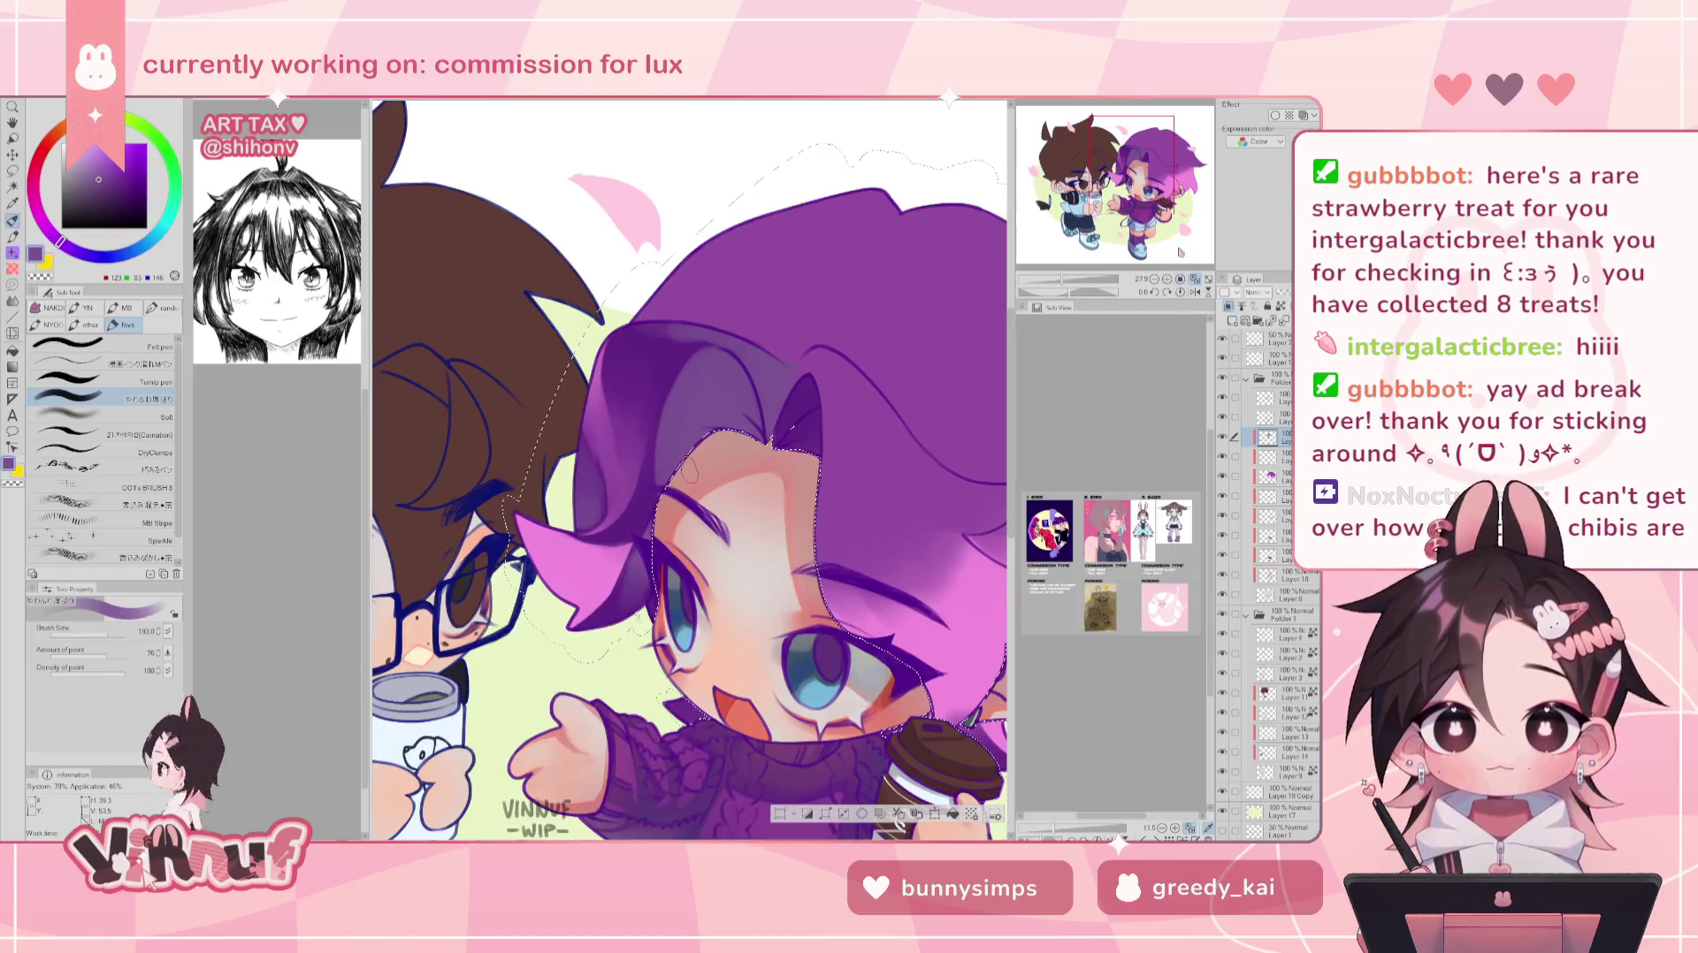
- Paint darker purple hair shadows above the face at brush size about 237
drag(690, 475, 707, 475)
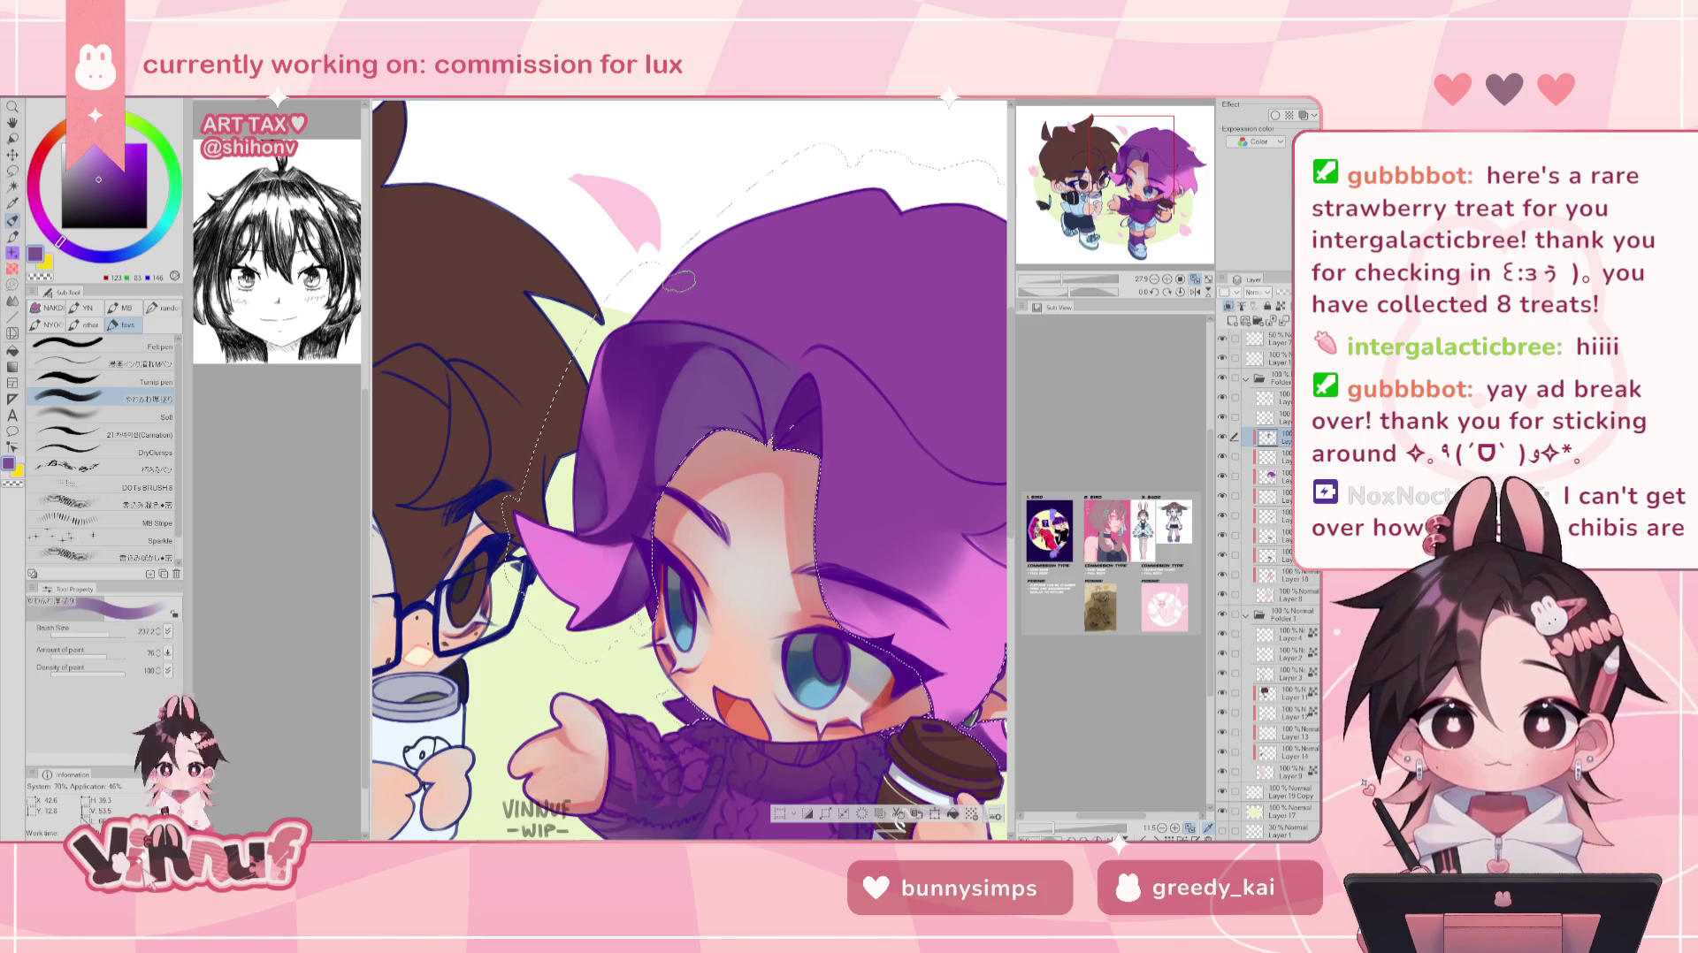
alt+click(799, 377)
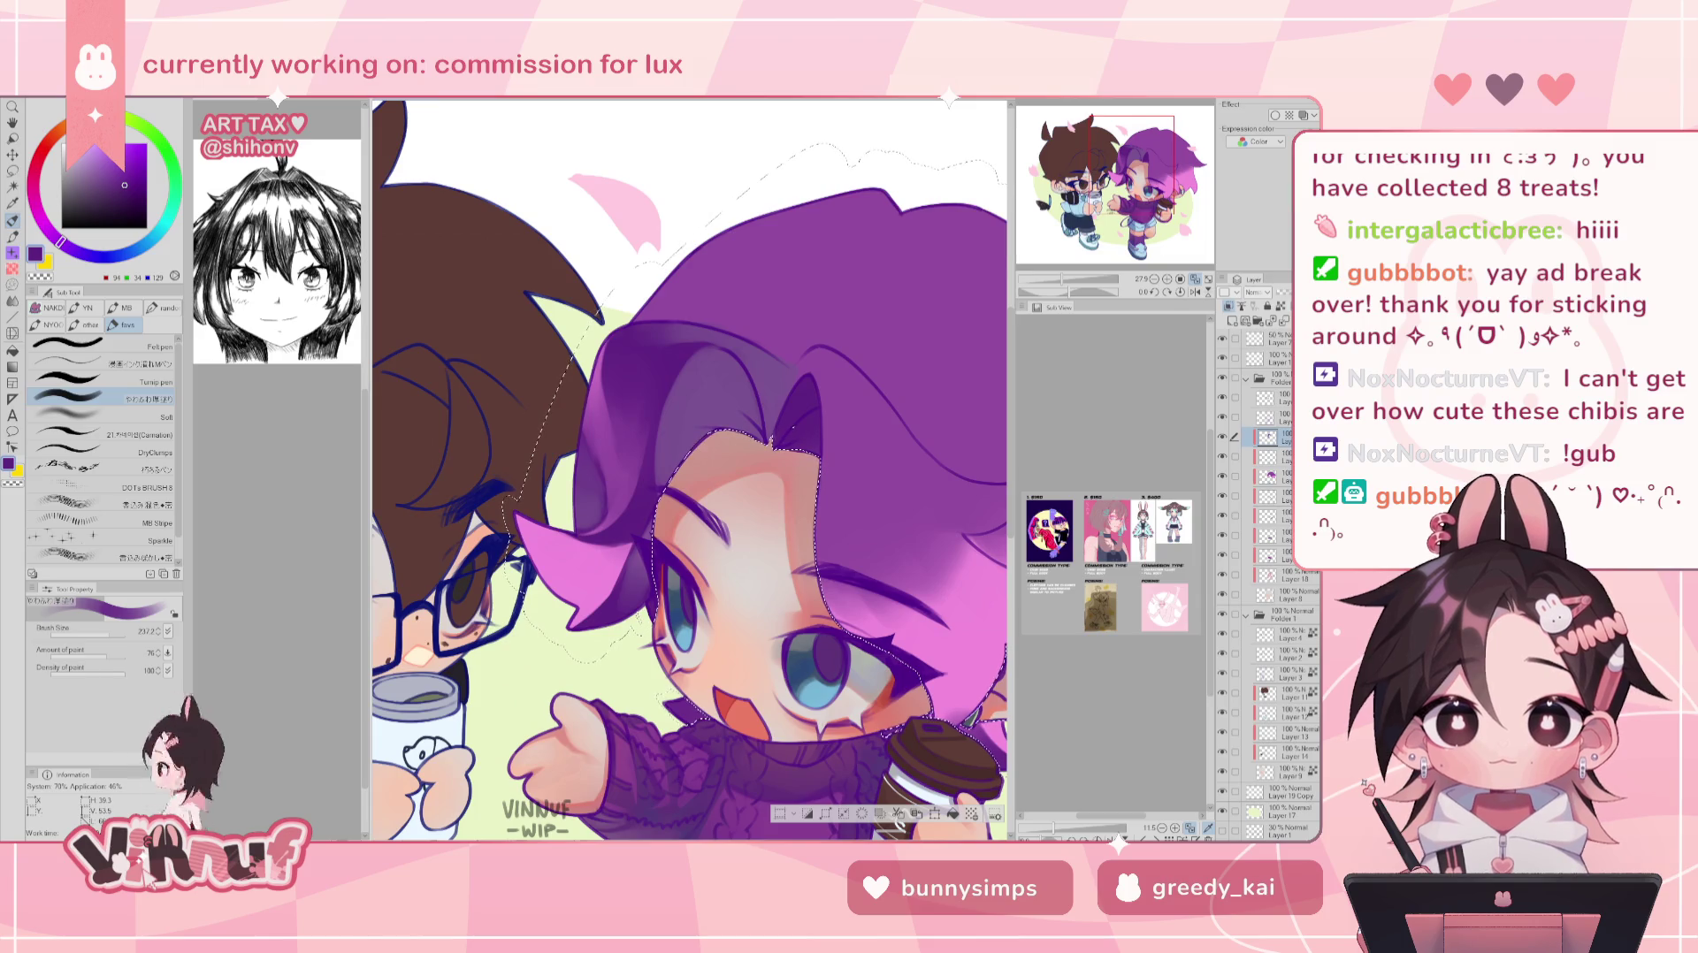
key(h)
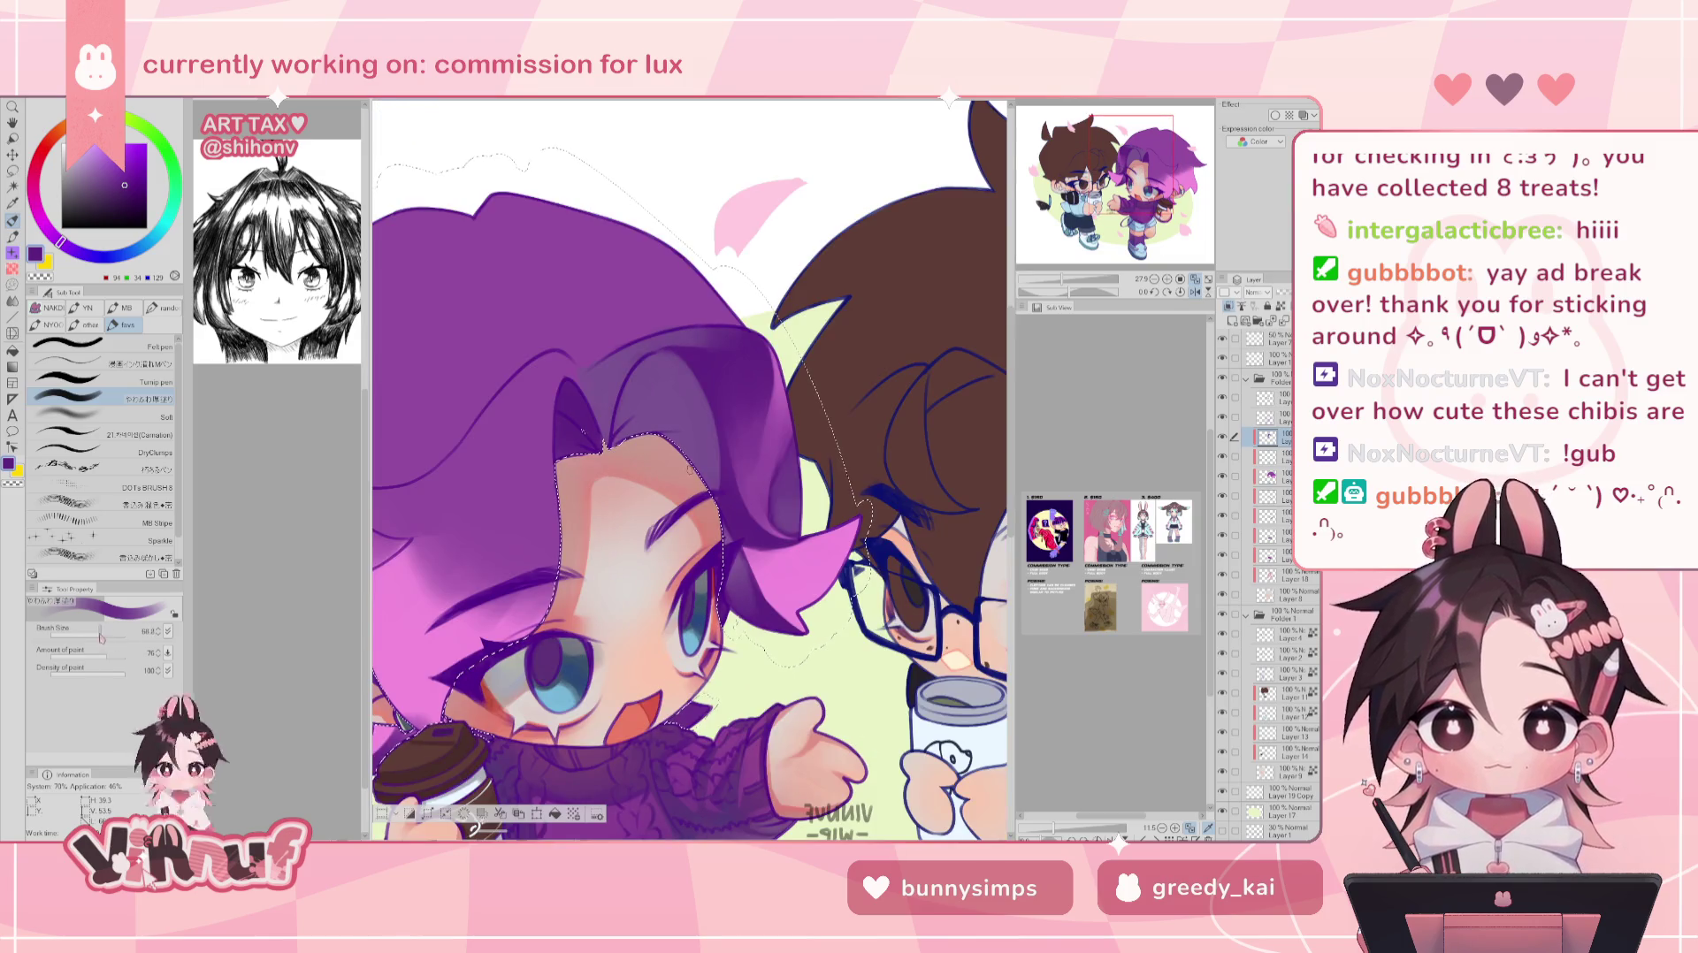
key(h)
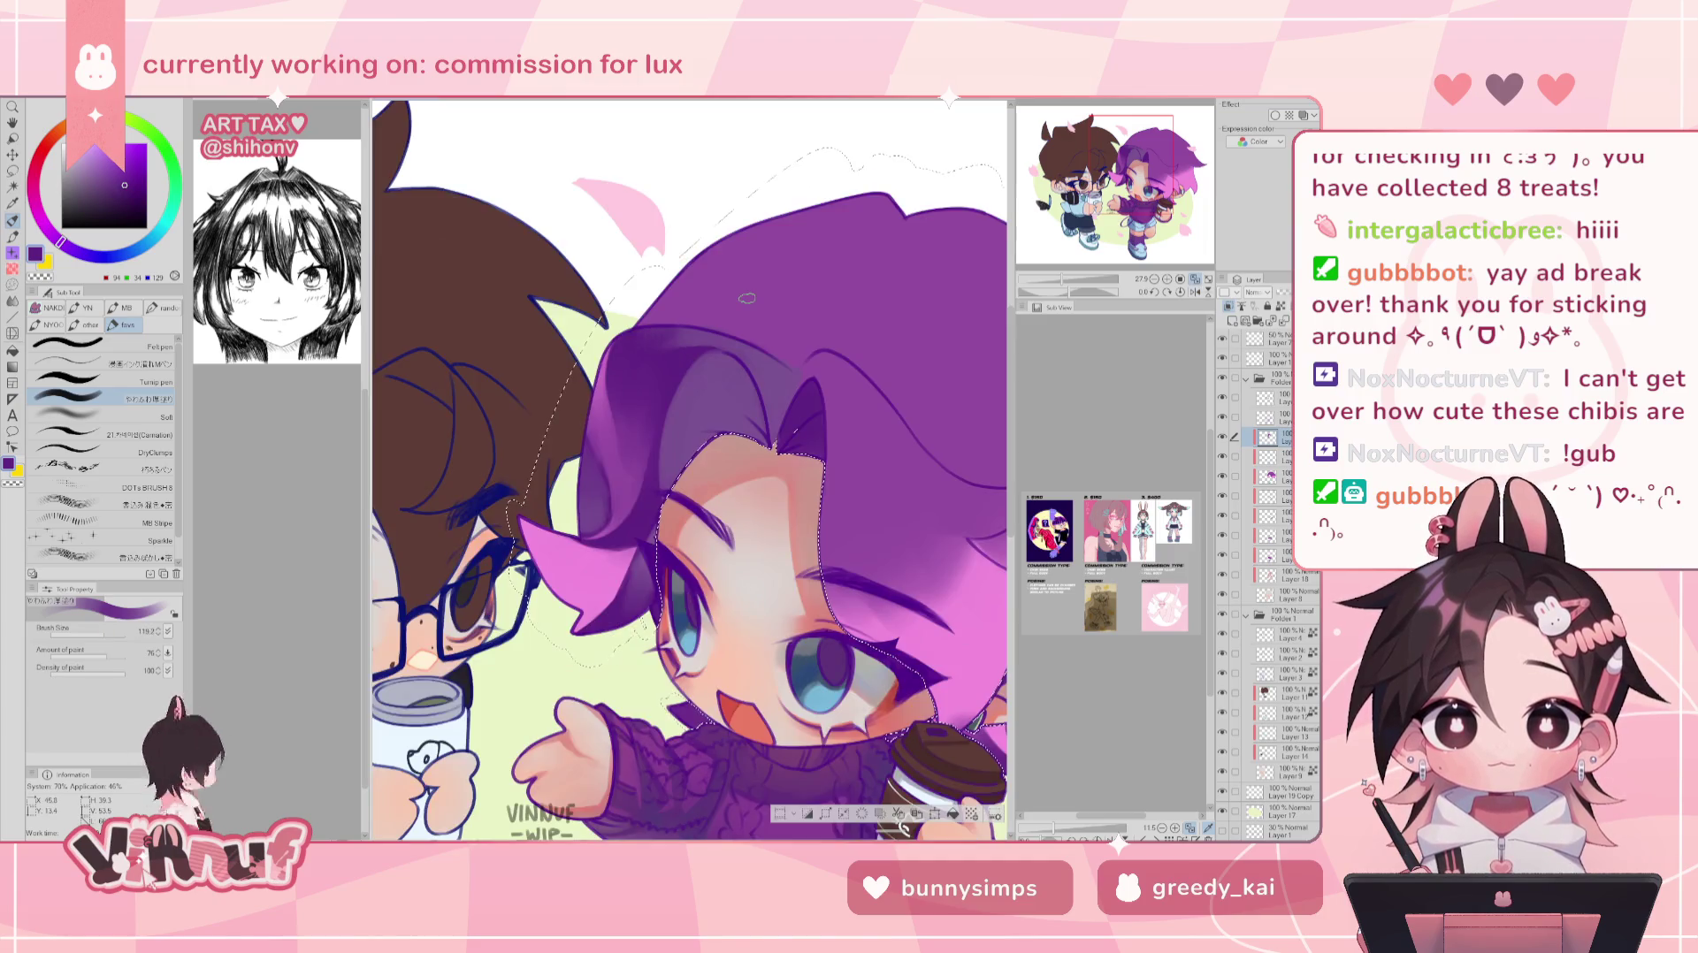
- Refine the shadows at brush size 64.2, with the view rotated, reset to 21.6% and flipped
drag(1065, 292, 1080, 292)
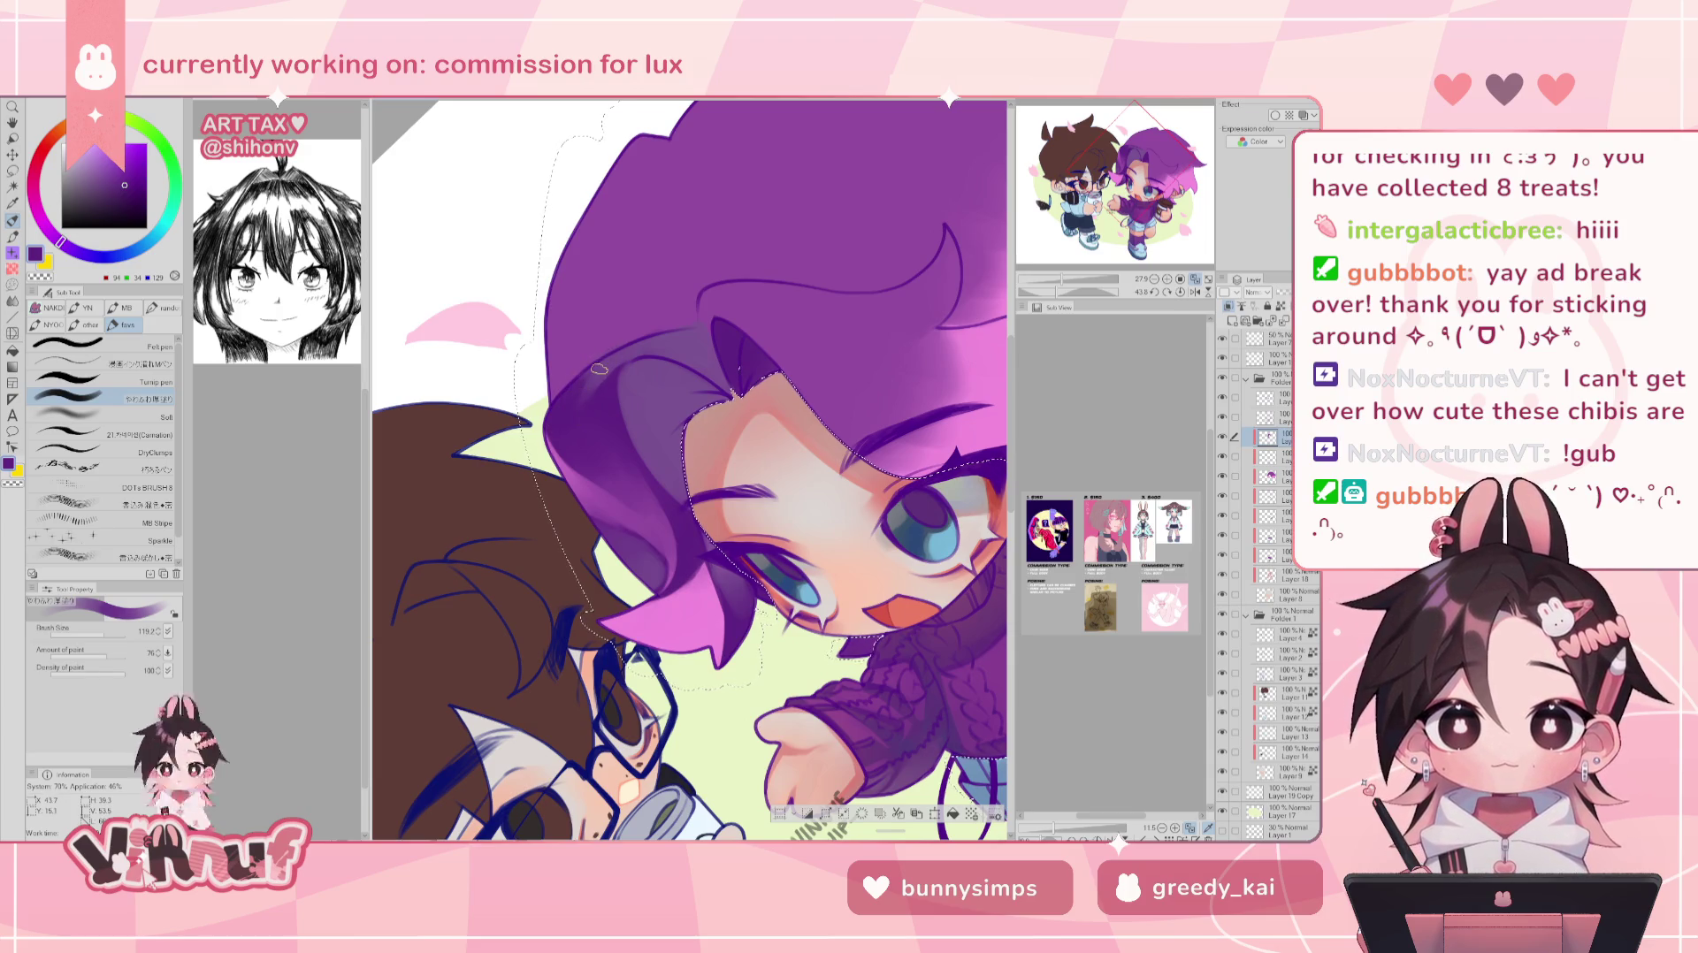
click(1180, 291)
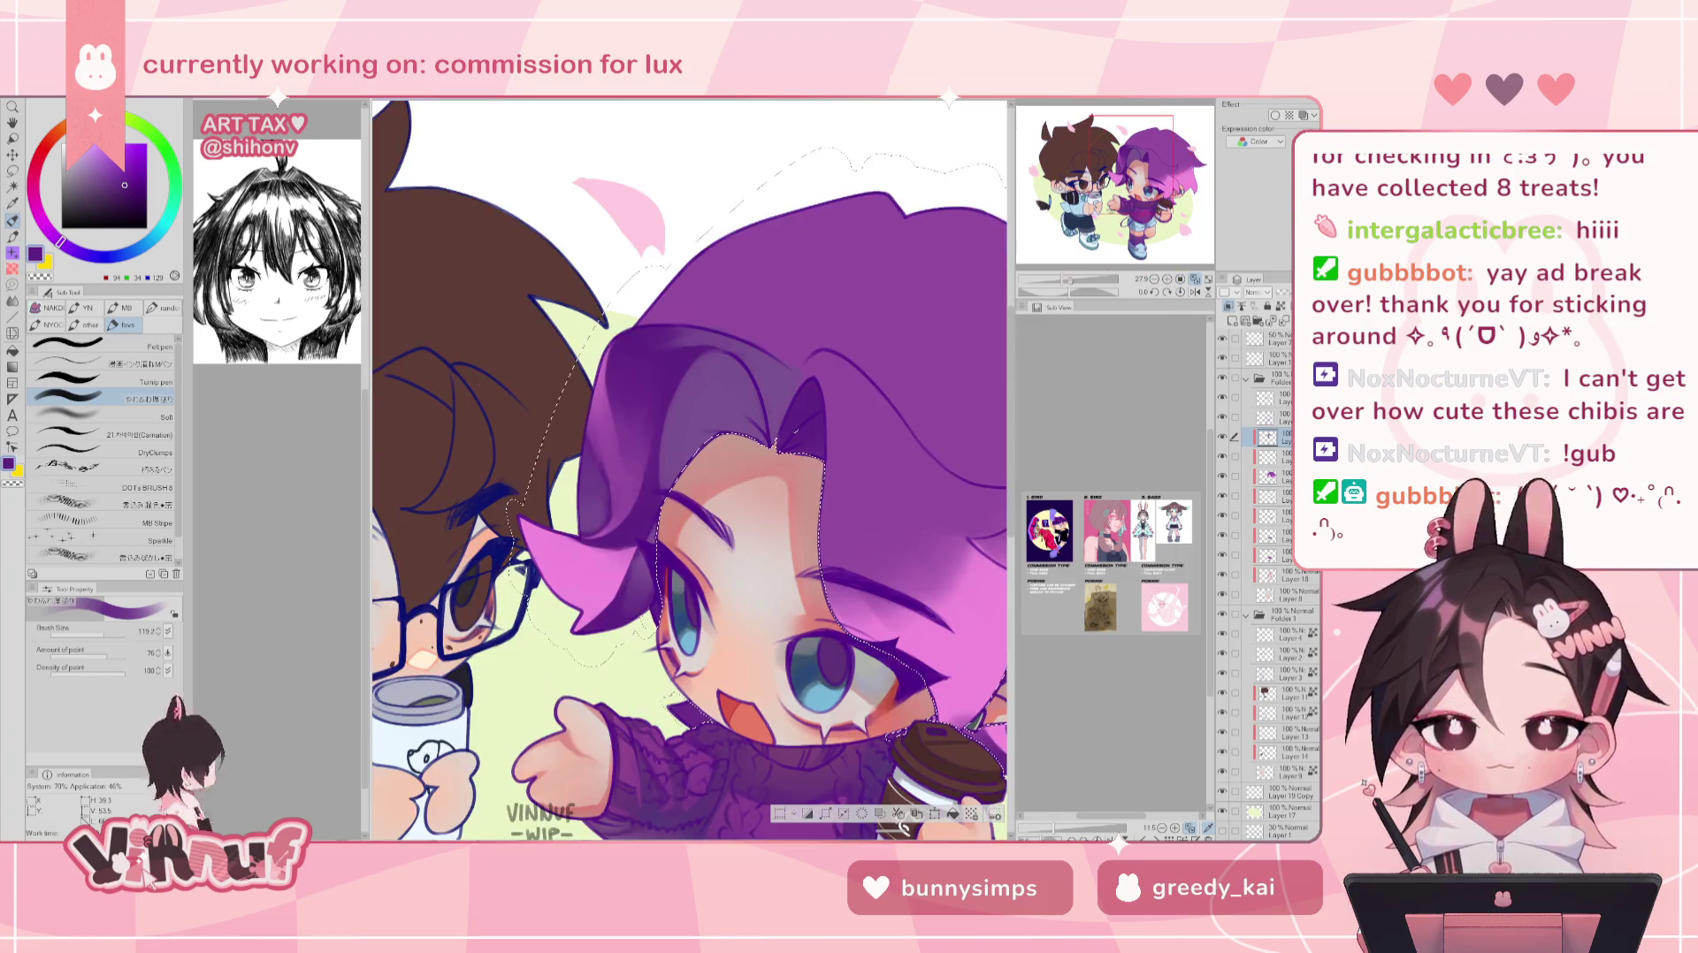
mouse_move(1061, 280)
mouse_down()
mouse_move(1080, 292)
mouse_move(1042, 275)
mouse_up()
key(h)
drag(673, 460, 605, 440)
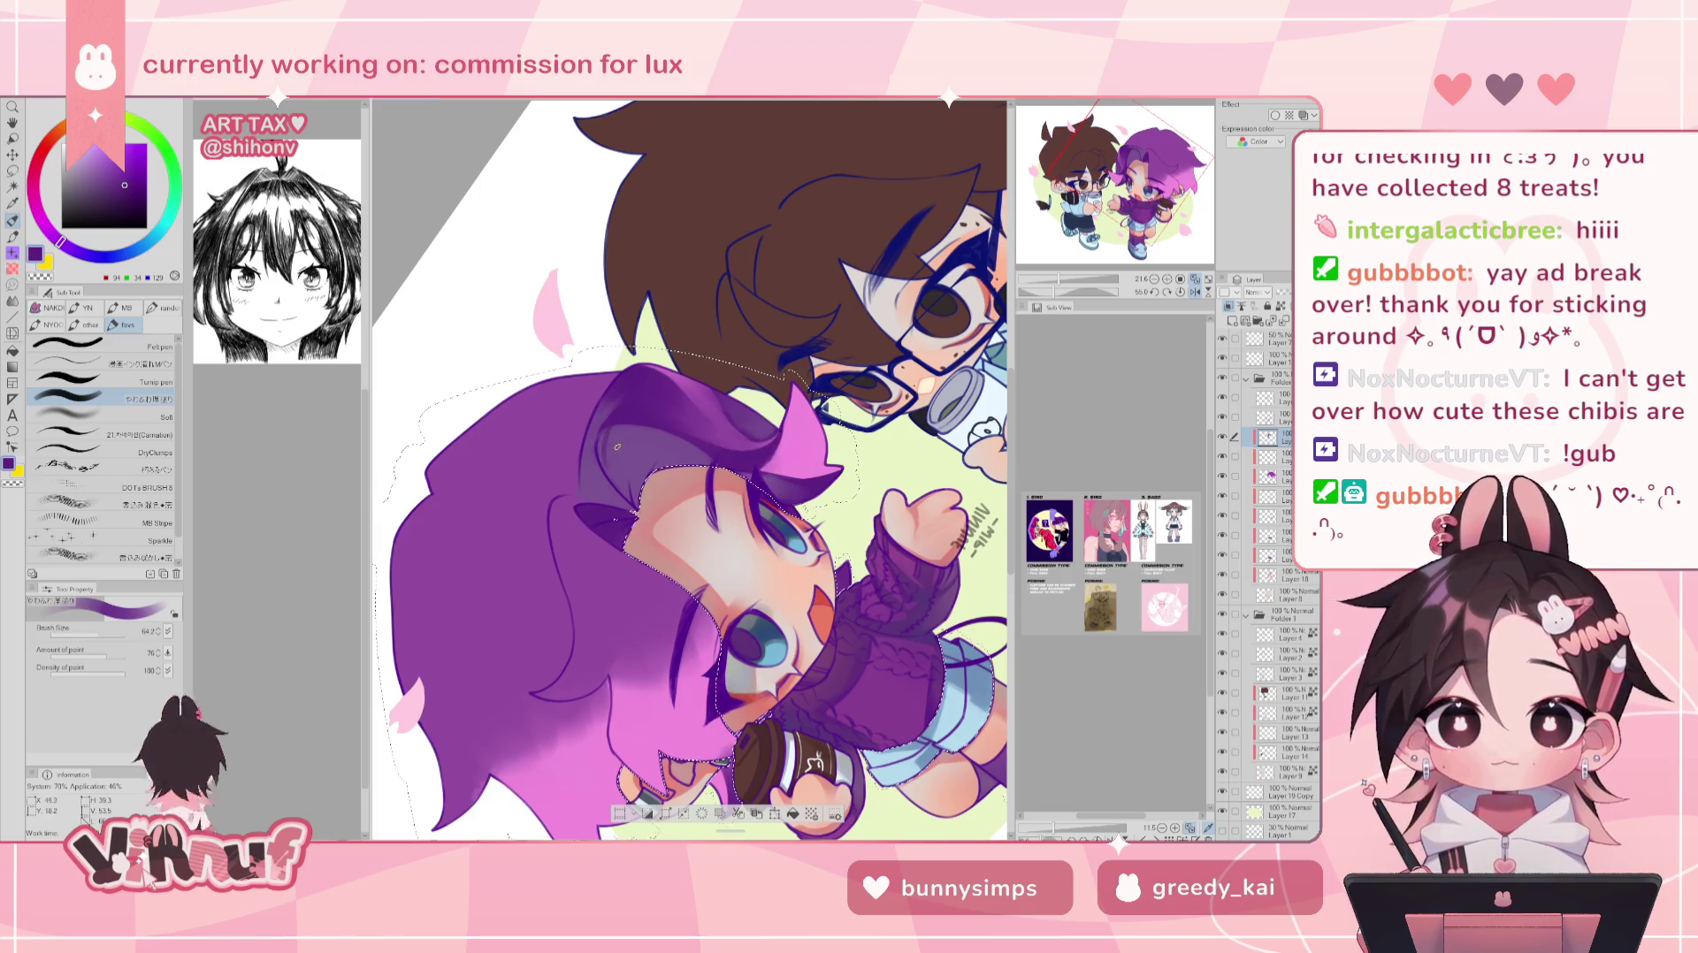
click(97, 433)
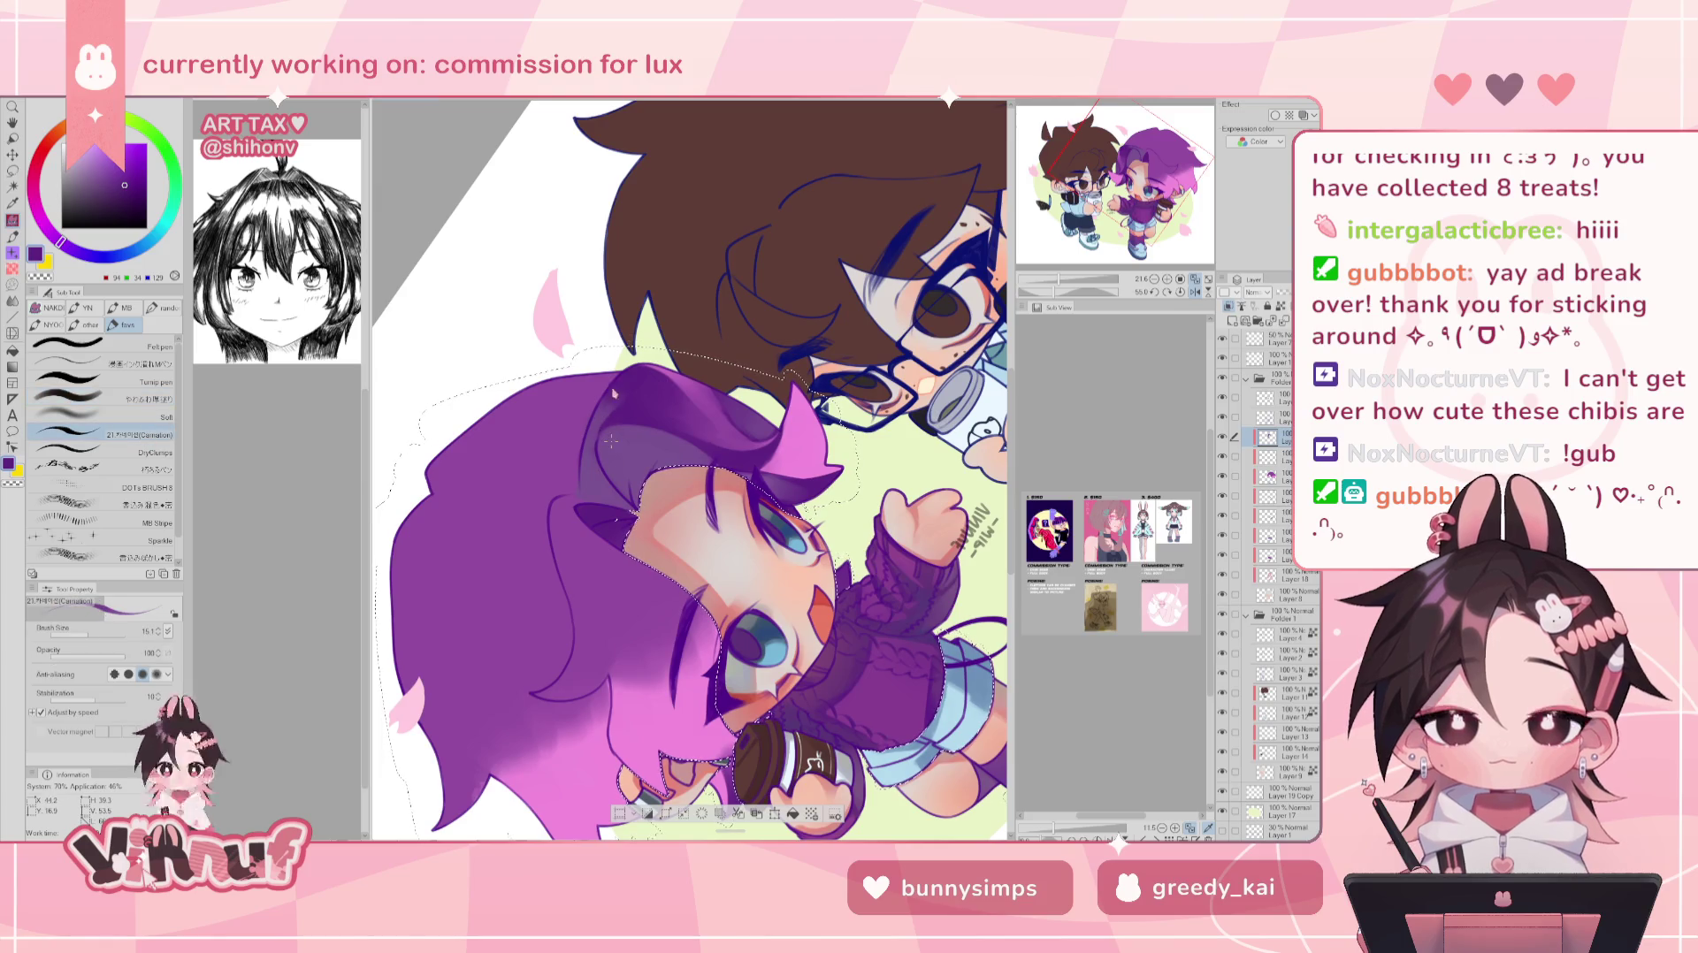
- Paint textured purple strokes along the hairline with the Carnation brush at about 168
drag(610, 403, 622, 424)
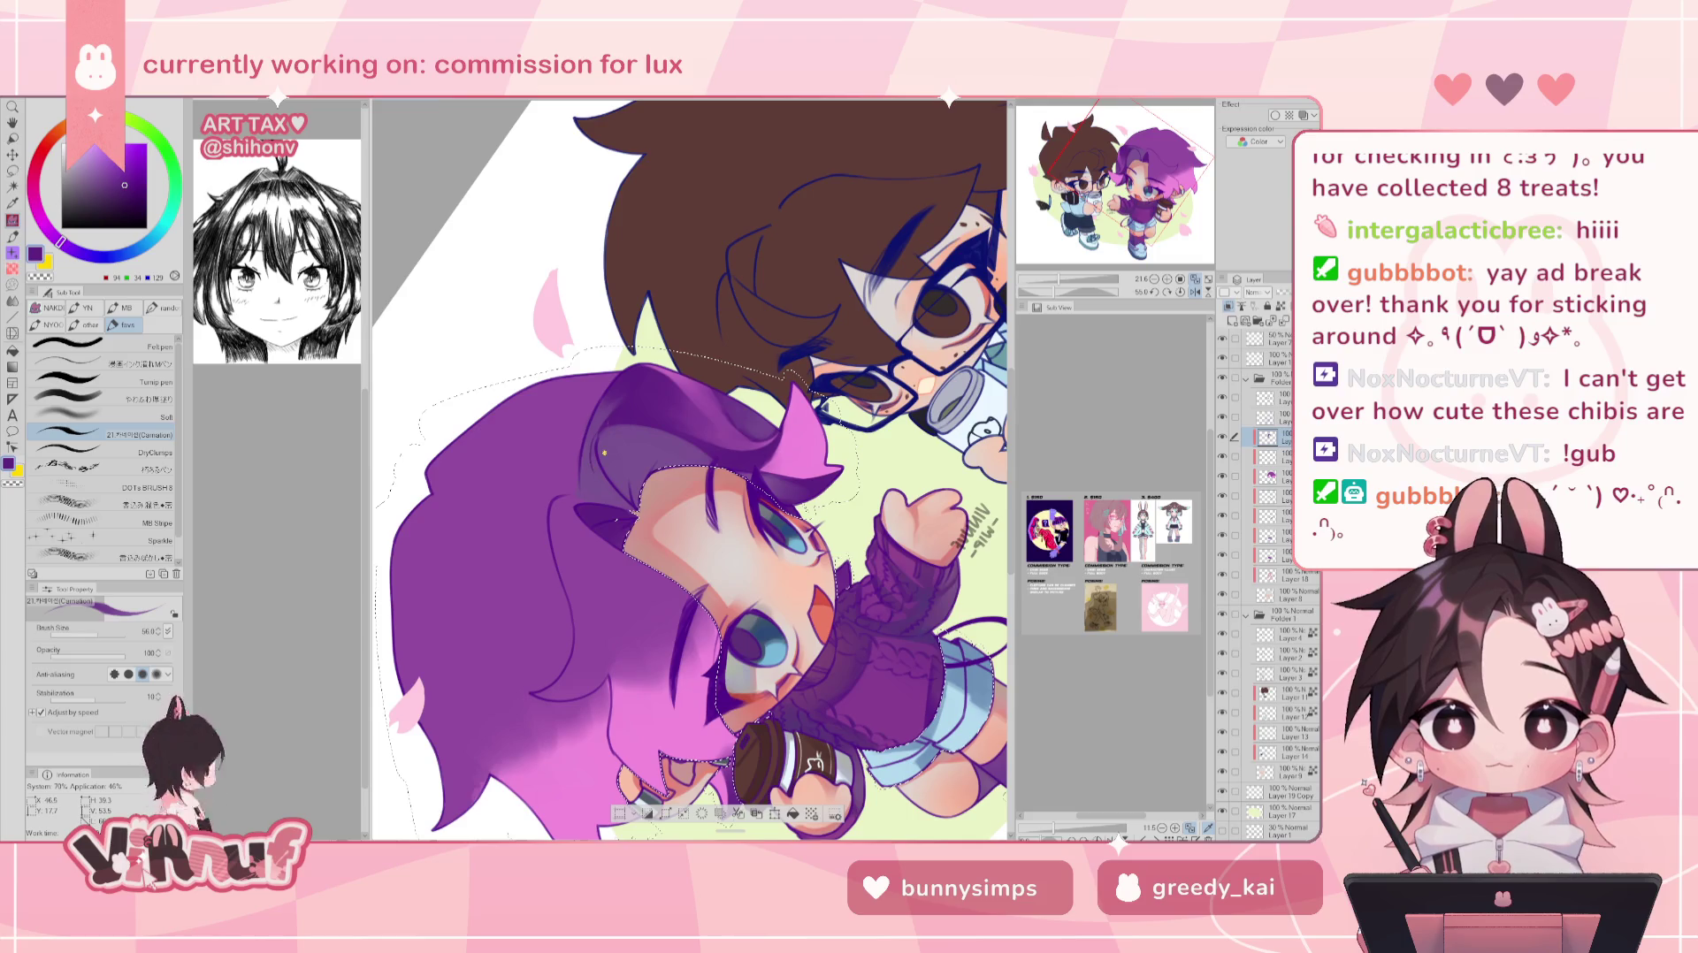
drag(617, 355, 690, 473)
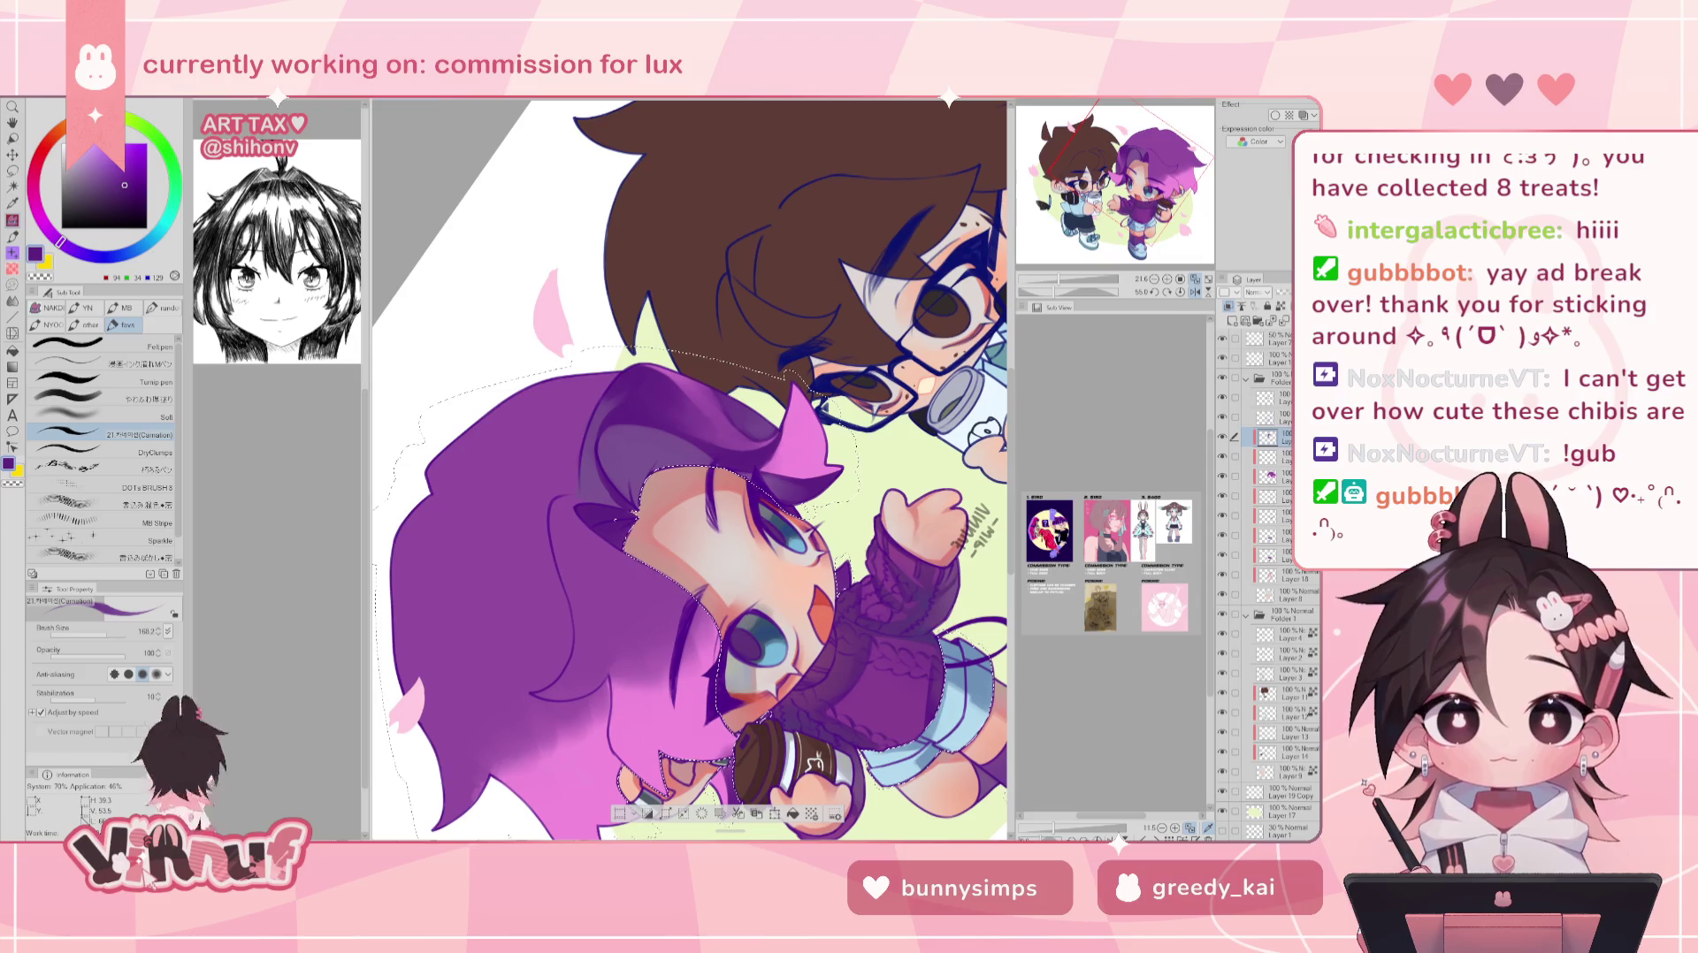
click(1181, 292)
mouse_move(1062, 278)
mouse_down()
mouse_move(1061, 264)
mouse_move(1059, 280)
mouse_up()
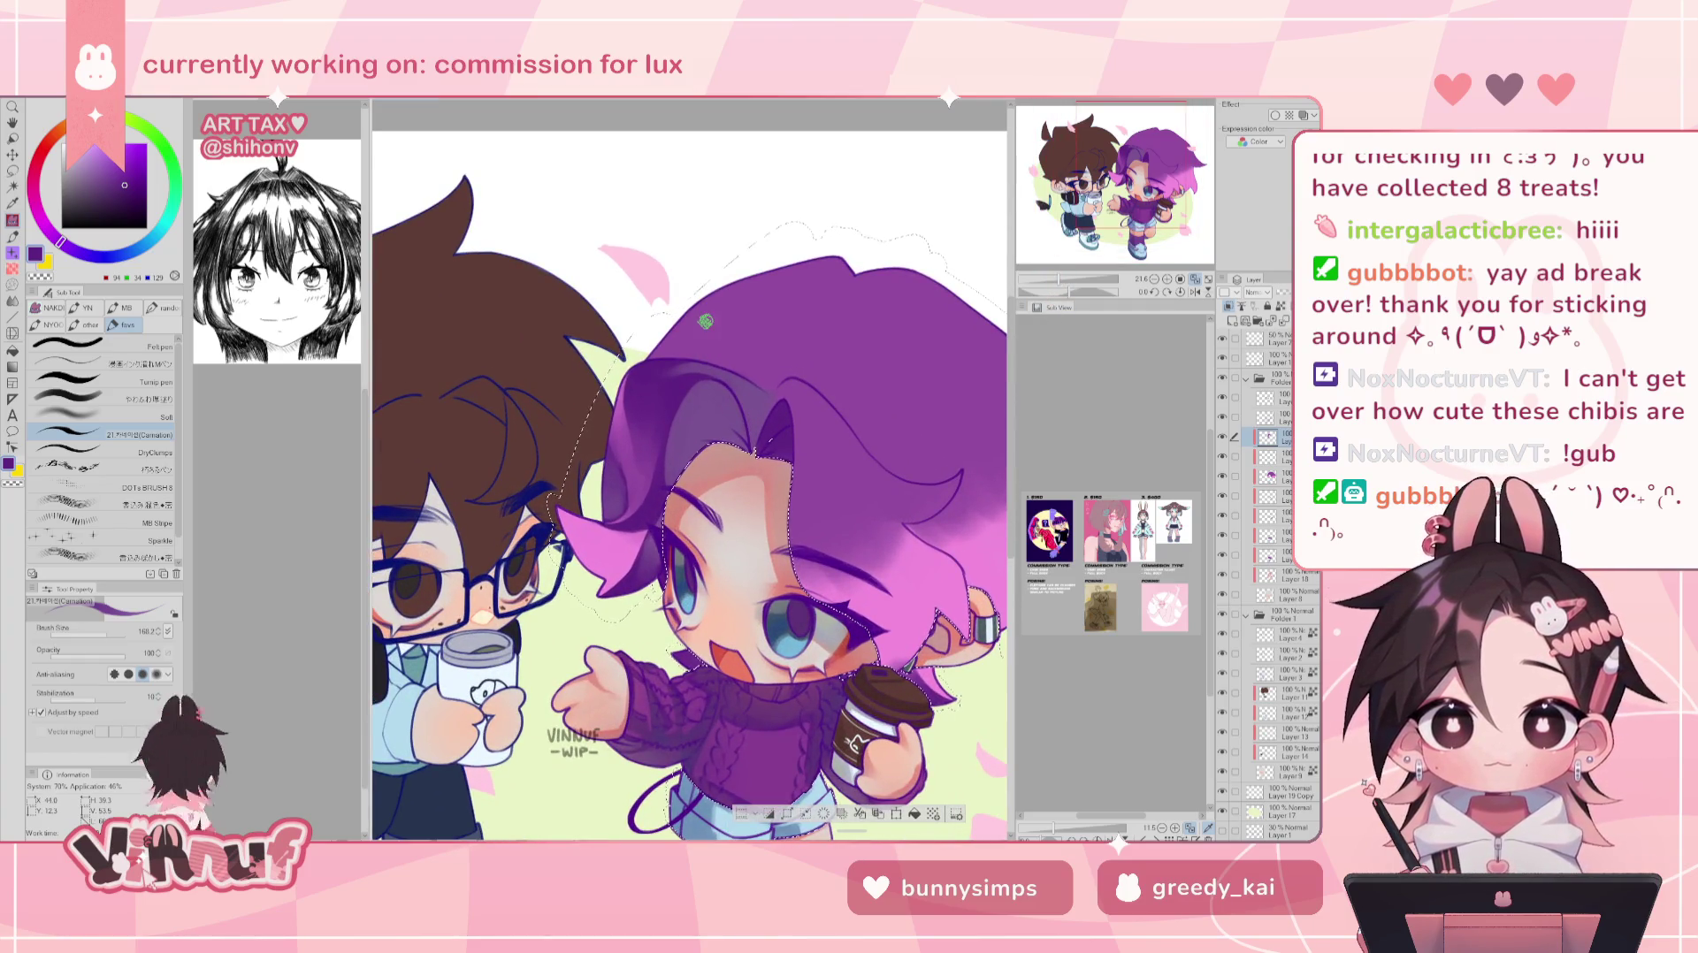
key(h)
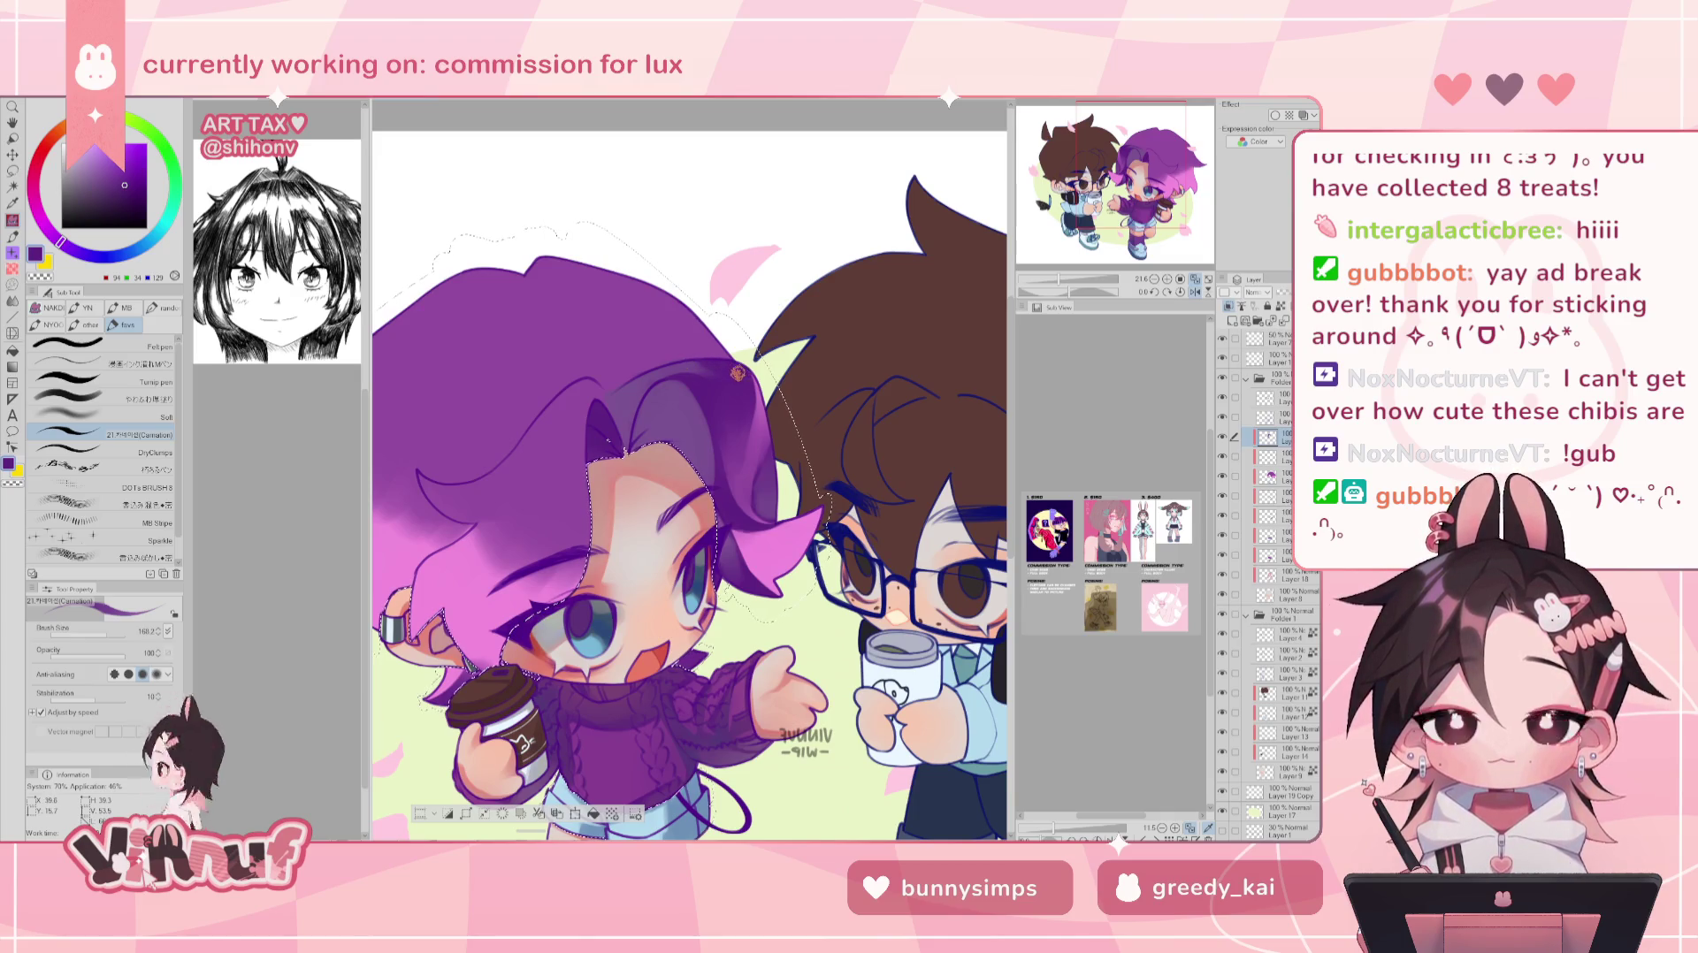
key(h)
scroll(741, 304, up, 5)
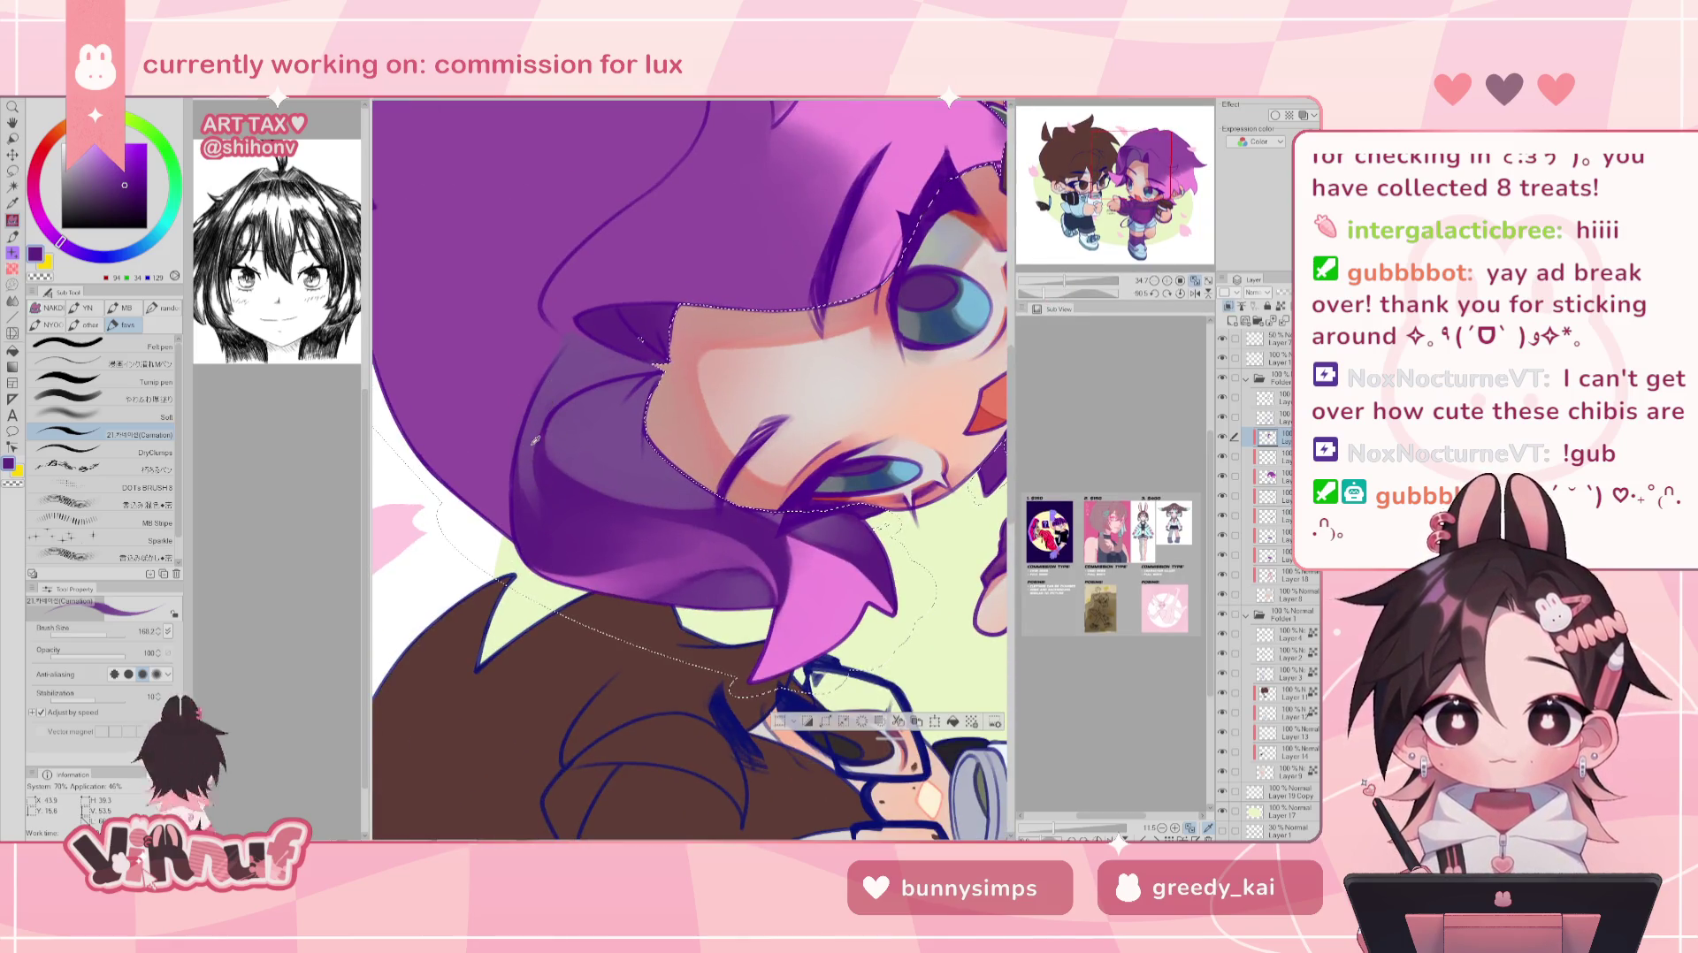
- Soft-blend the hair-to-face shading with darker and lighter purples sampled from the hair
click(137, 399)
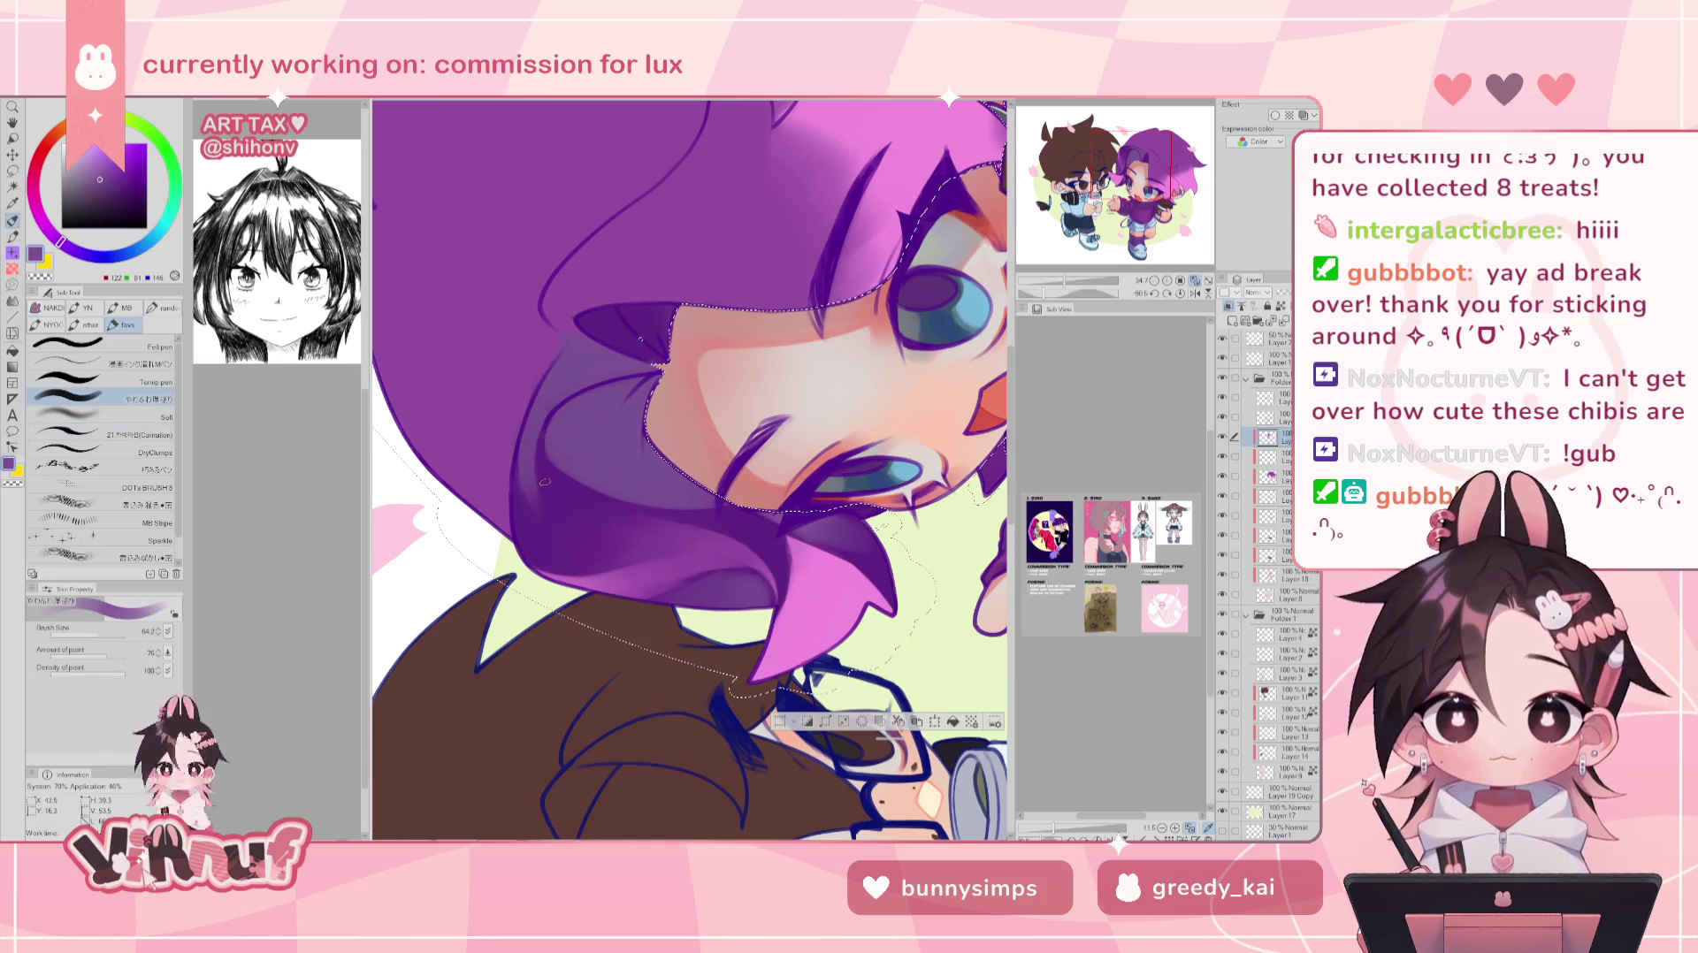
alt+click(549, 448)
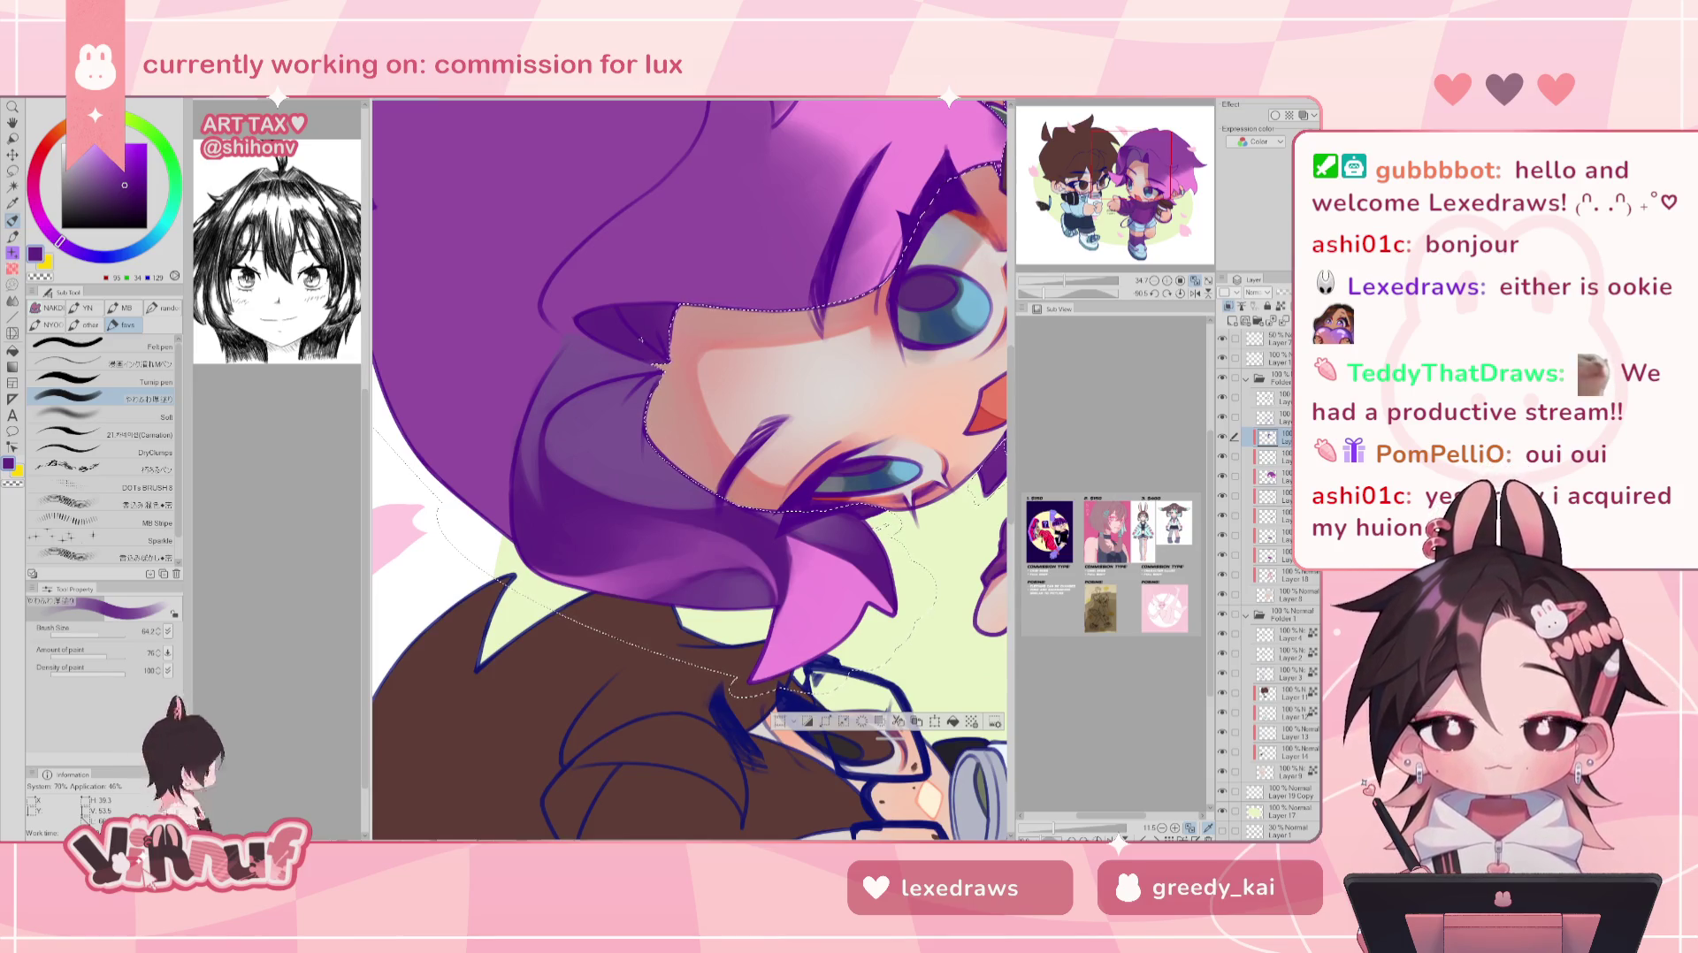
alt+click(570, 383)
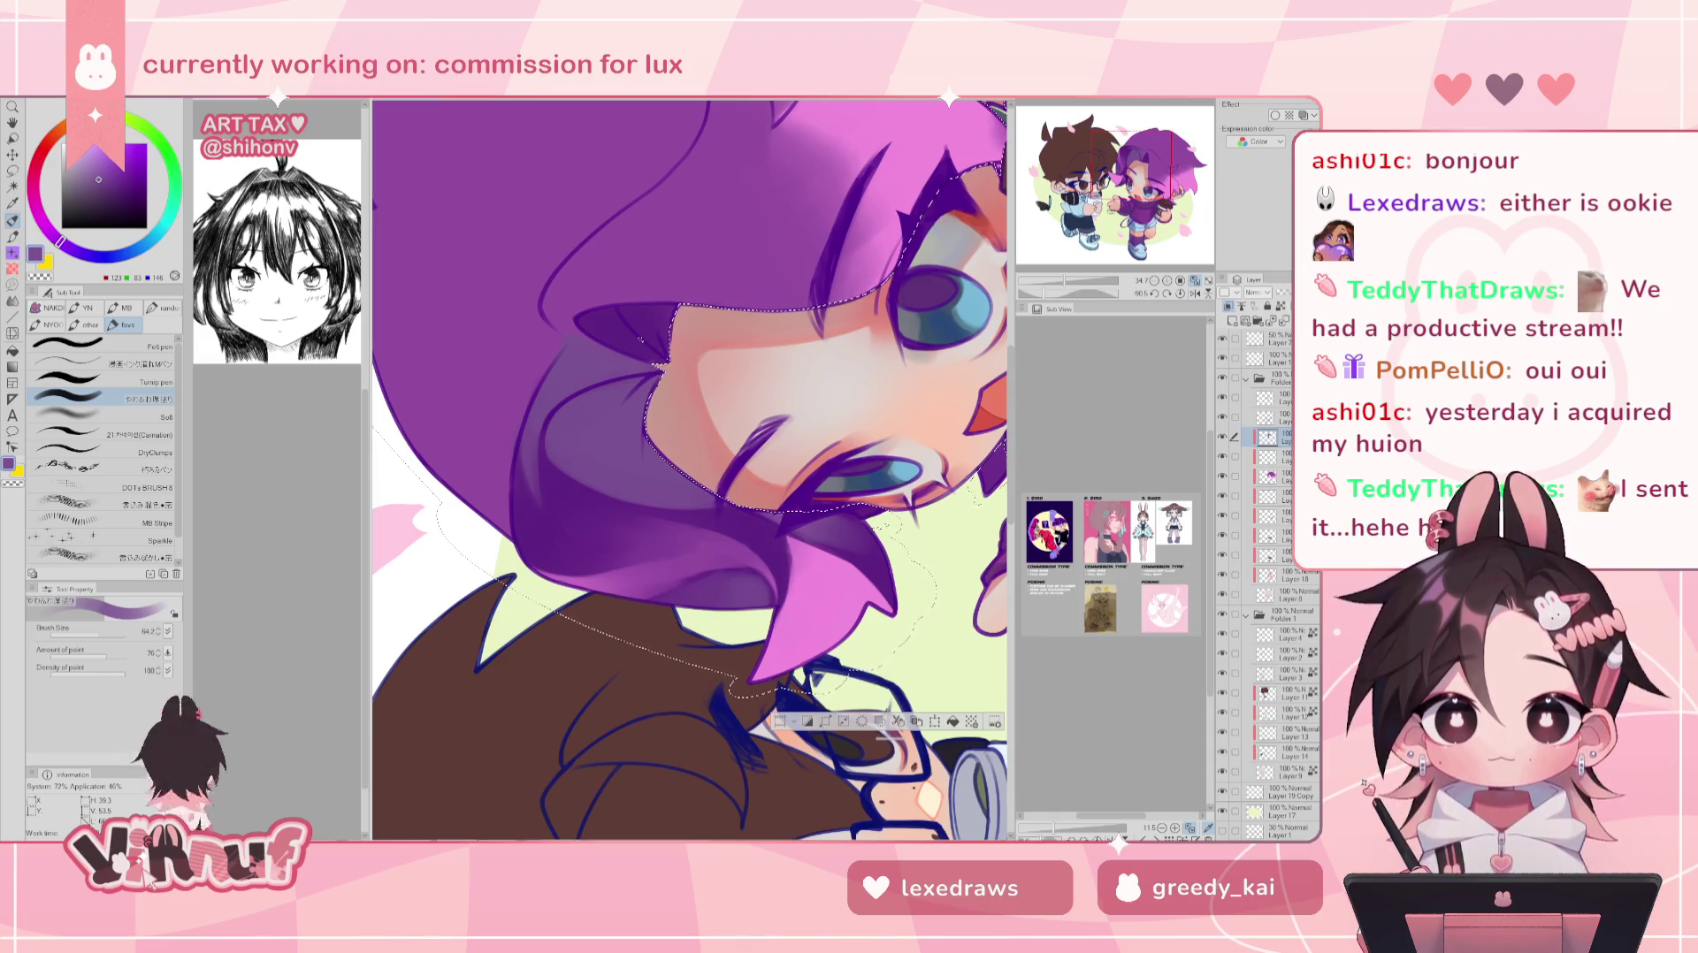
click(22, 93)
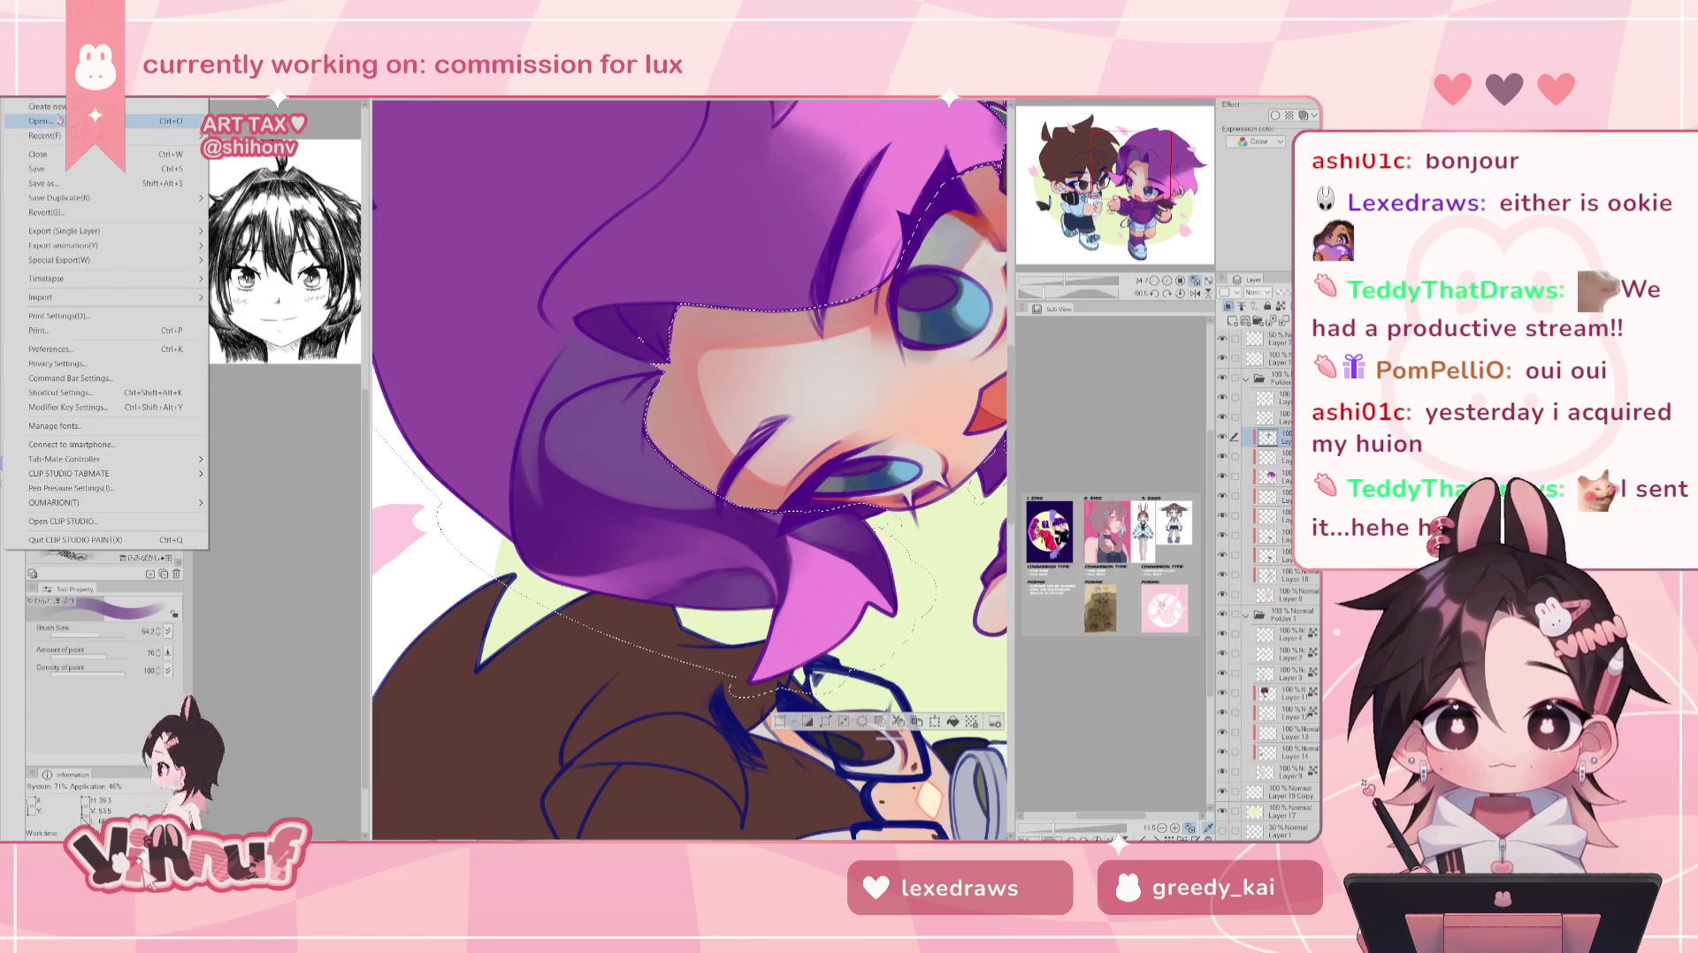
click(60, 119)
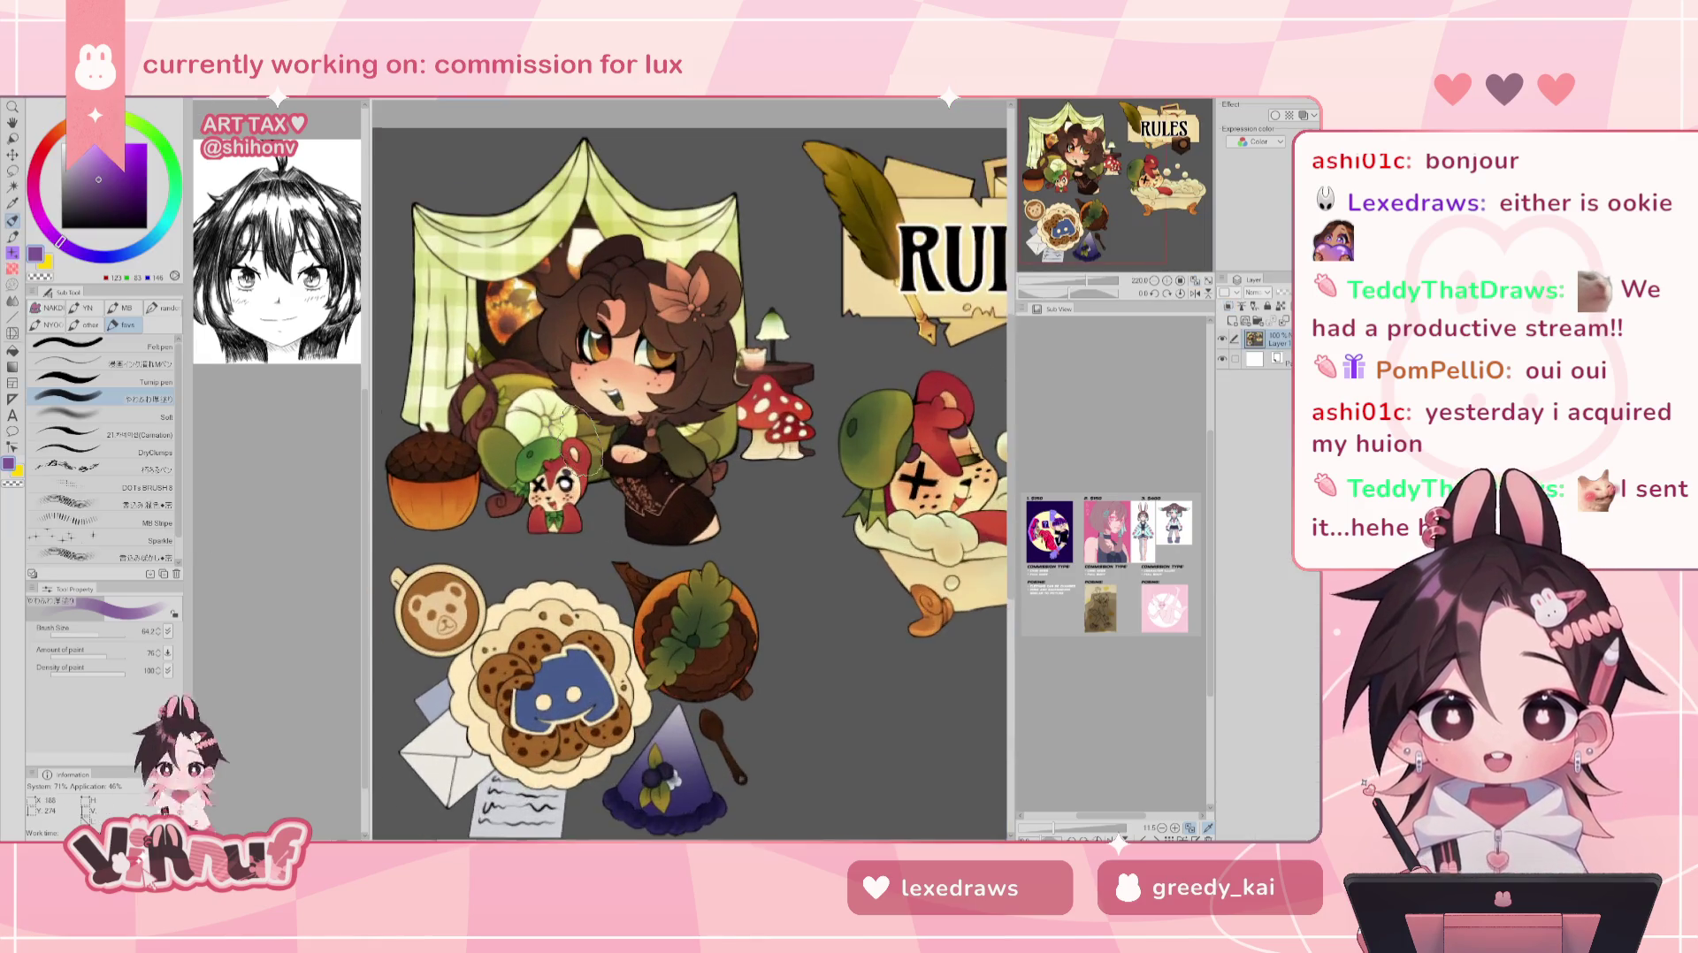
scroll(1103, 218, up, 1)
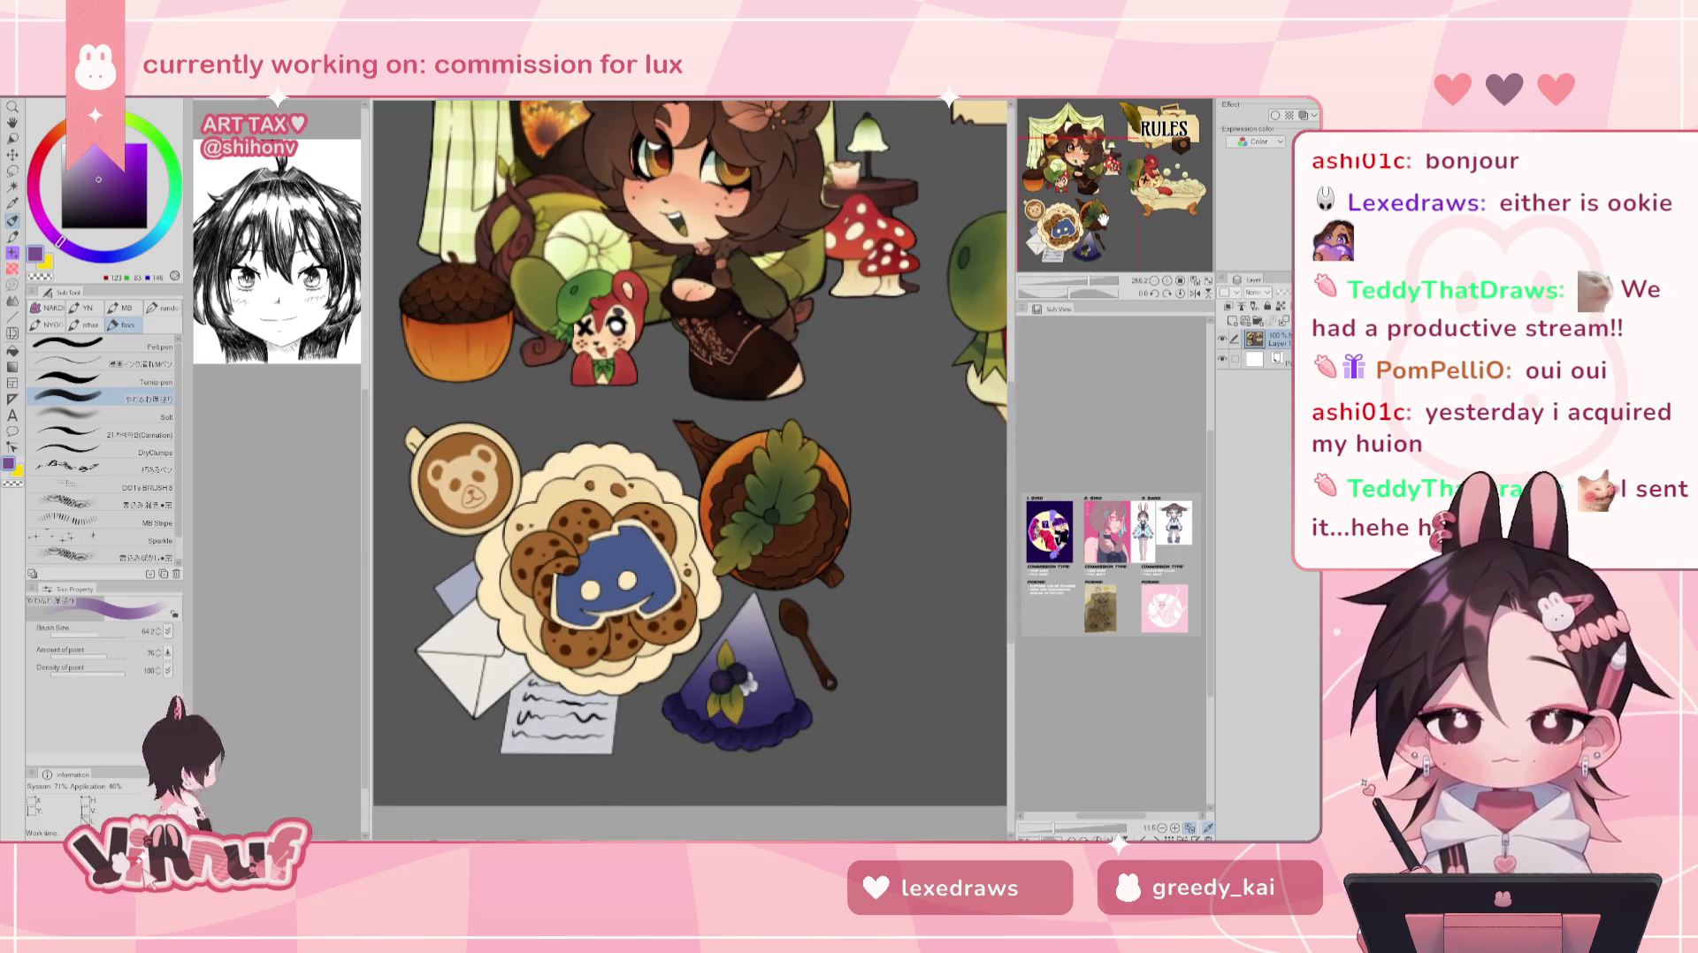
drag(1103, 219, 1100, 186)
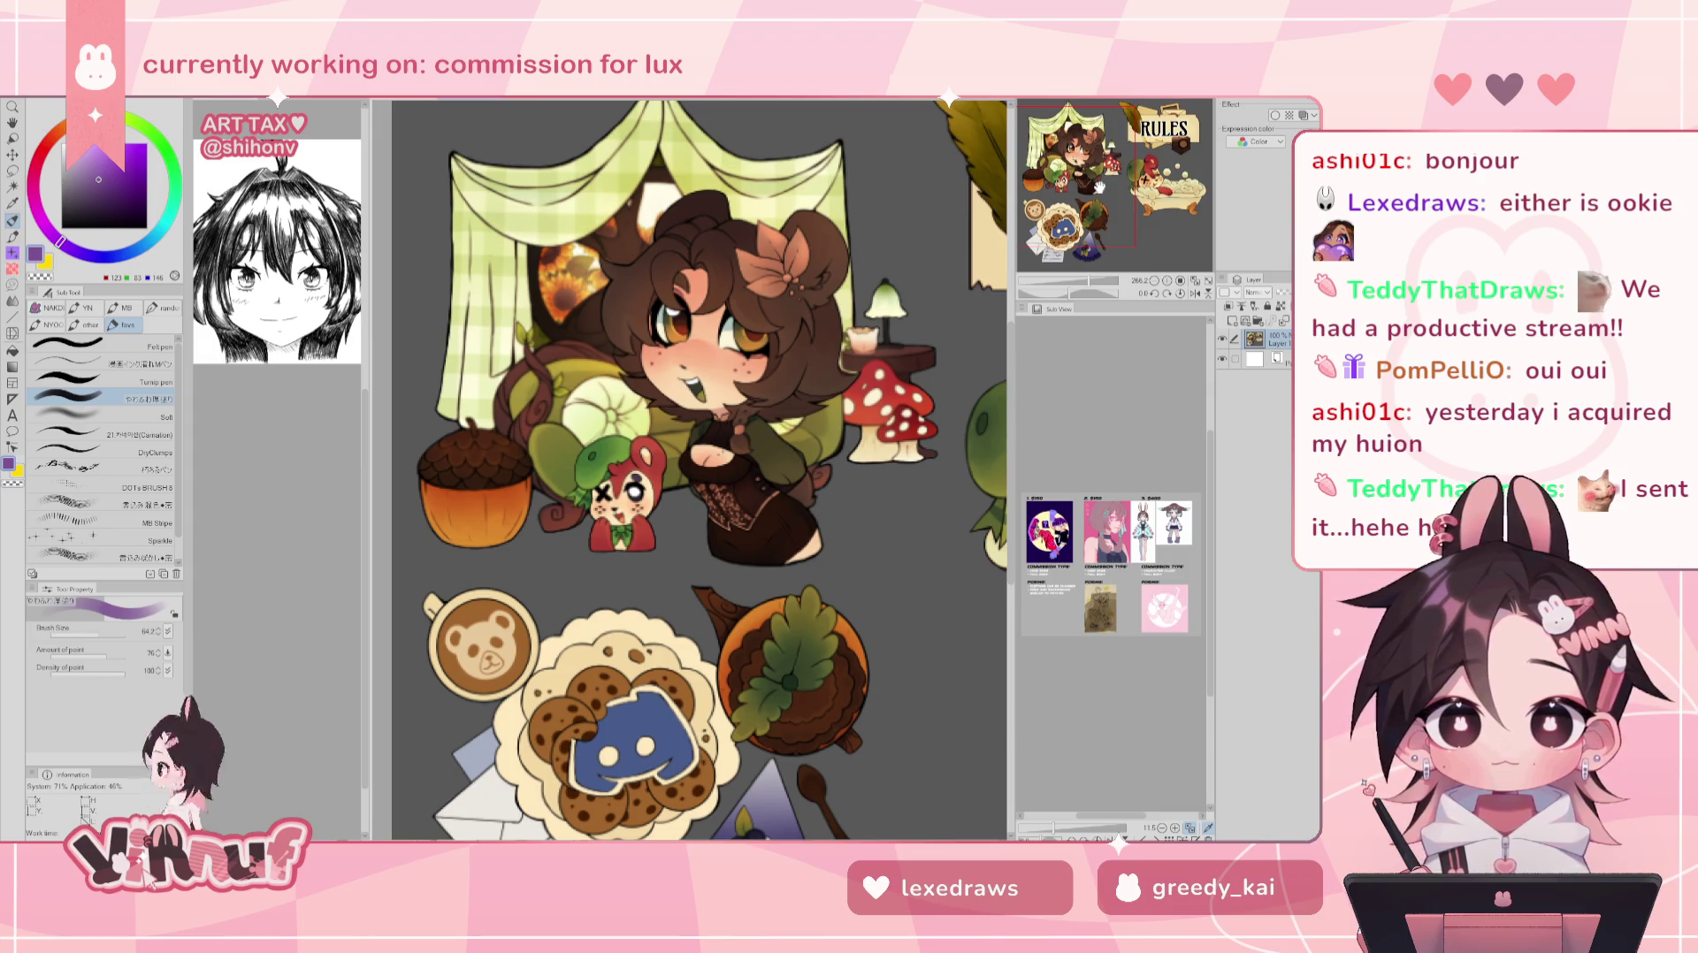
drag(1099, 187, 1210, 188)
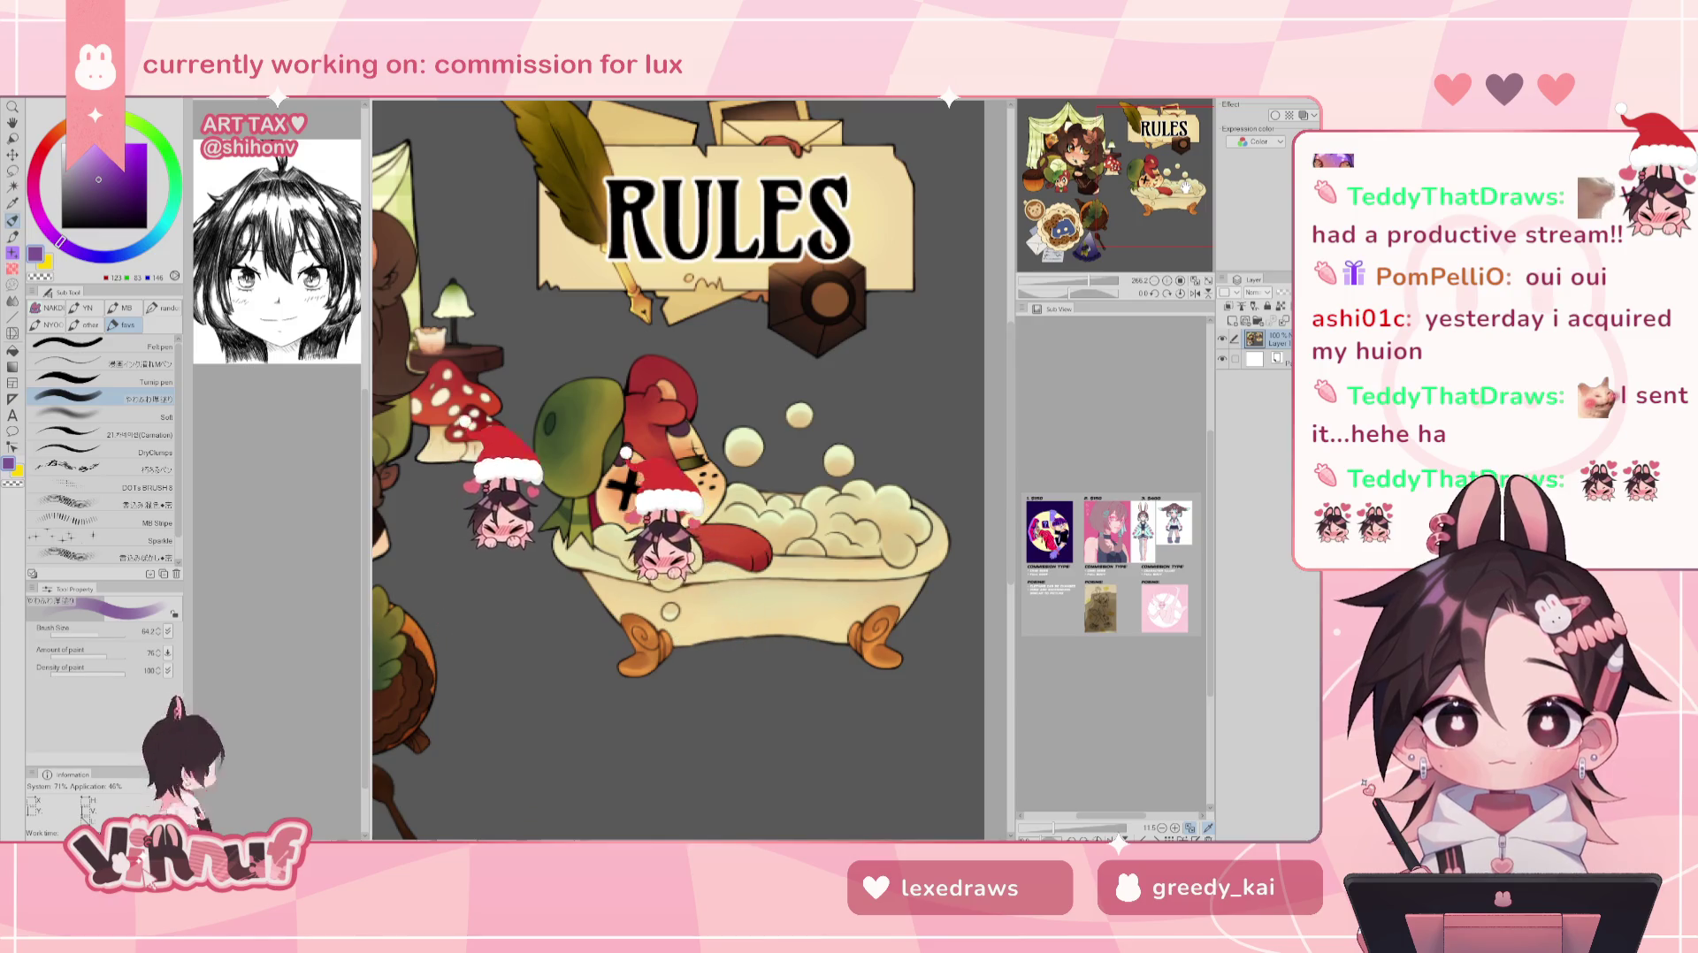
drag(1186, 187, 1095, 184)
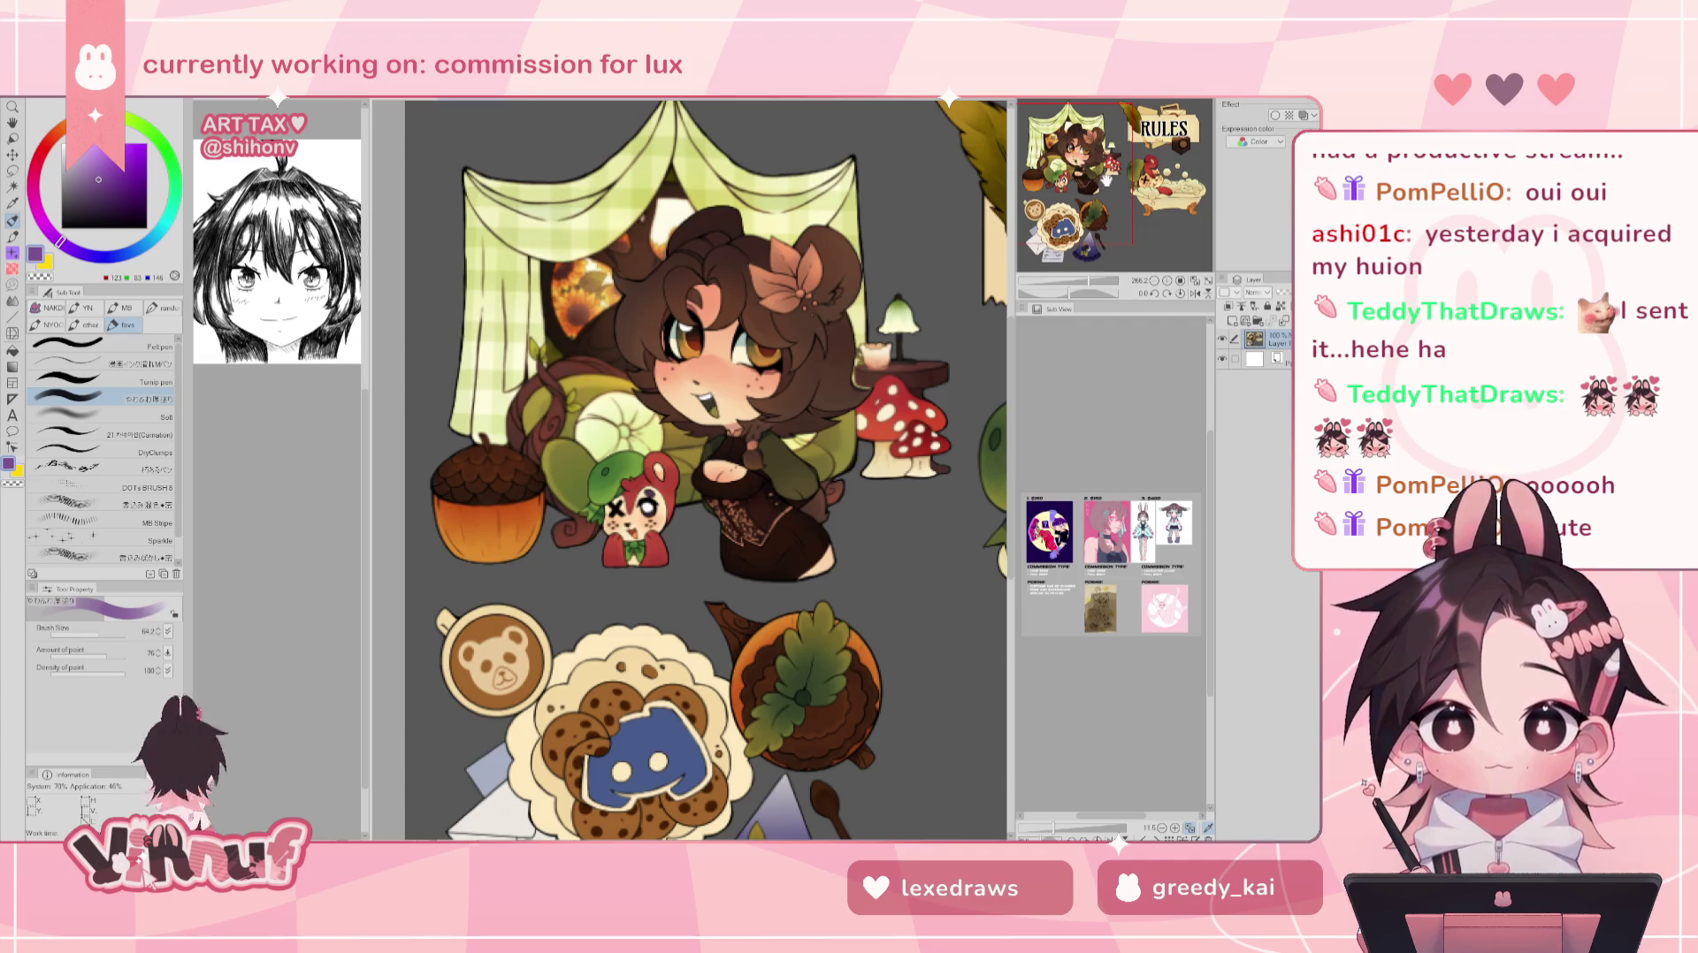
drag(1096, 183, 1108, 193)
scroll(1108, 193, down, 1)
scroll(1108, 193, down, 1)
scroll(619, 385, up, 1)
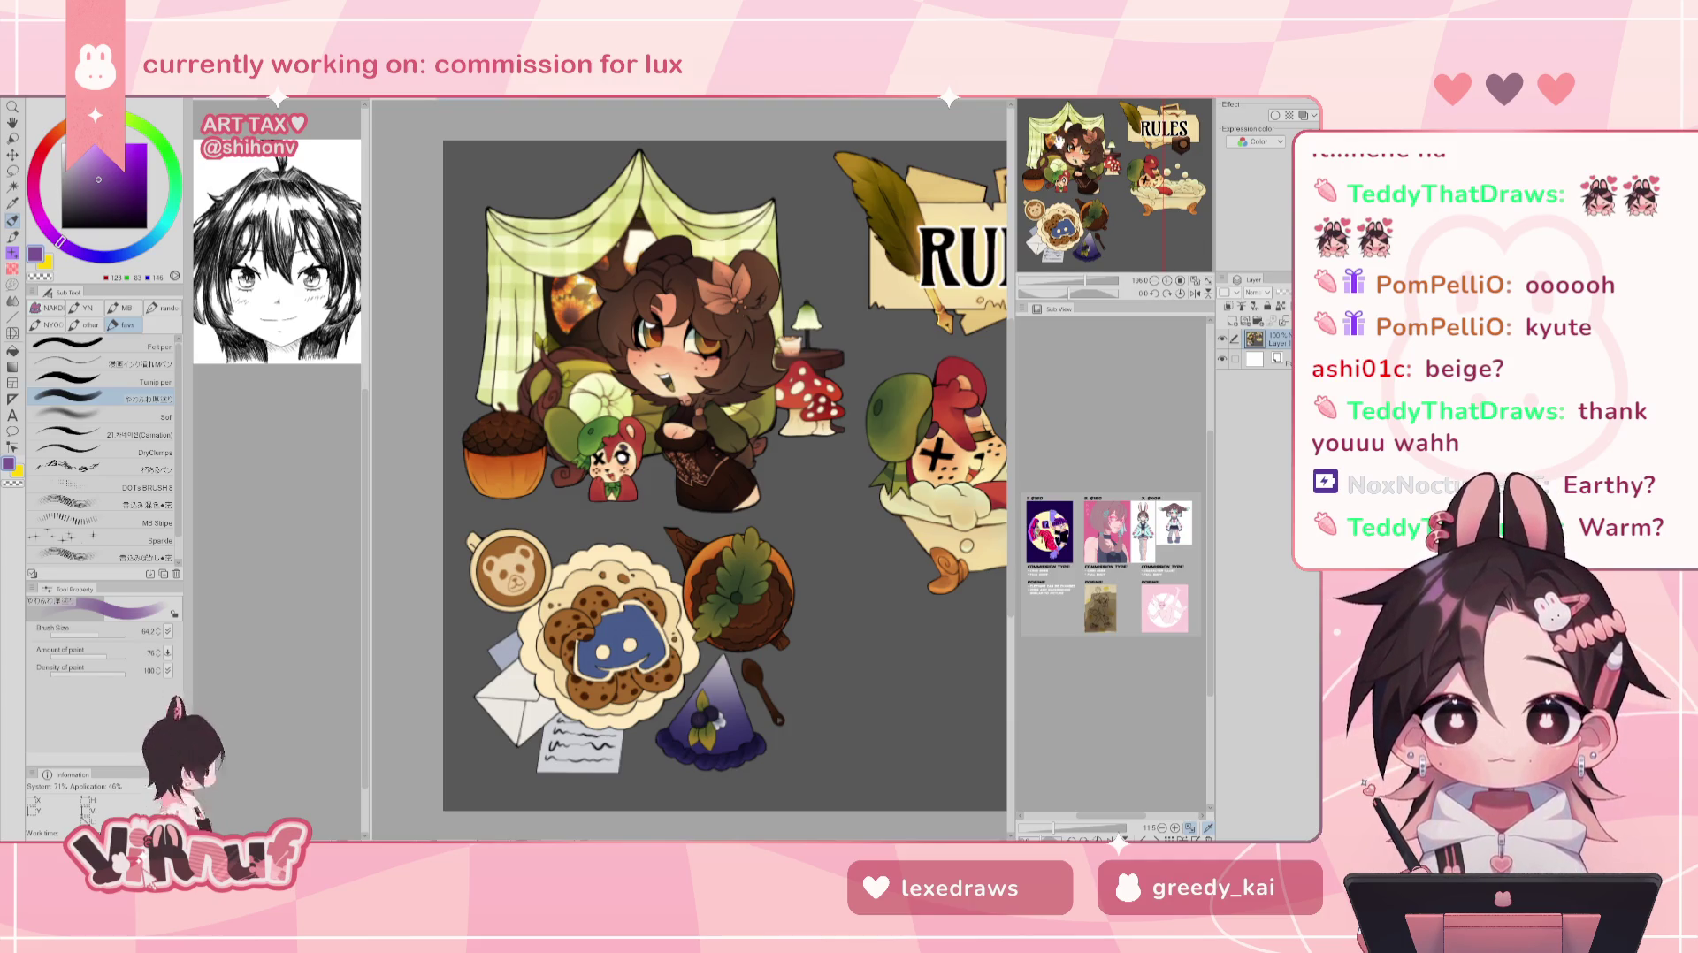
drag(1089, 168, 1129, 172)
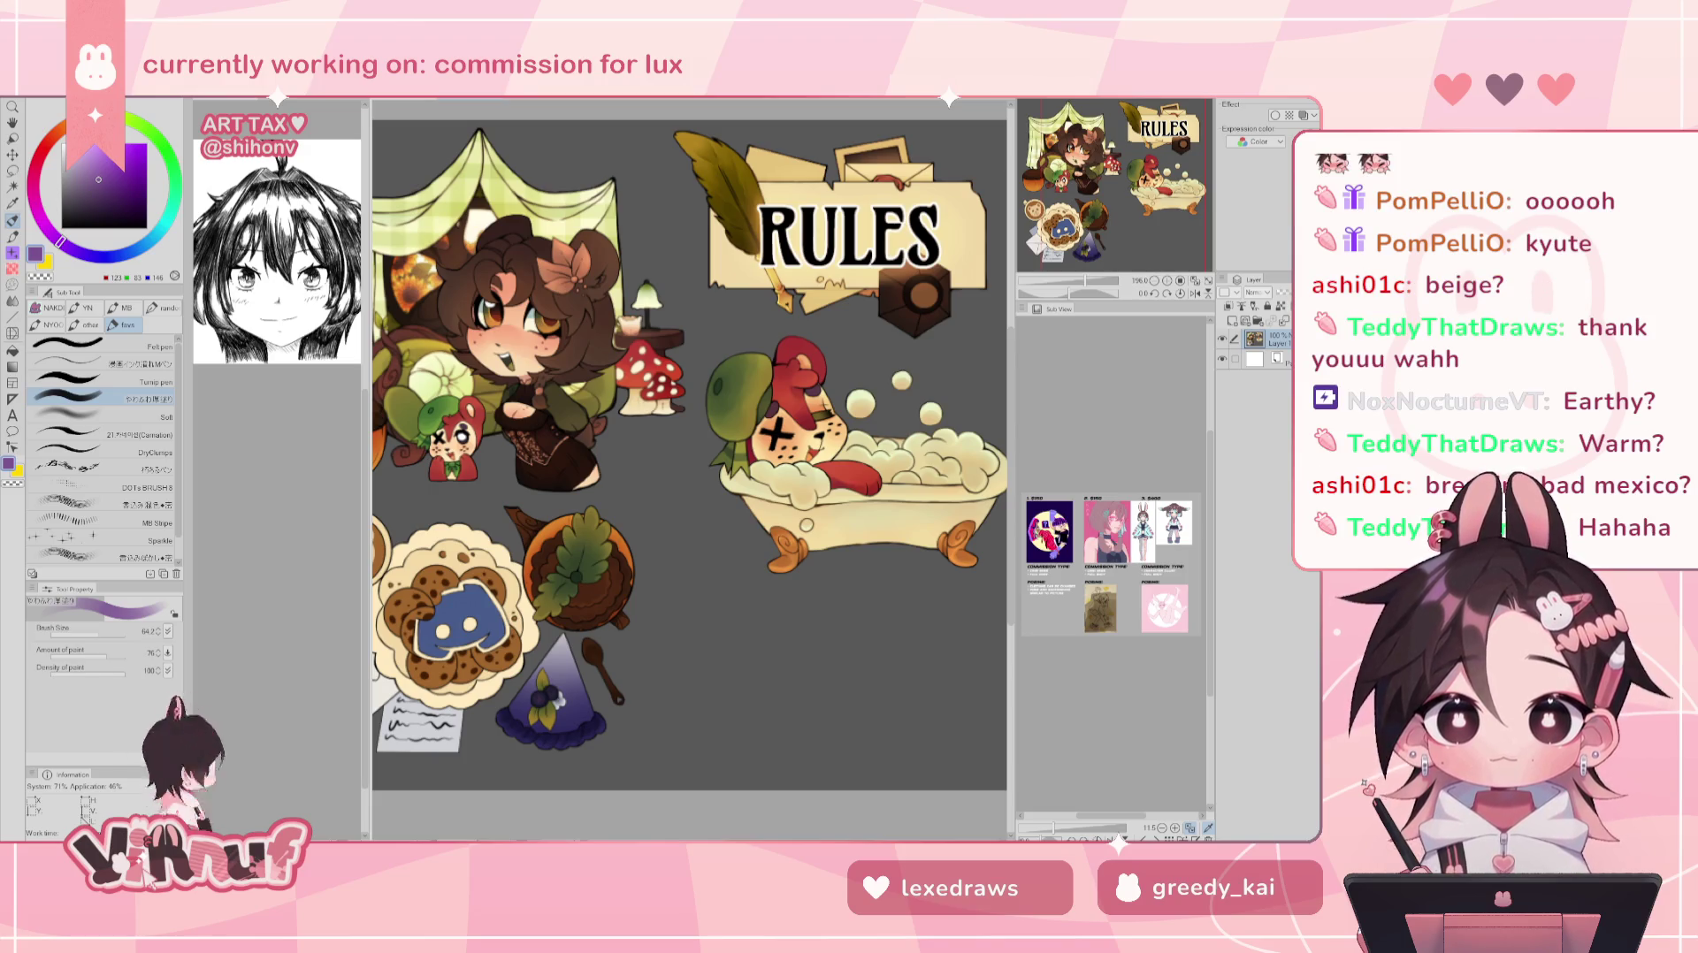
drag(1117, 213, 1095, 208)
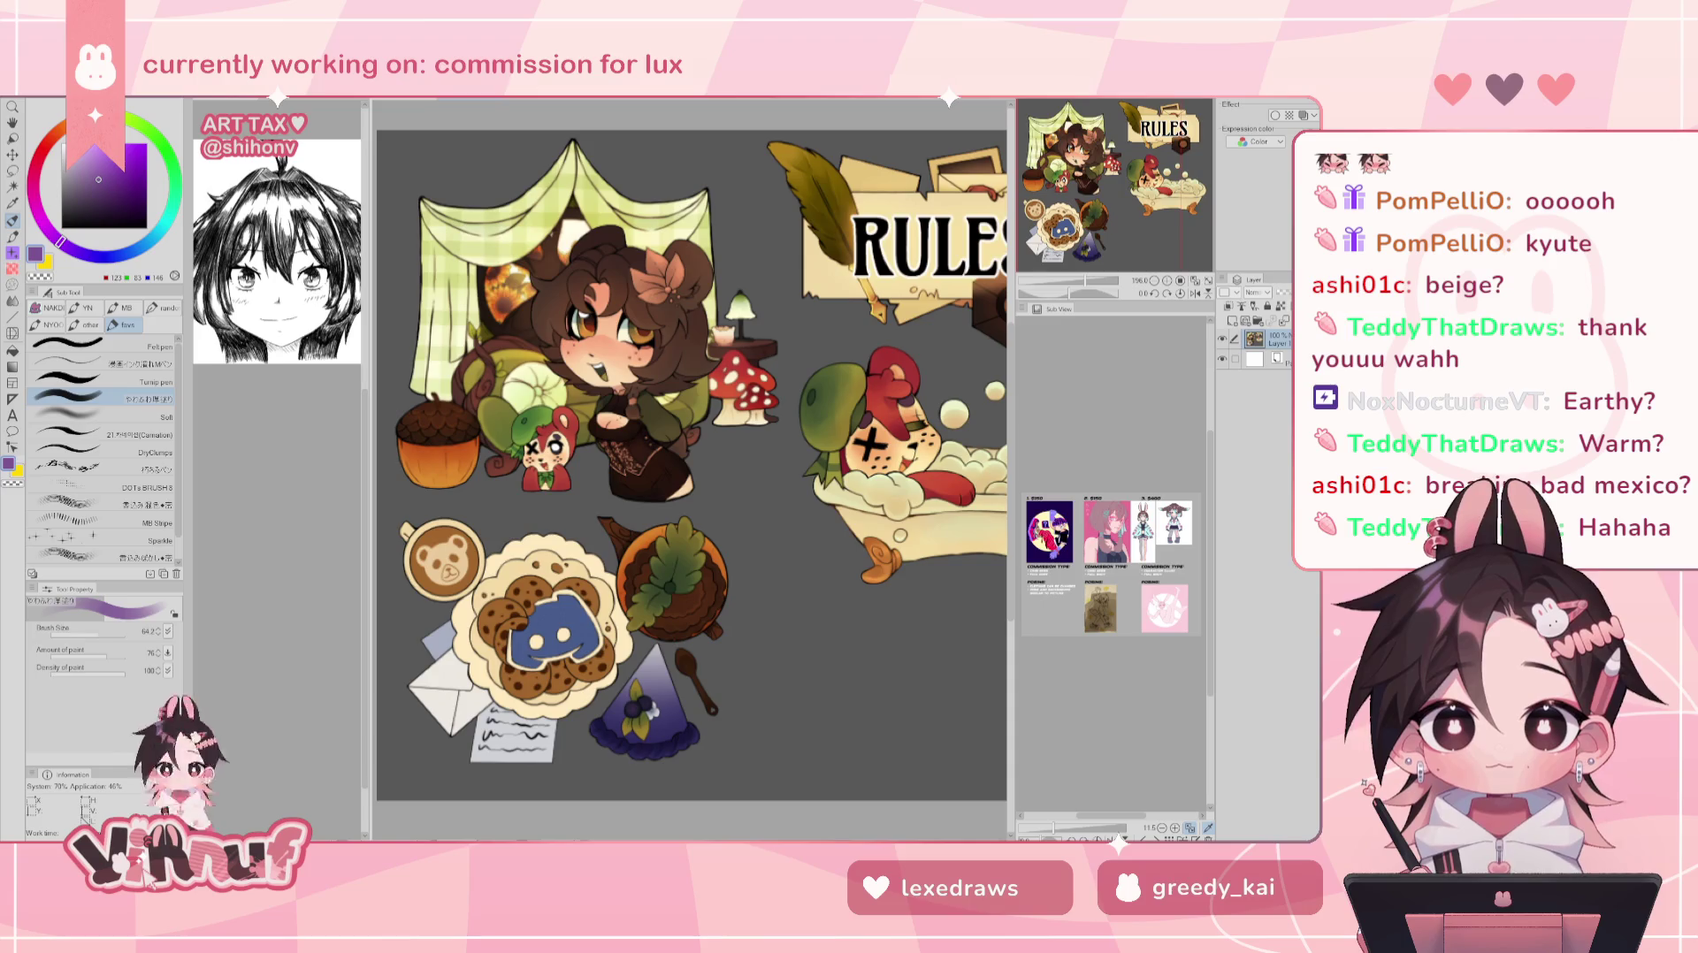
scroll(635, 412, up, 1)
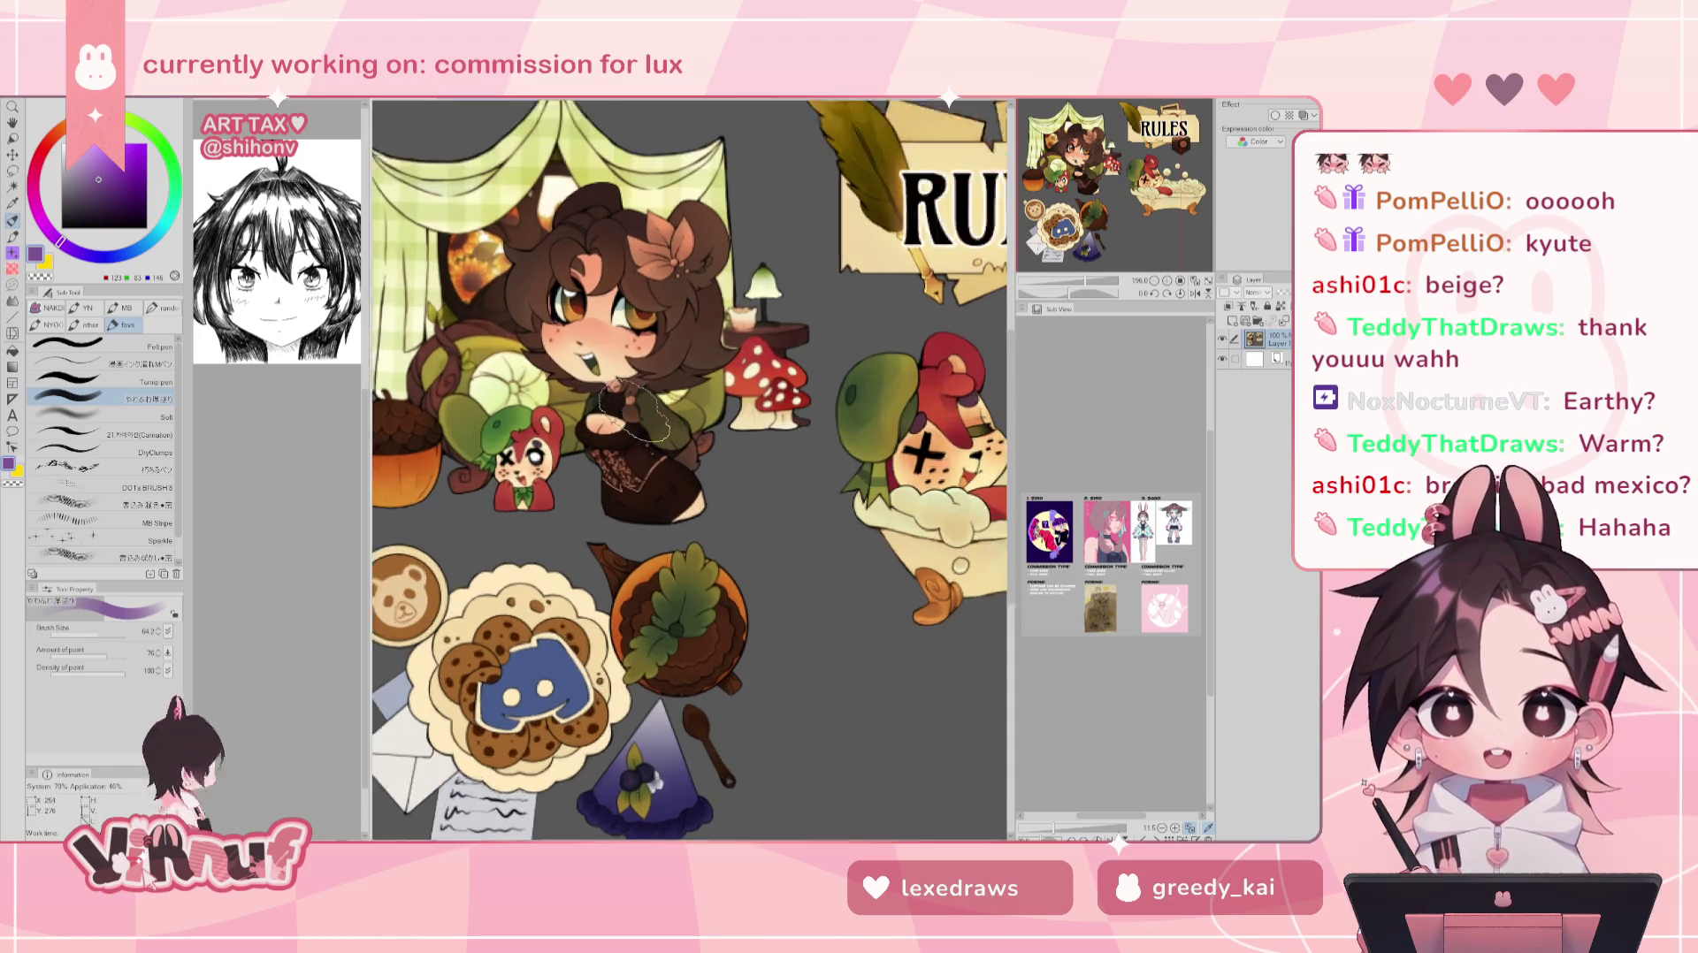
scroll(1076, 202, up, 2)
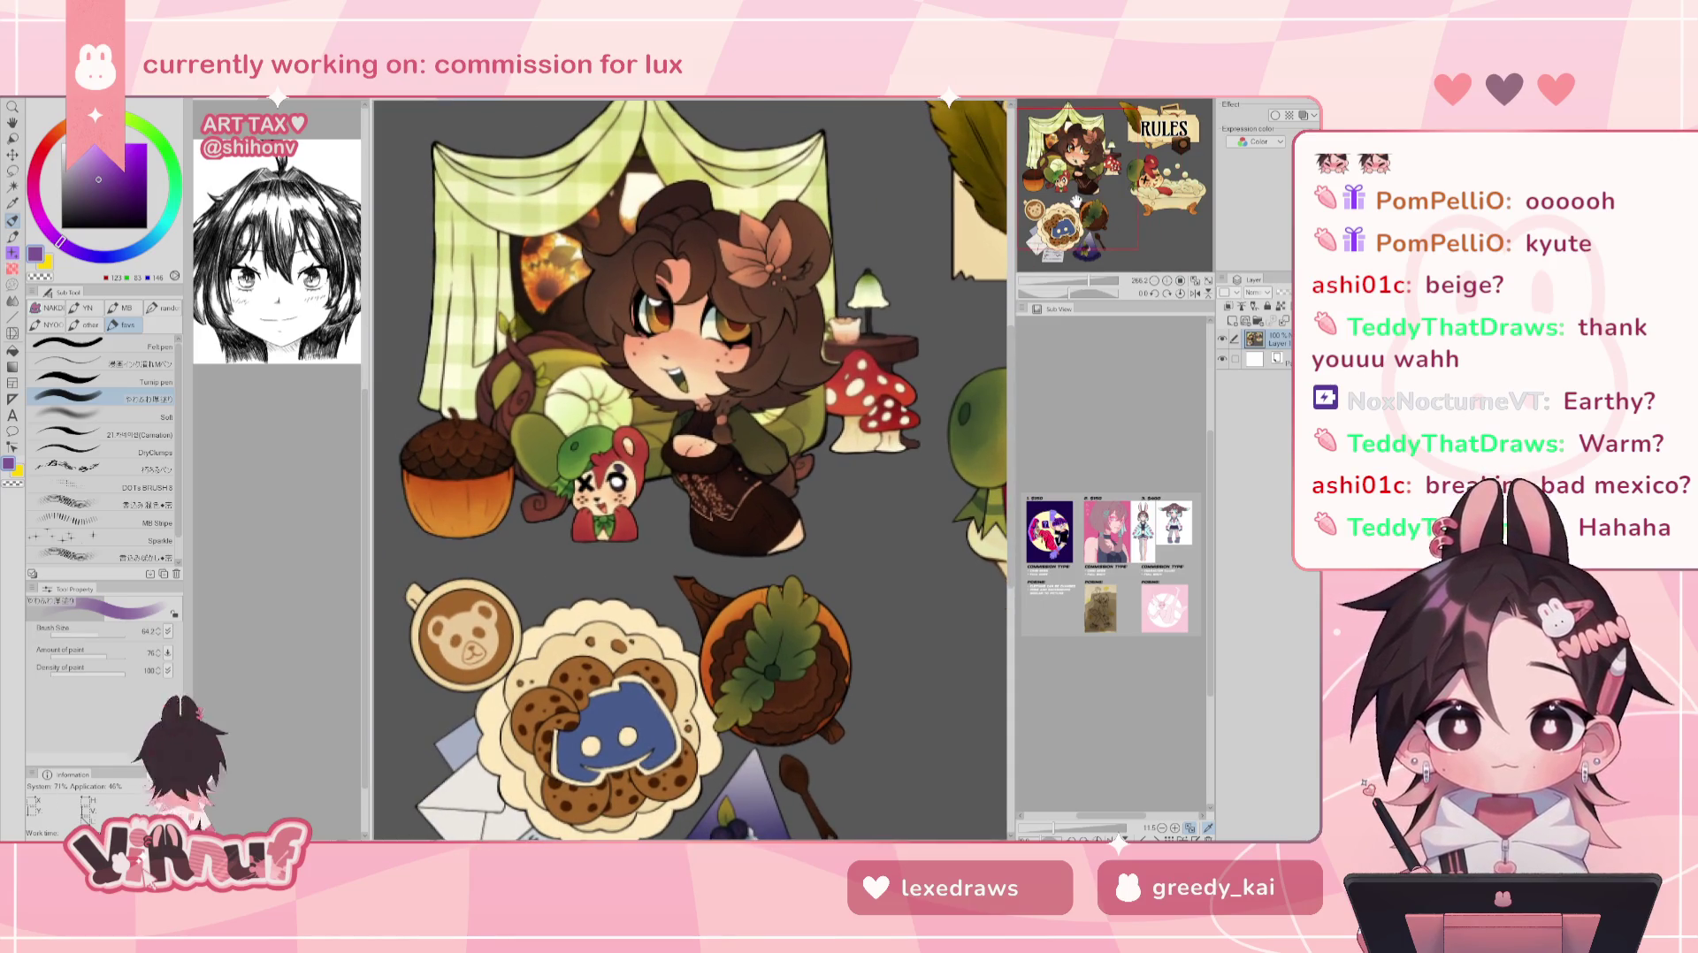
drag(1076, 202, 1075, 226)
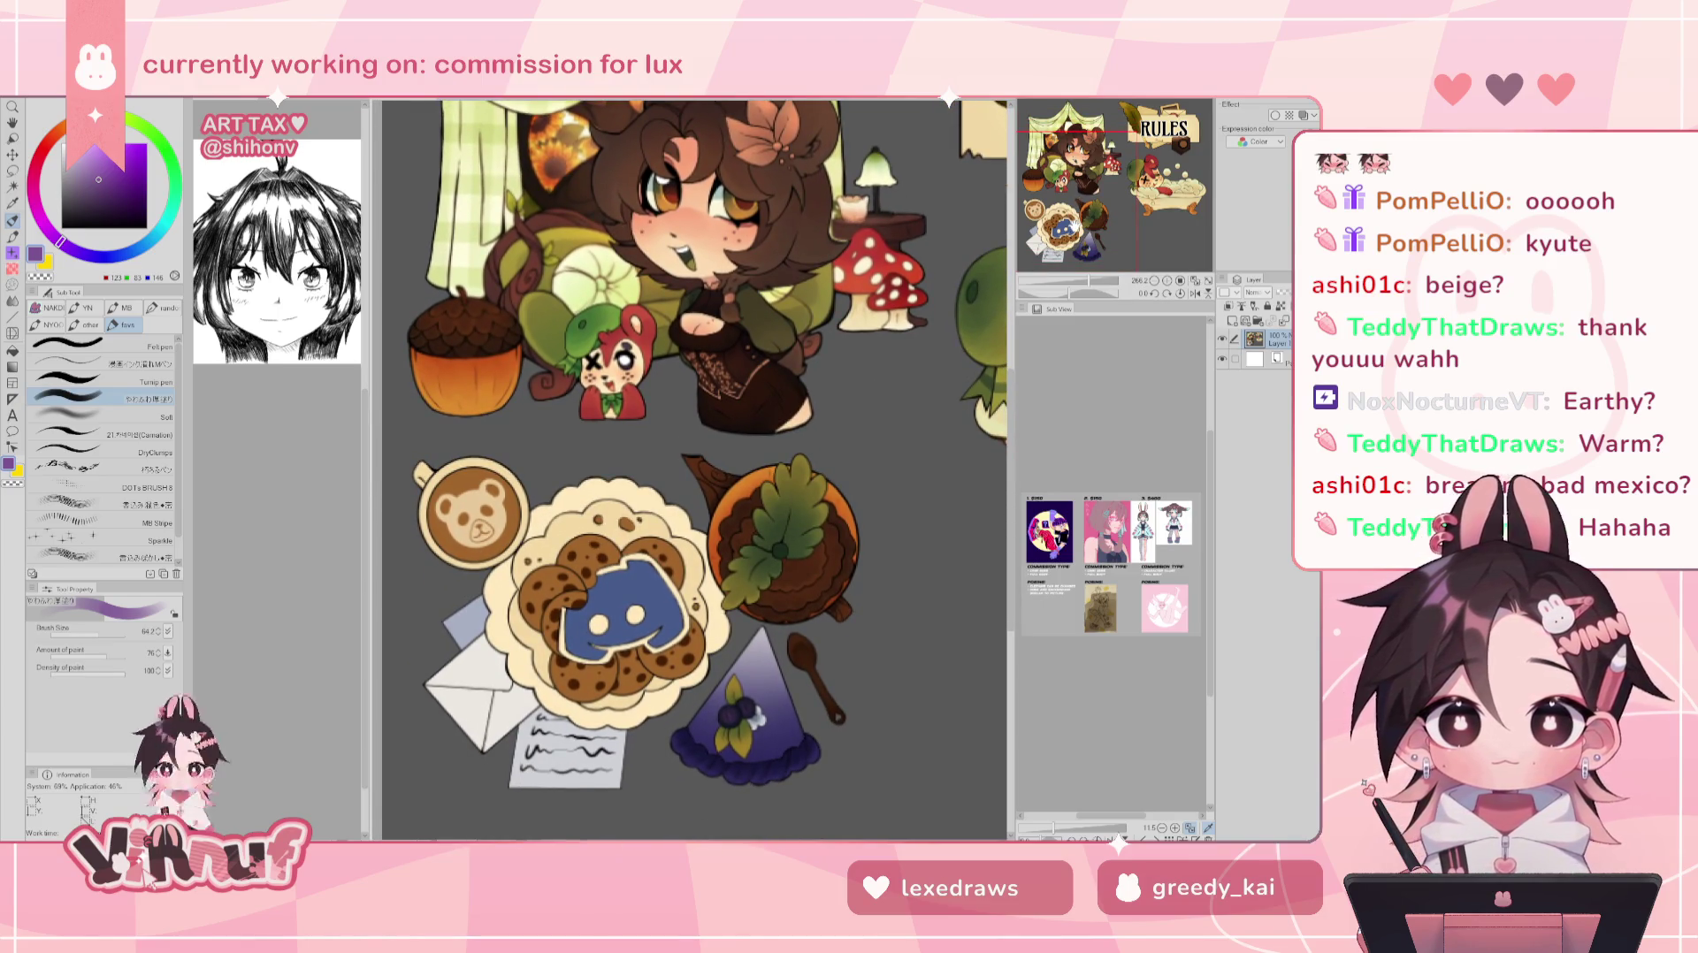
- Pan the cozy illustration to the girl character and enlarge the lower Sub View
drag(1074, 226, 1075, 227)
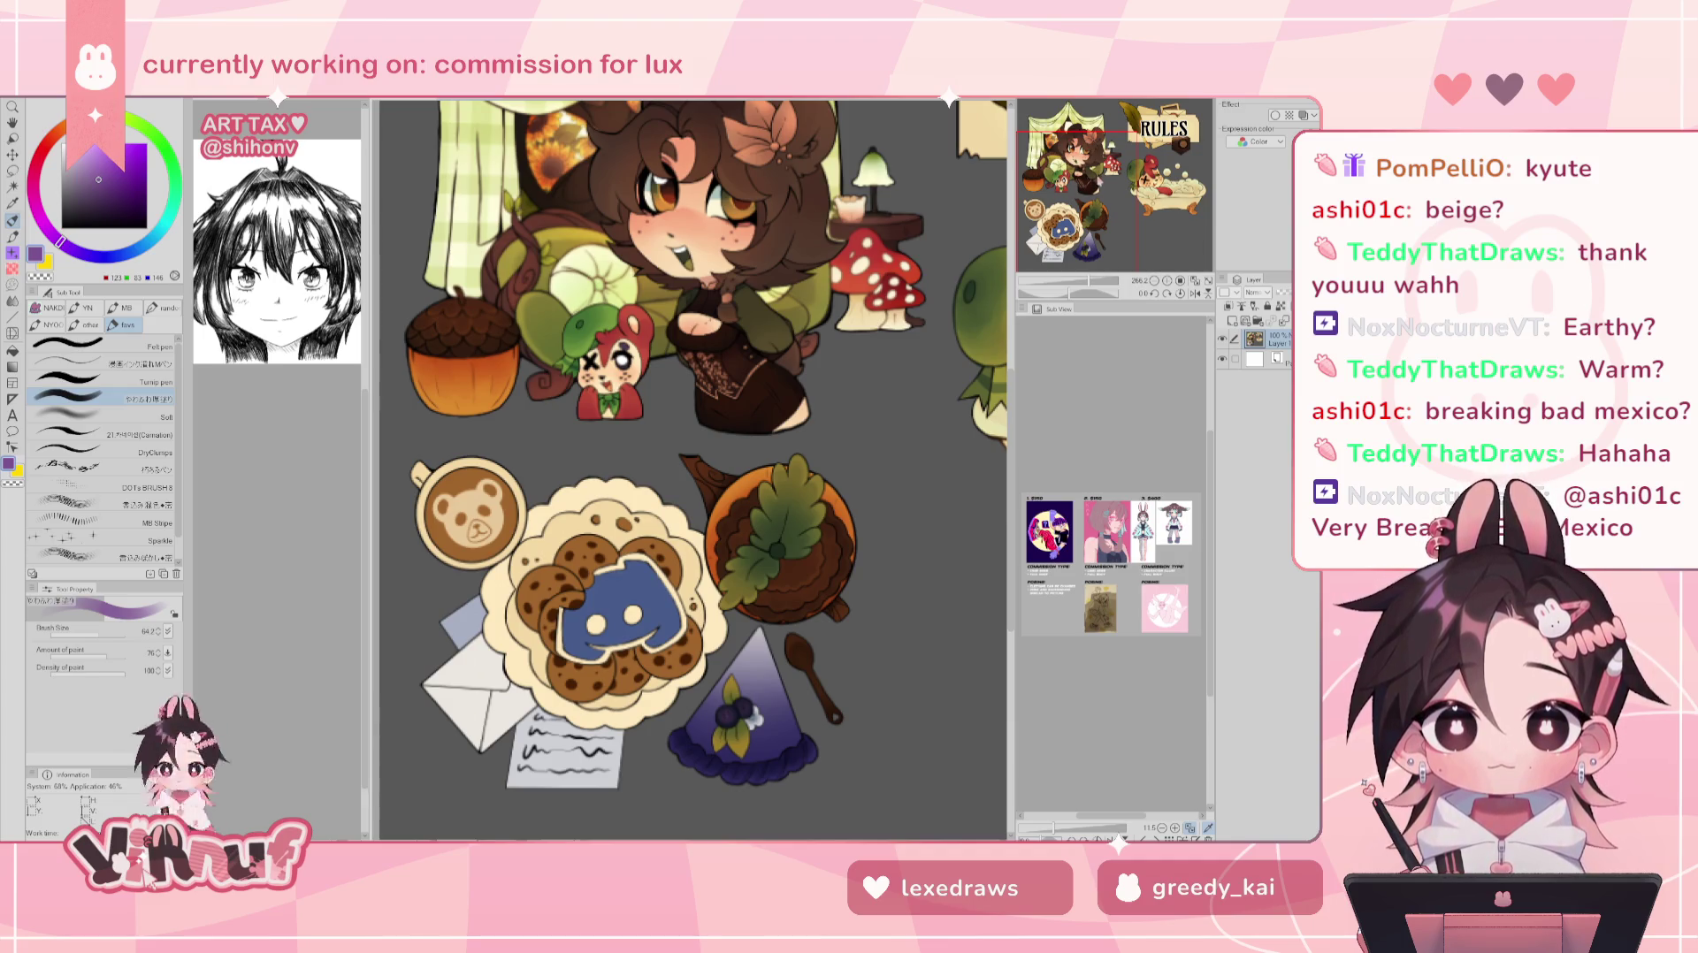
scroll(690, 468, up, 2)
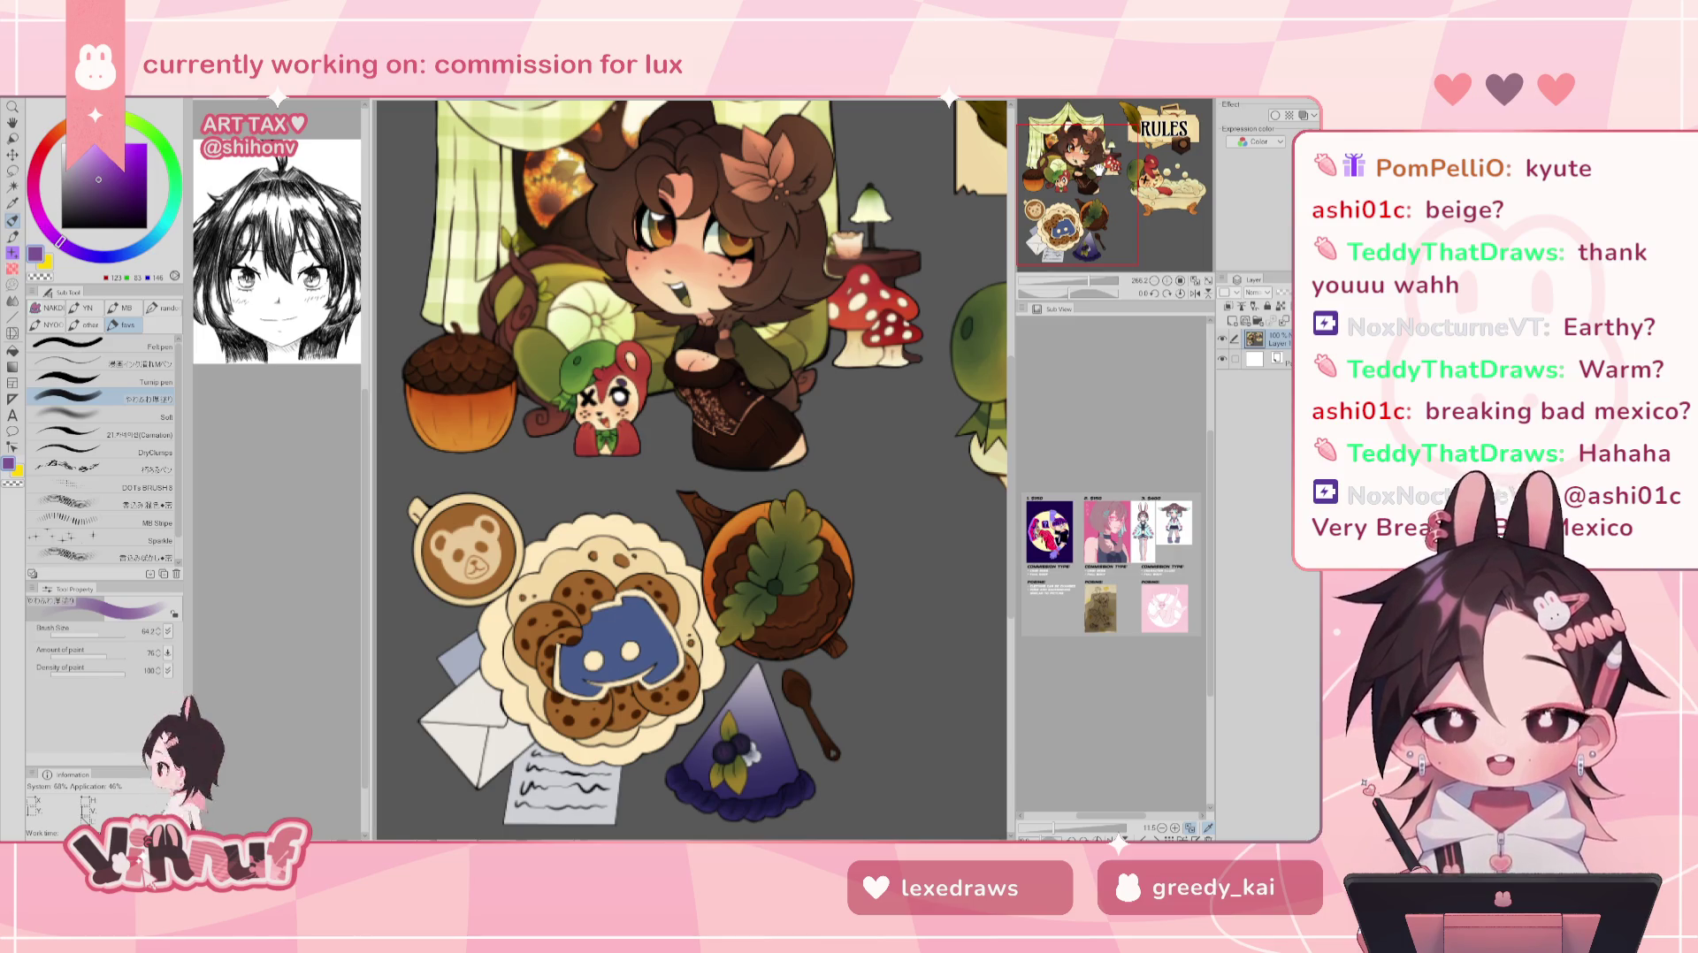
drag(1099, 168, 1170, 155)
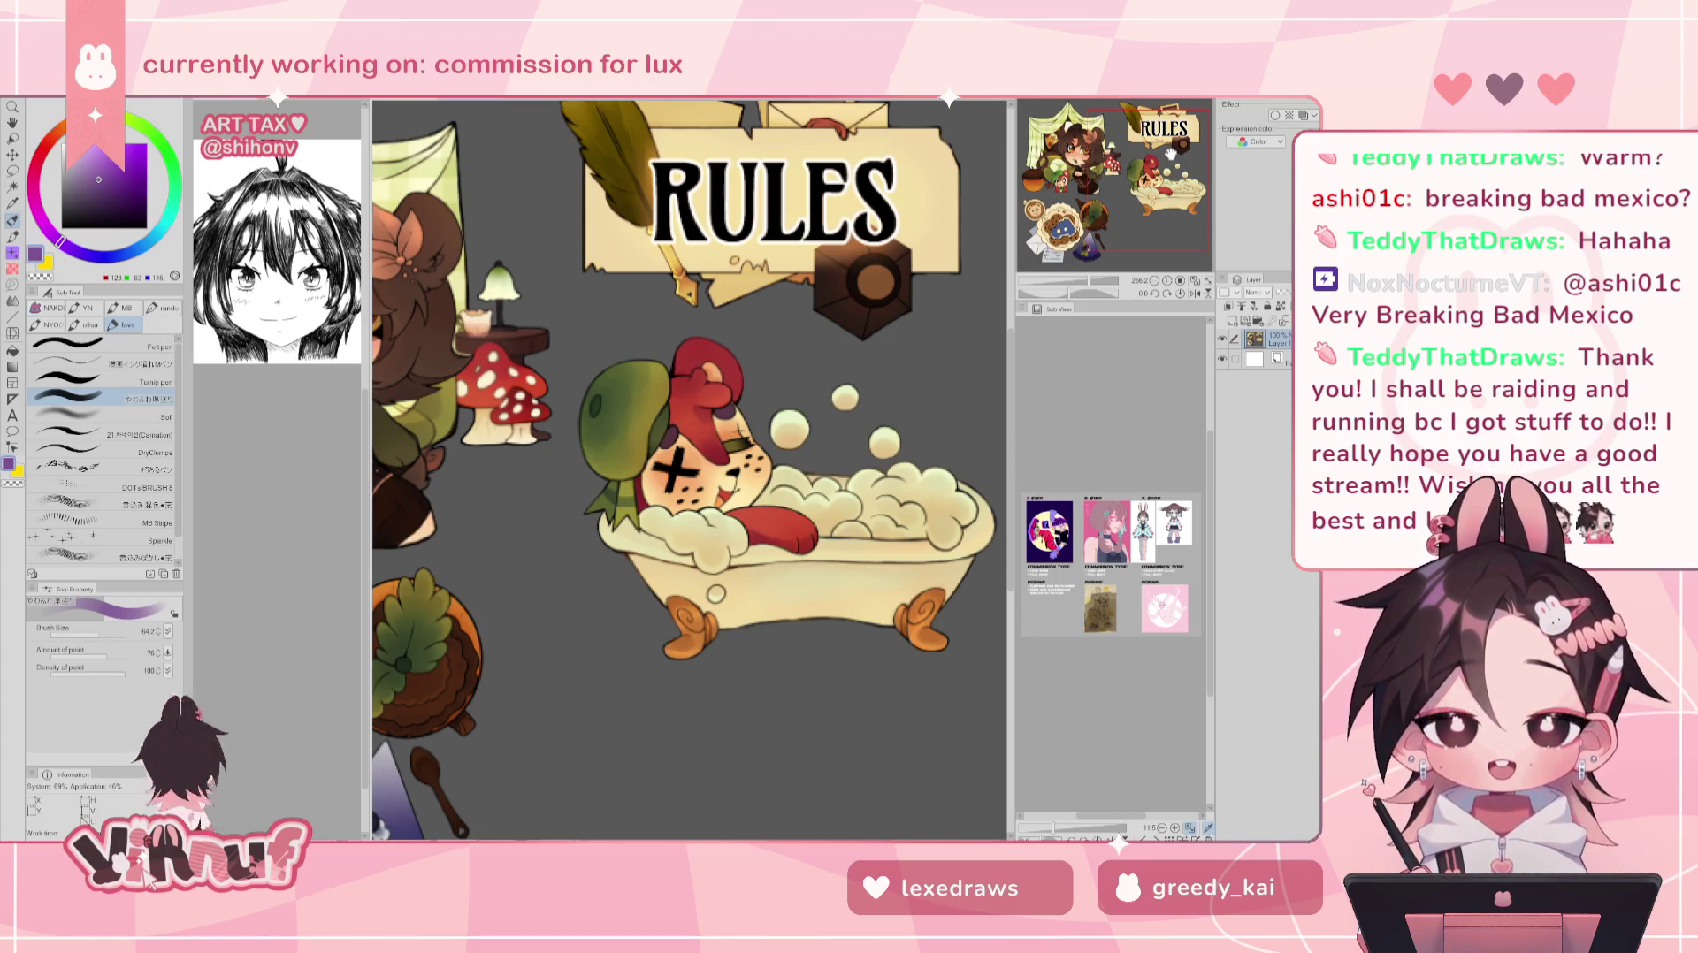
scroll(1154, 162, up, 2)
scroll(1141, 152, up, 2)
drag(1141, 152, 1091, 157)
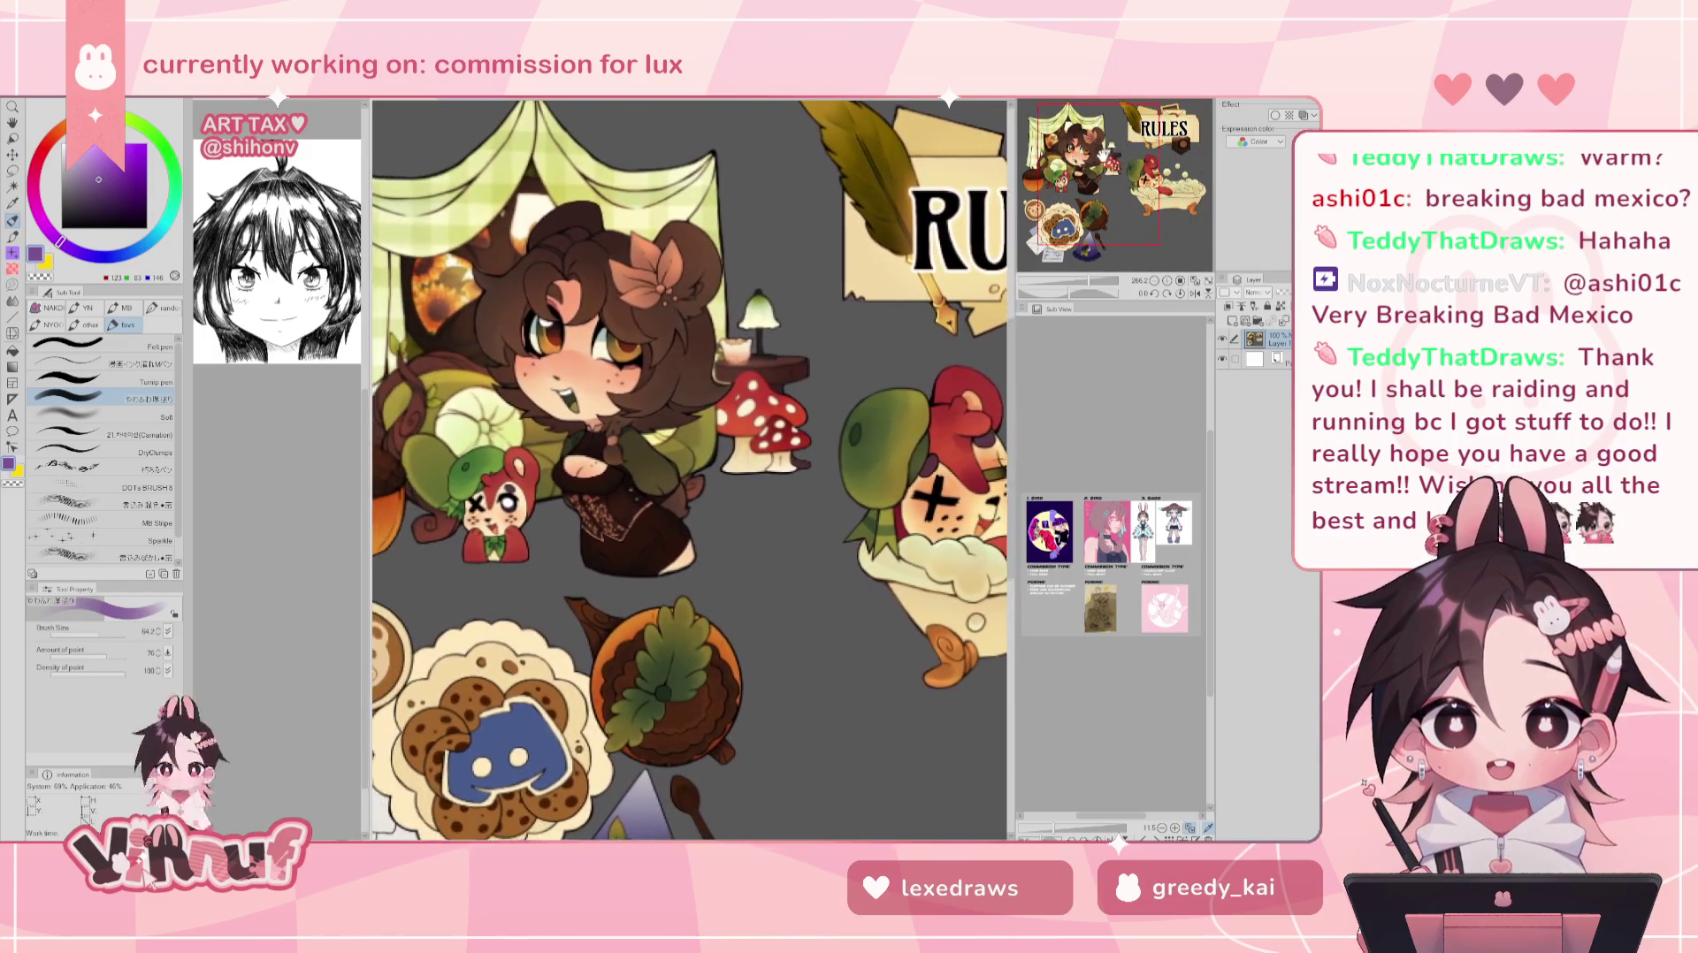
scroll(1089, 158, up, 1)
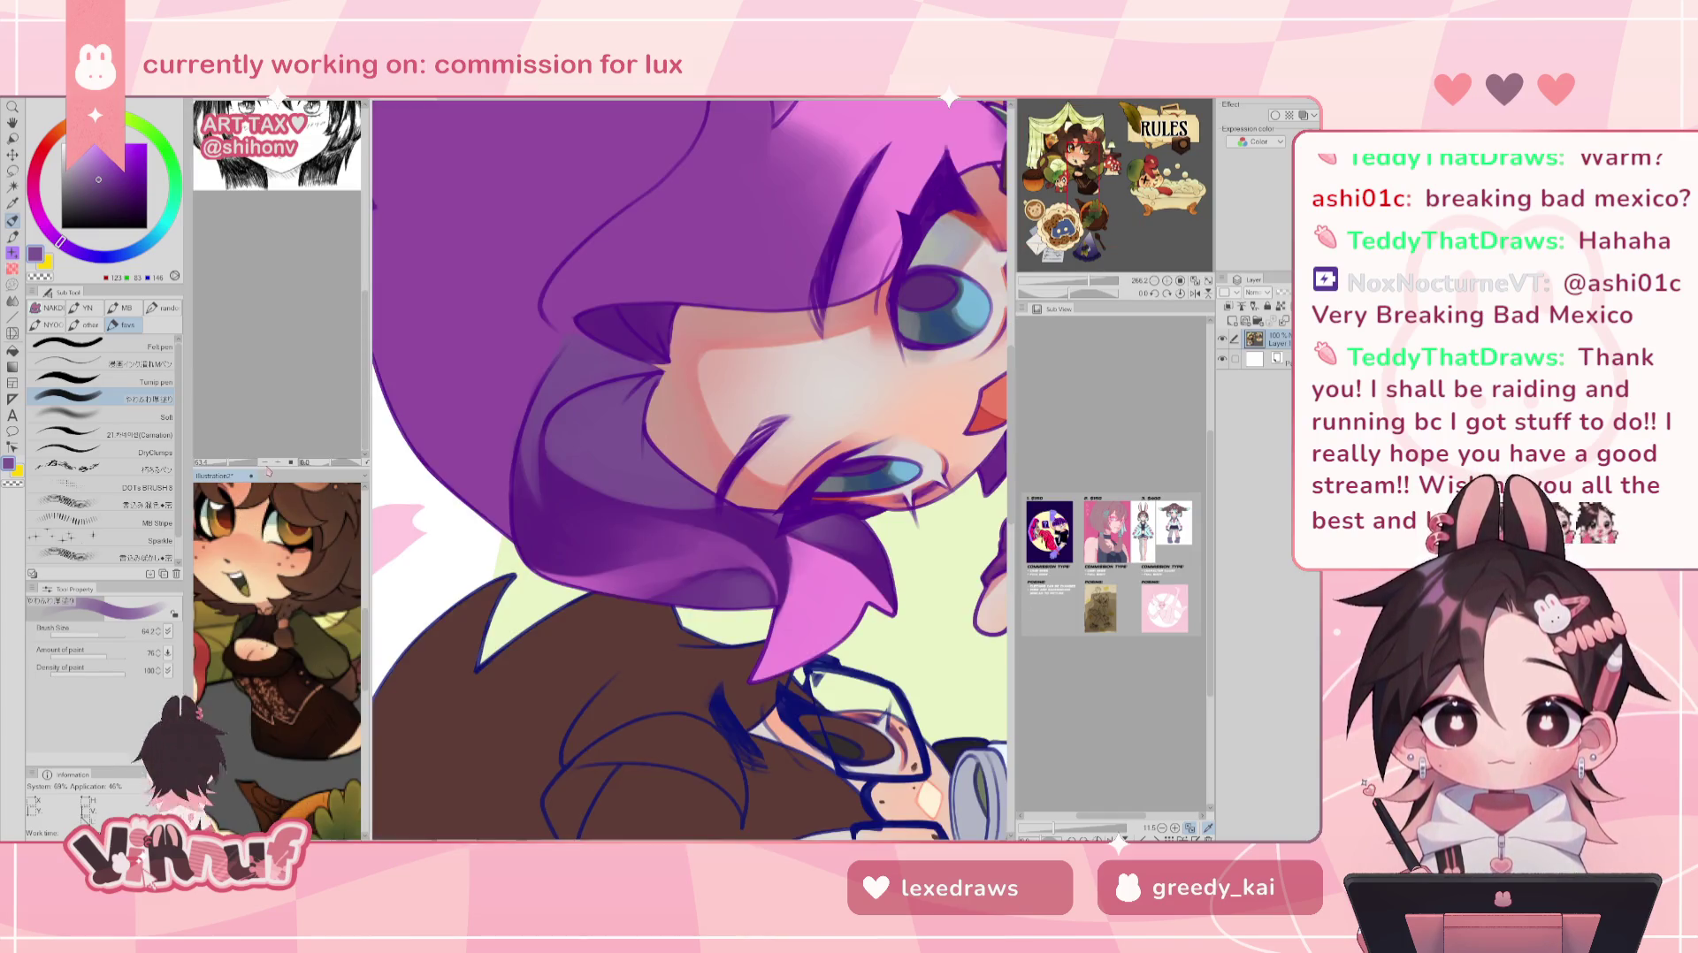
drag(265, 468, 283, 387)
click(283, 265)
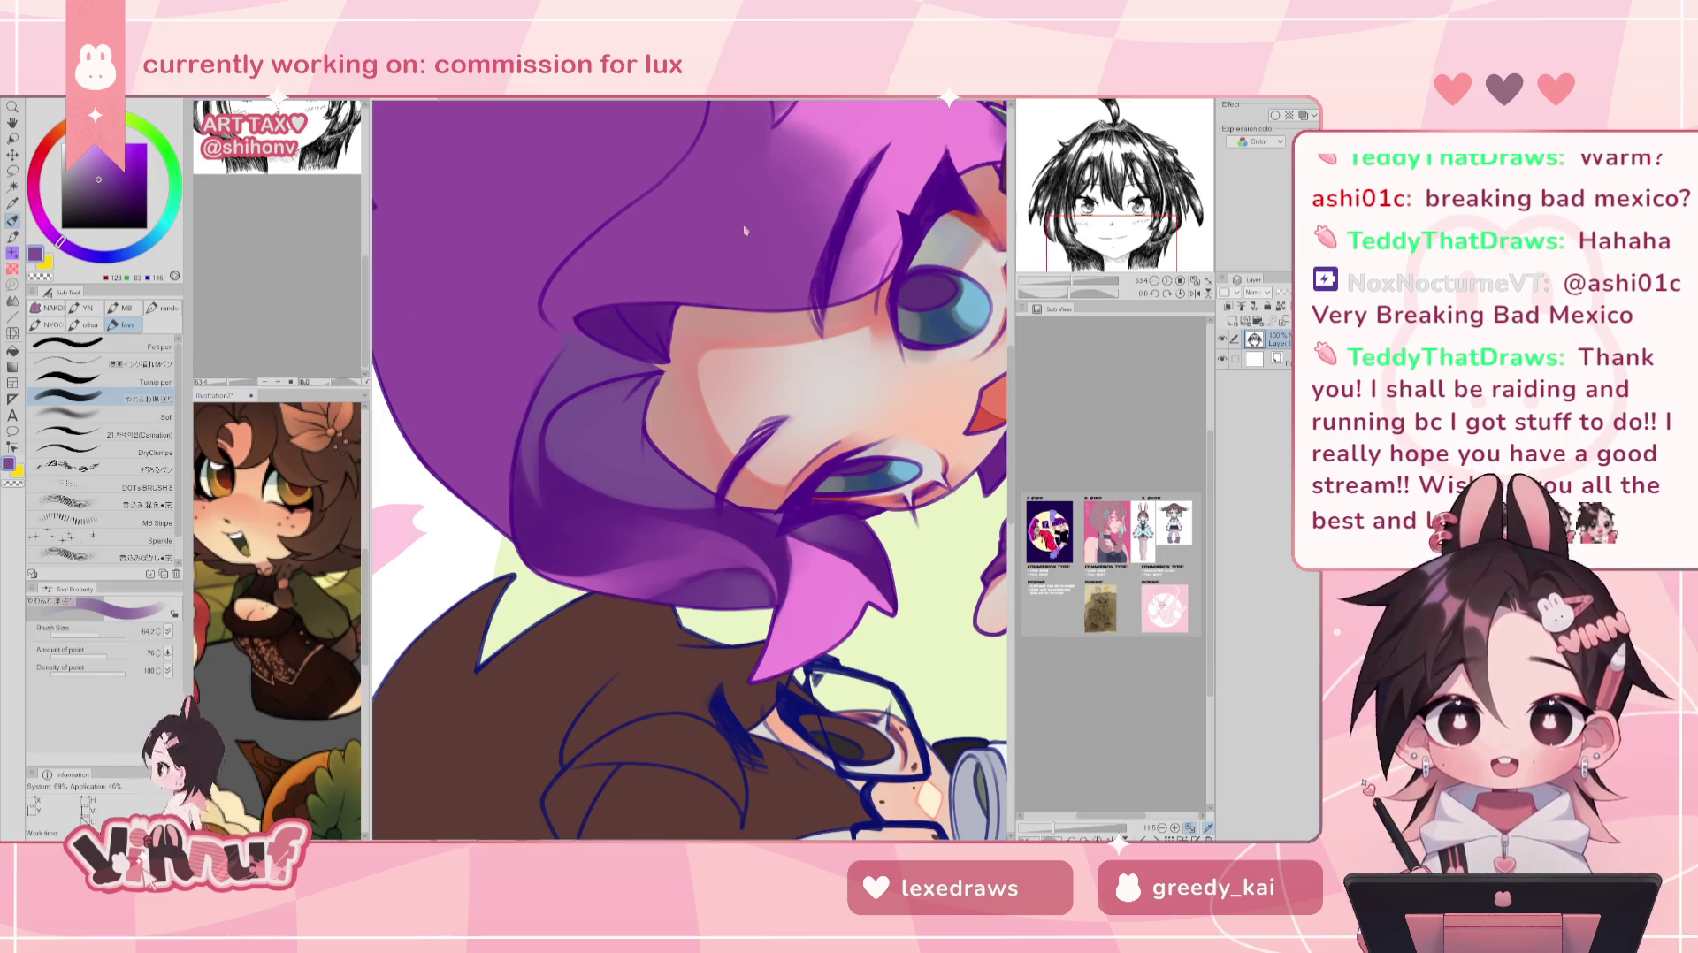
- Zoom the upper Sub View to show the whole black-and-white face sketch
scroll(280, 239, up, 2)
scroll(280, 239, up, 2)
scroll(279, 239, up, 2)
scroll(279, 239, up, 1)
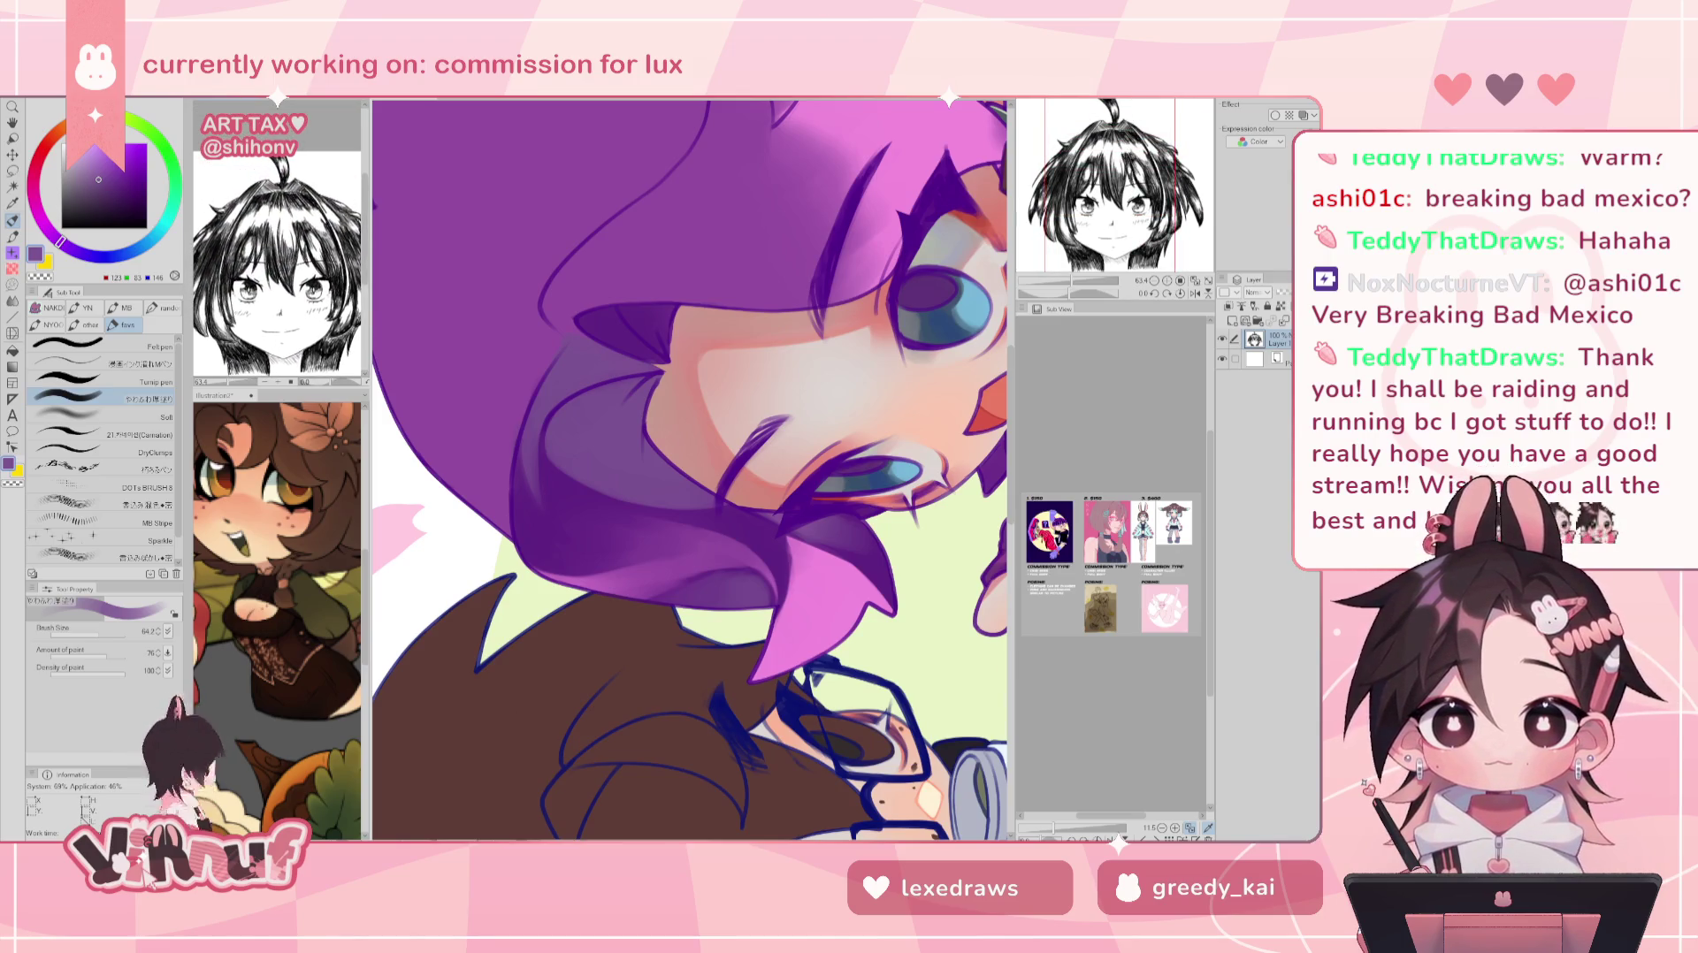
scroll(280, 265, down, 1)
scroll(279, 266, up, 1)
scroll(279, 265, up, 1)
scroll(279, 265, up, 1)
scroll(280, 266, down, 1)
scroll(279, 266, down, 1)
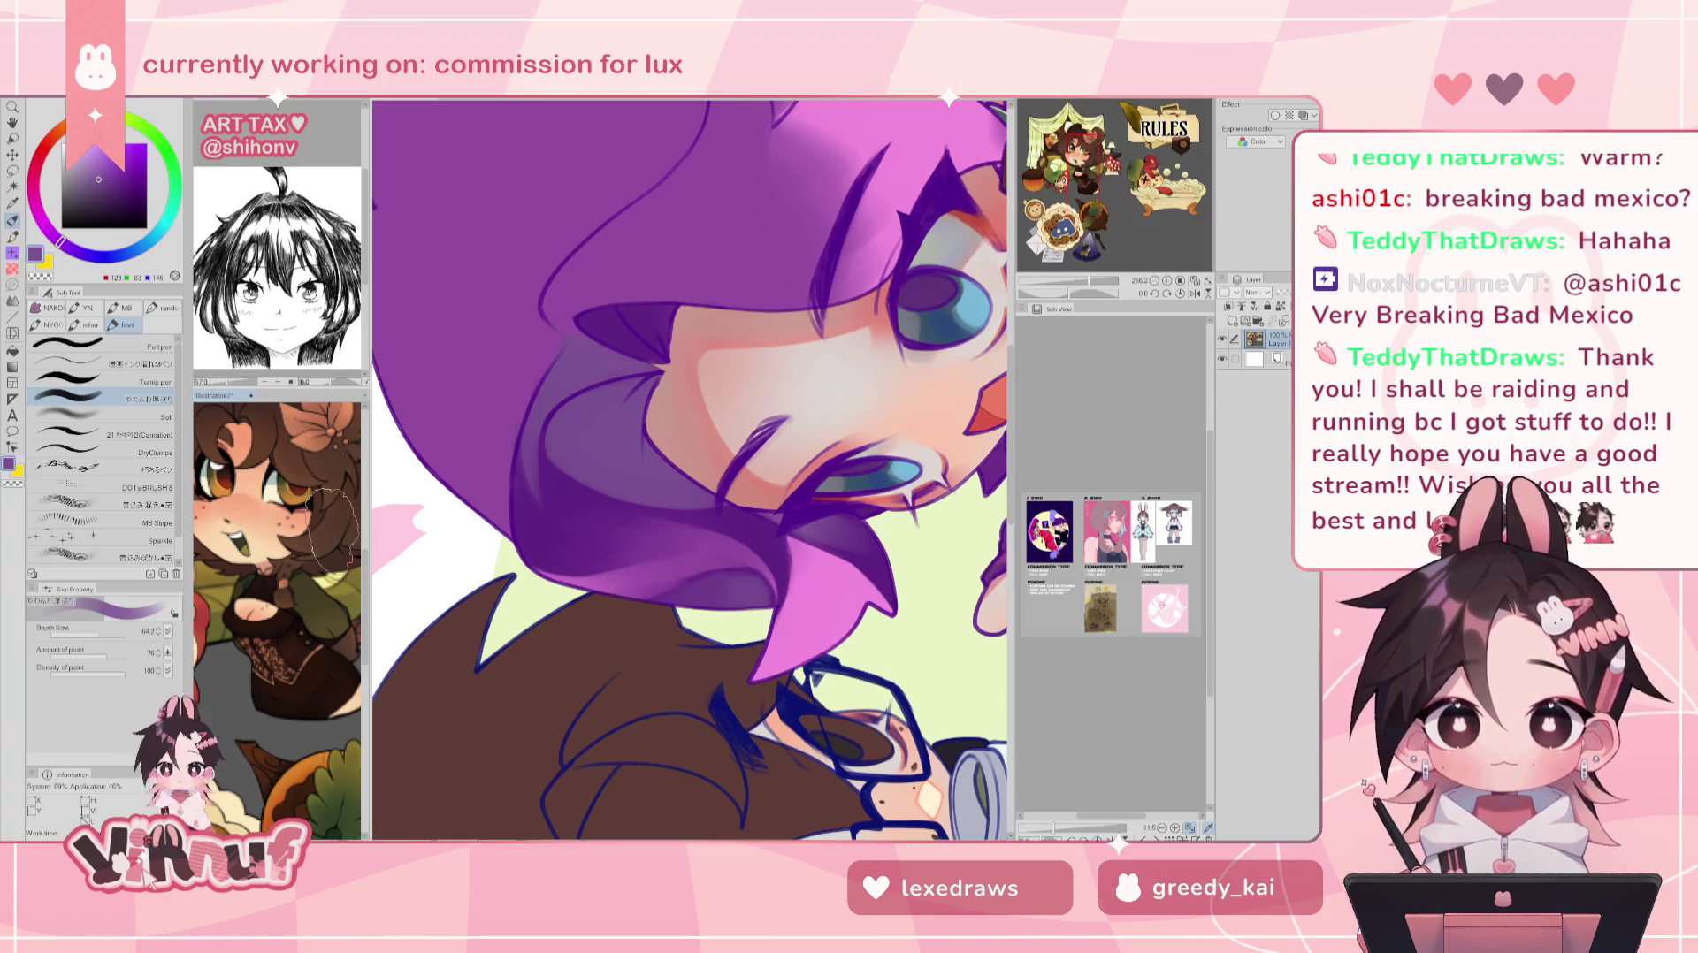
scroll(277, 619, down, 2)
scroll(277, 619, down, 1)
scroll(277, 610, up, 1)
scroll(277, 610, up, 2)
scroll(276, 610, up, 1)
scroll(277, 610, up, 1)
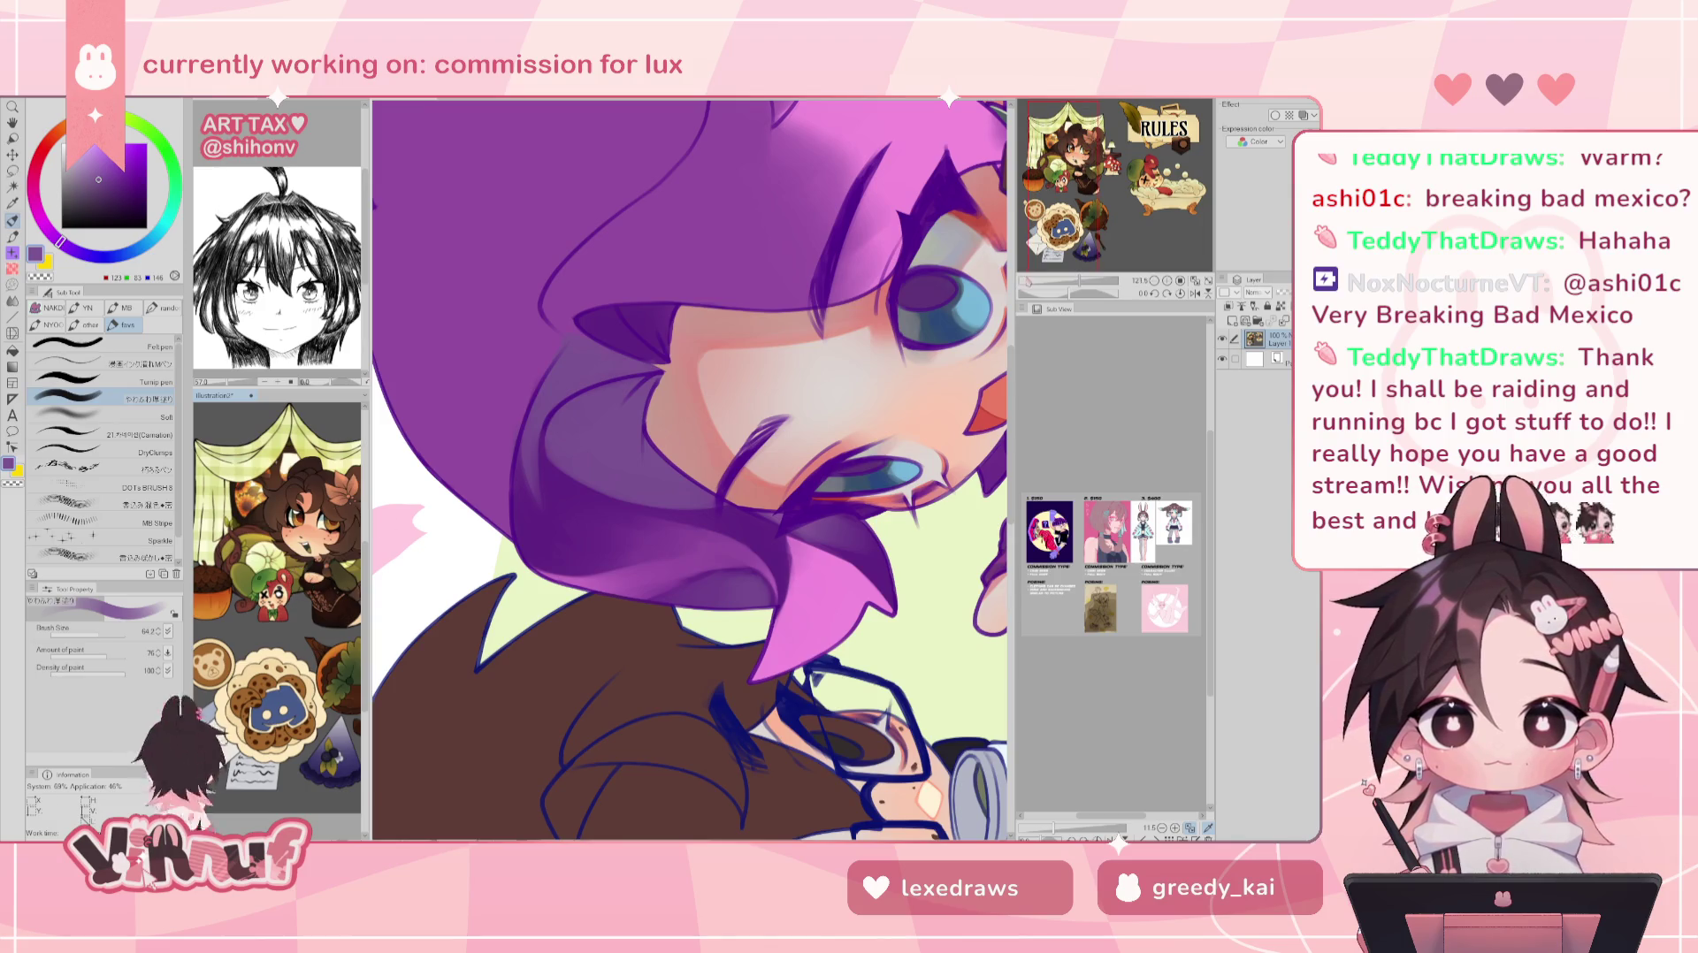
- Zoom and shift the lower Sub View so the cozy illustration sits lower and right
mouse_move(277, 610)
mouse_down()
mouse_move(270, 654)
mouse_move(318, 618)
mouse_up()
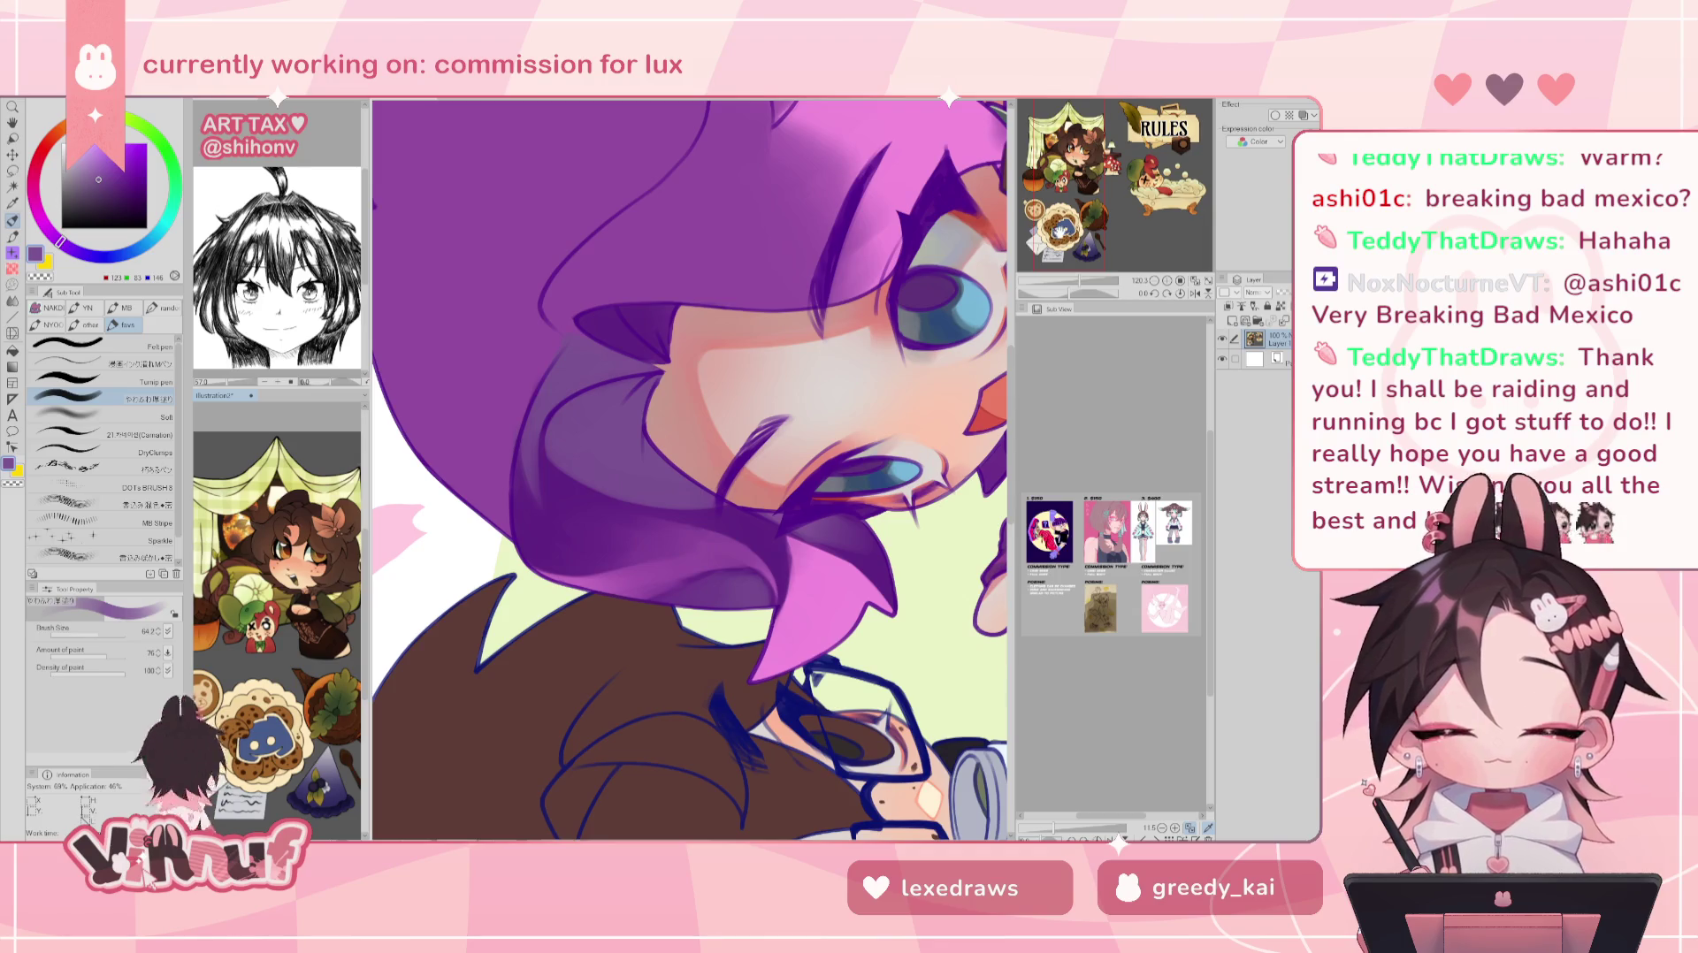
scroll(276, 619, up, 1)
scroll(276, 619, up, 1)
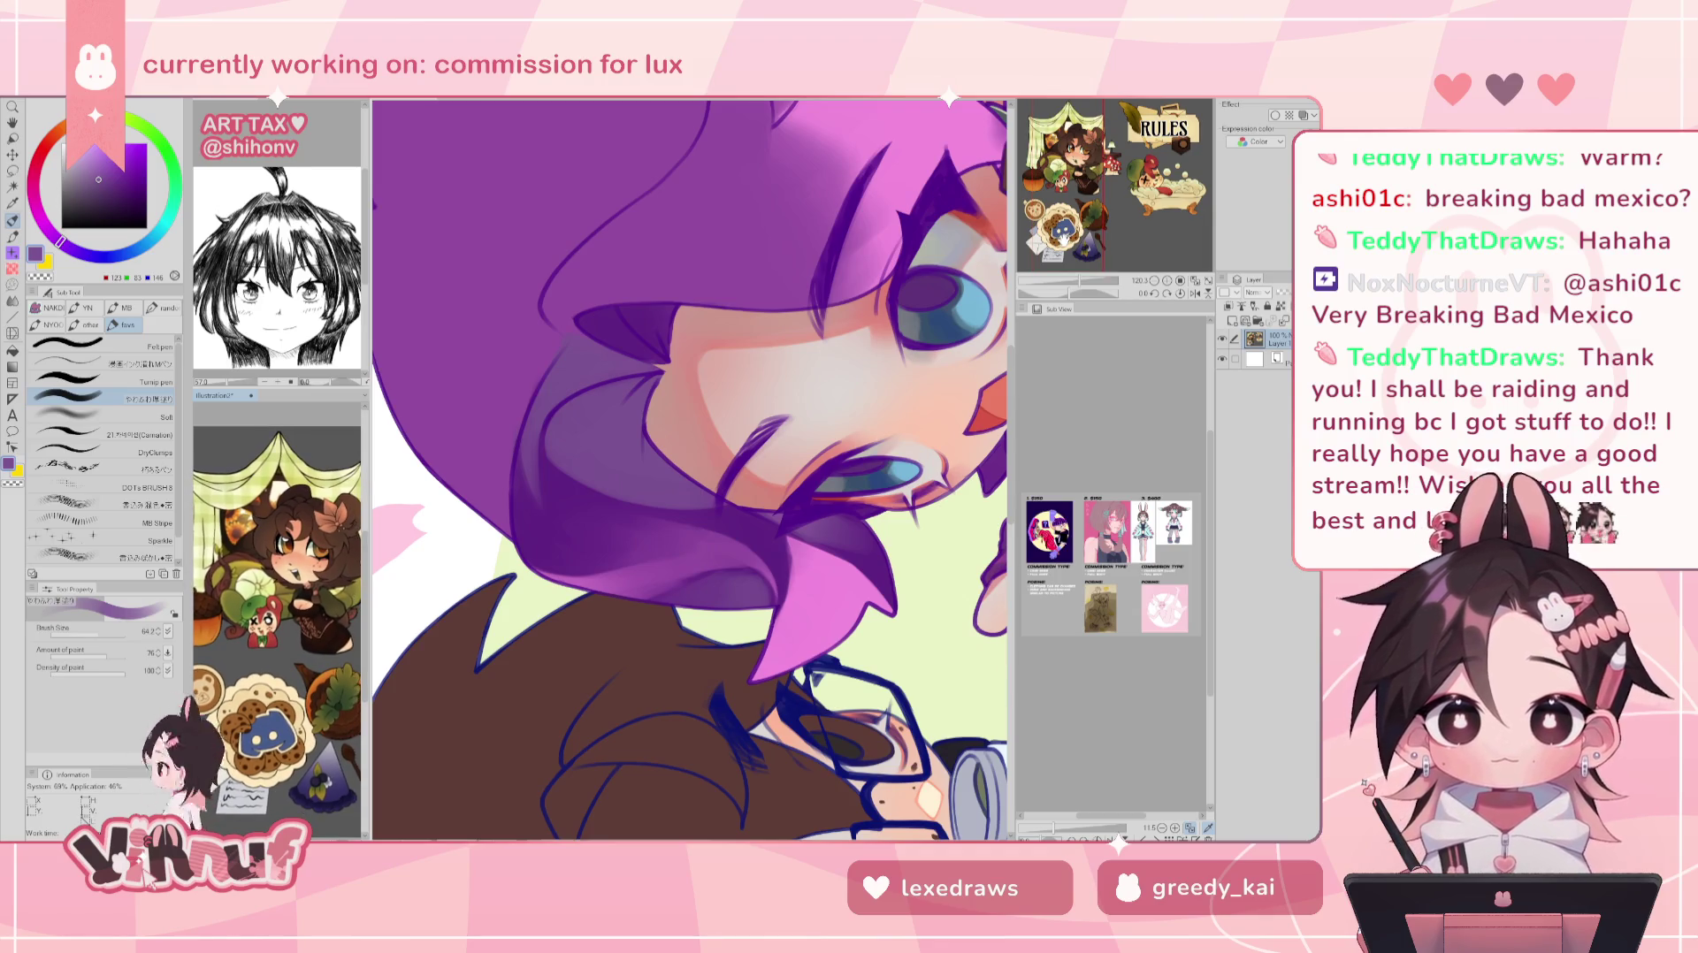
drag(275, 619, 284, 625)
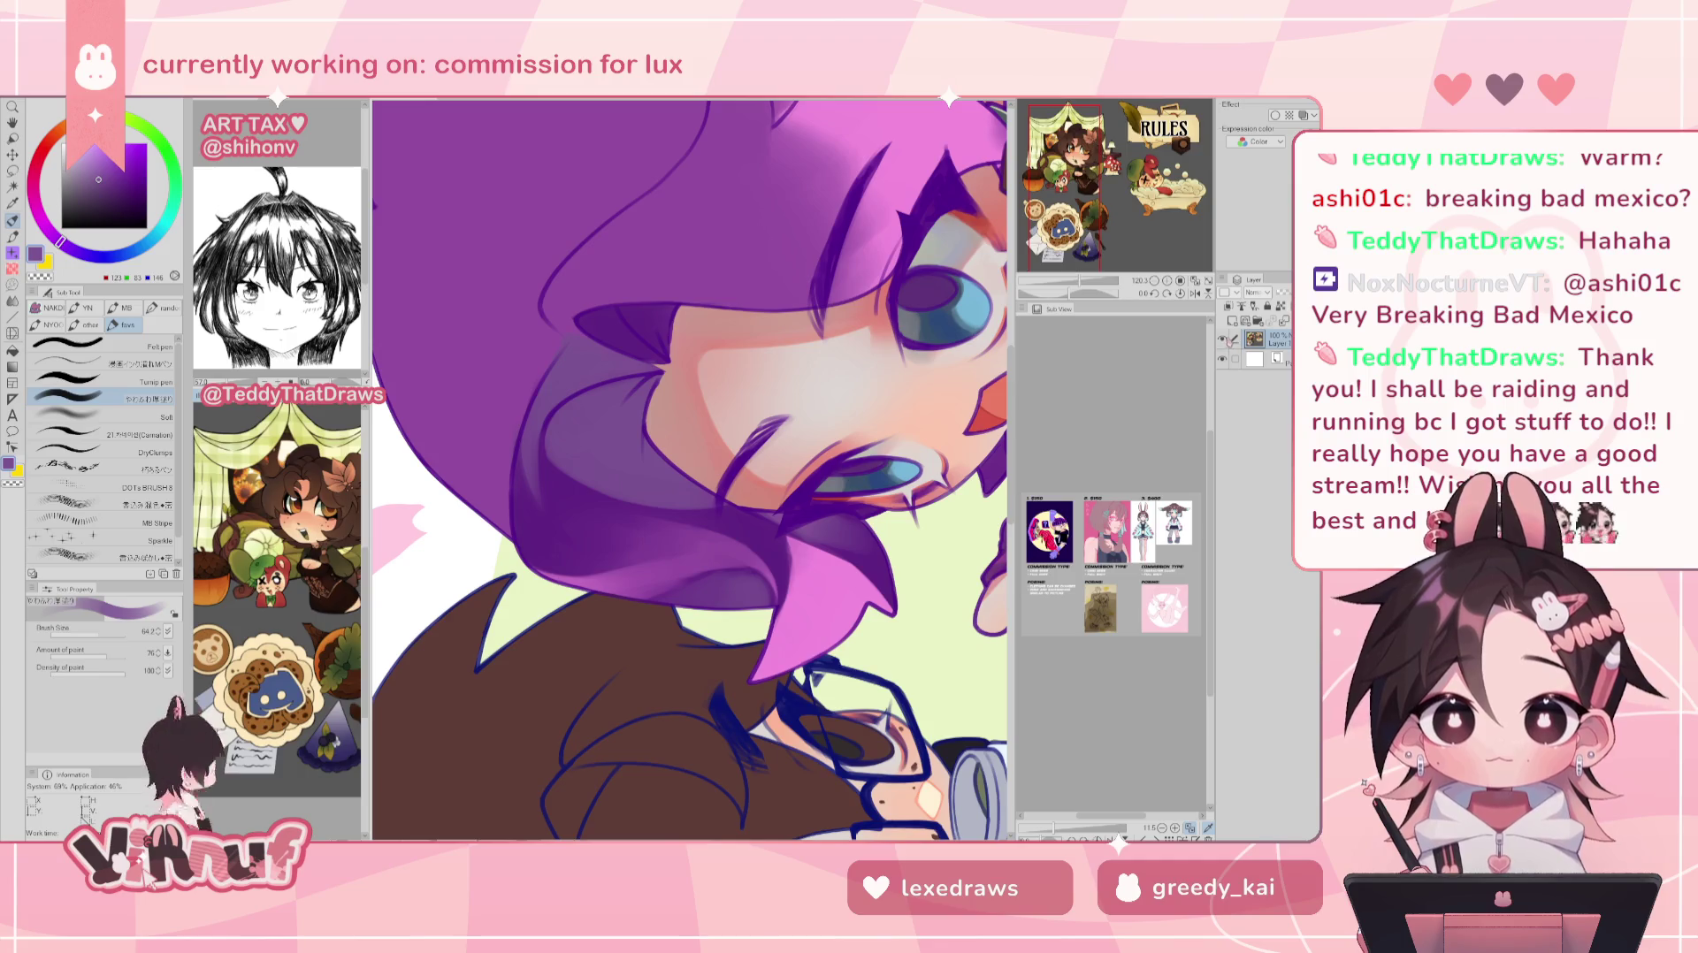
- On the chibi commission, toggle the hair shading layer to compare, then pan and mirror the view
key(ctrl+Tab)
click(1221, 437)
click(1221, 436)
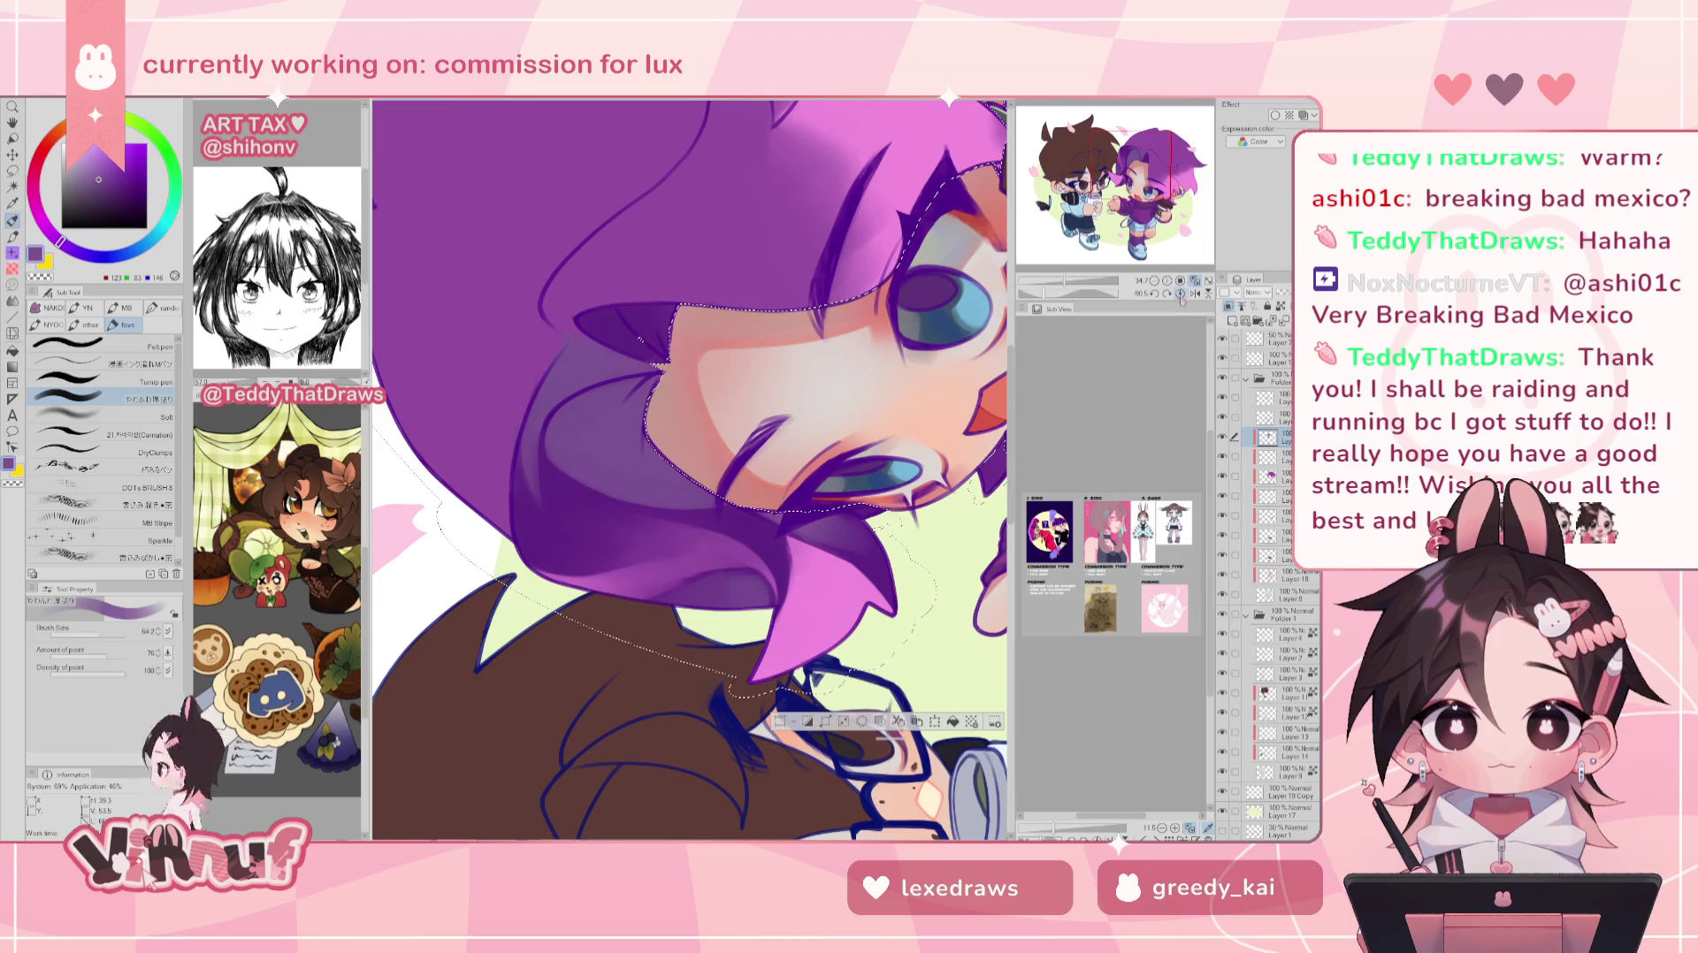
scroll(689, 469, down, 3)
scroll(648, 372, up, 1)
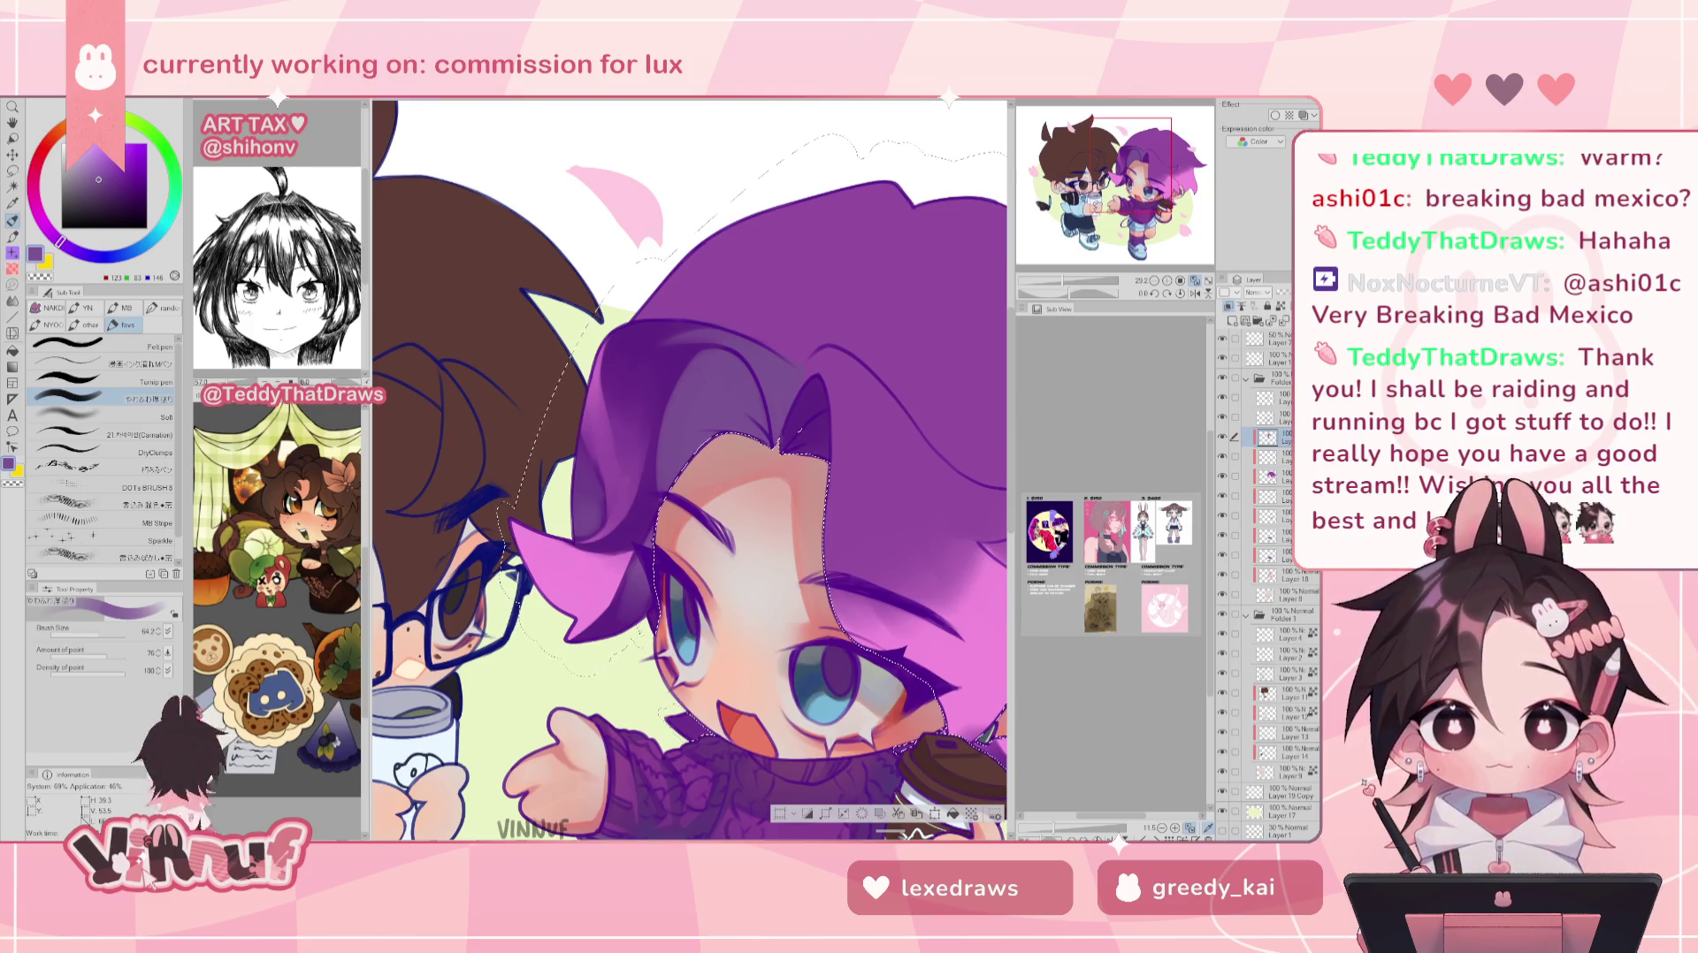
drag(690, 469, 664, 474)
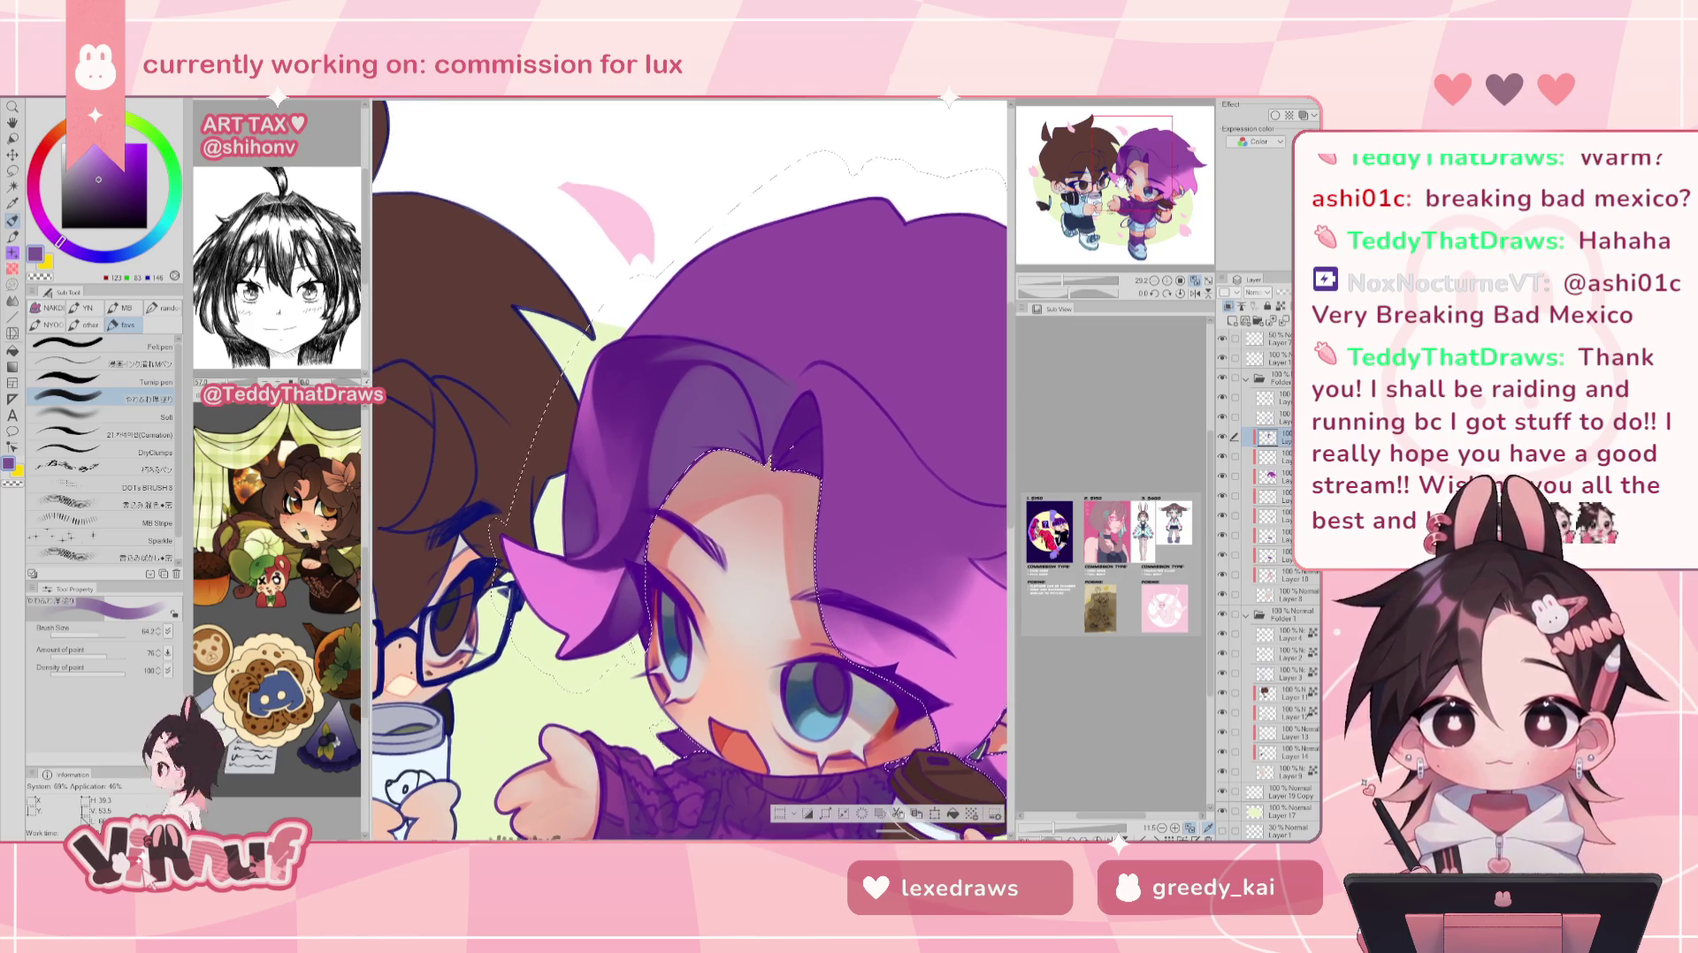
key(h)
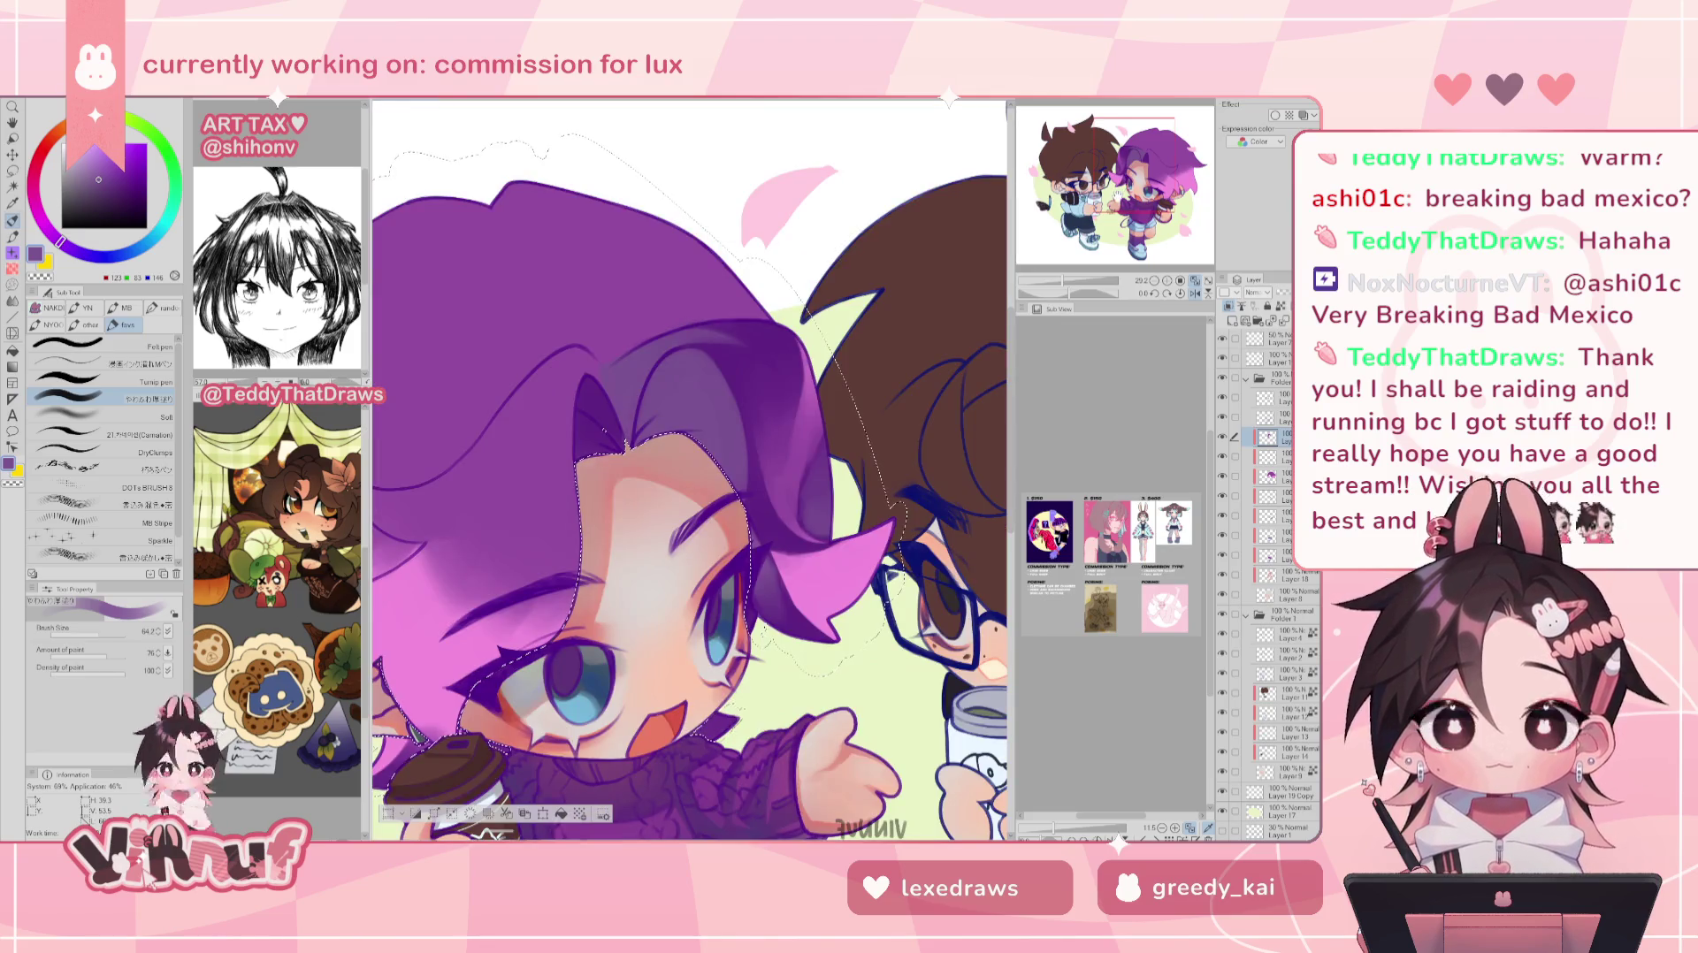
- Paint the hair with dark purple and pink sampled from it, mirroring to compare
alt+click(794, 534)
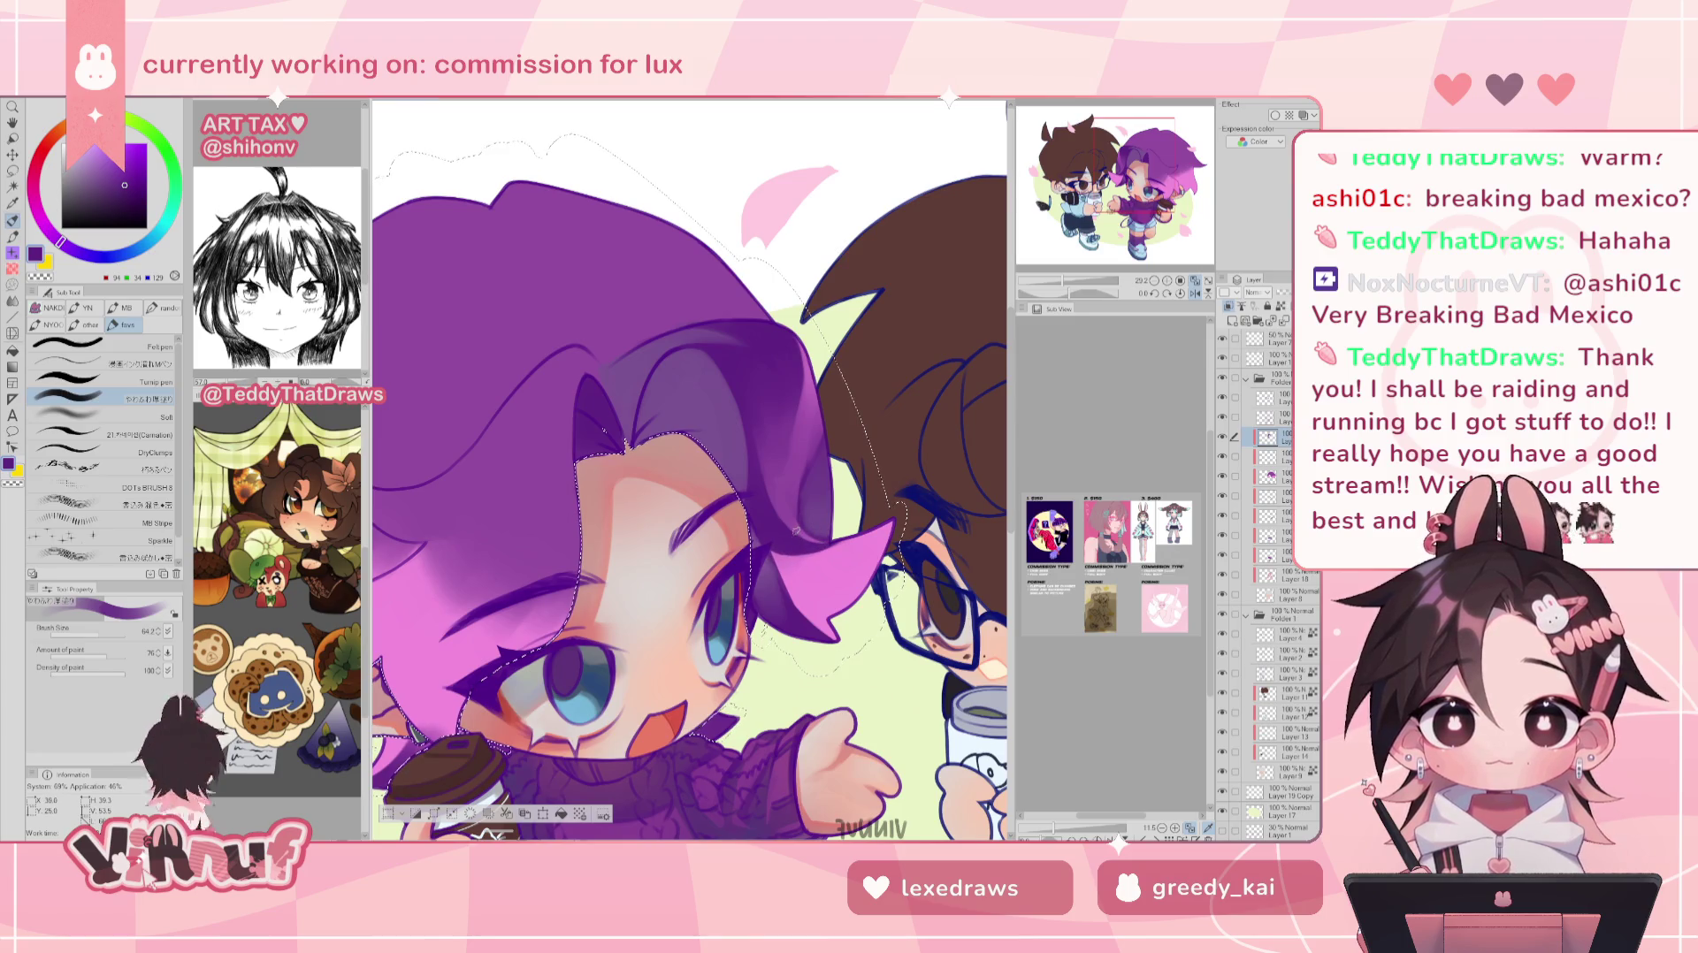
key(h)
alt+click(581, 535)
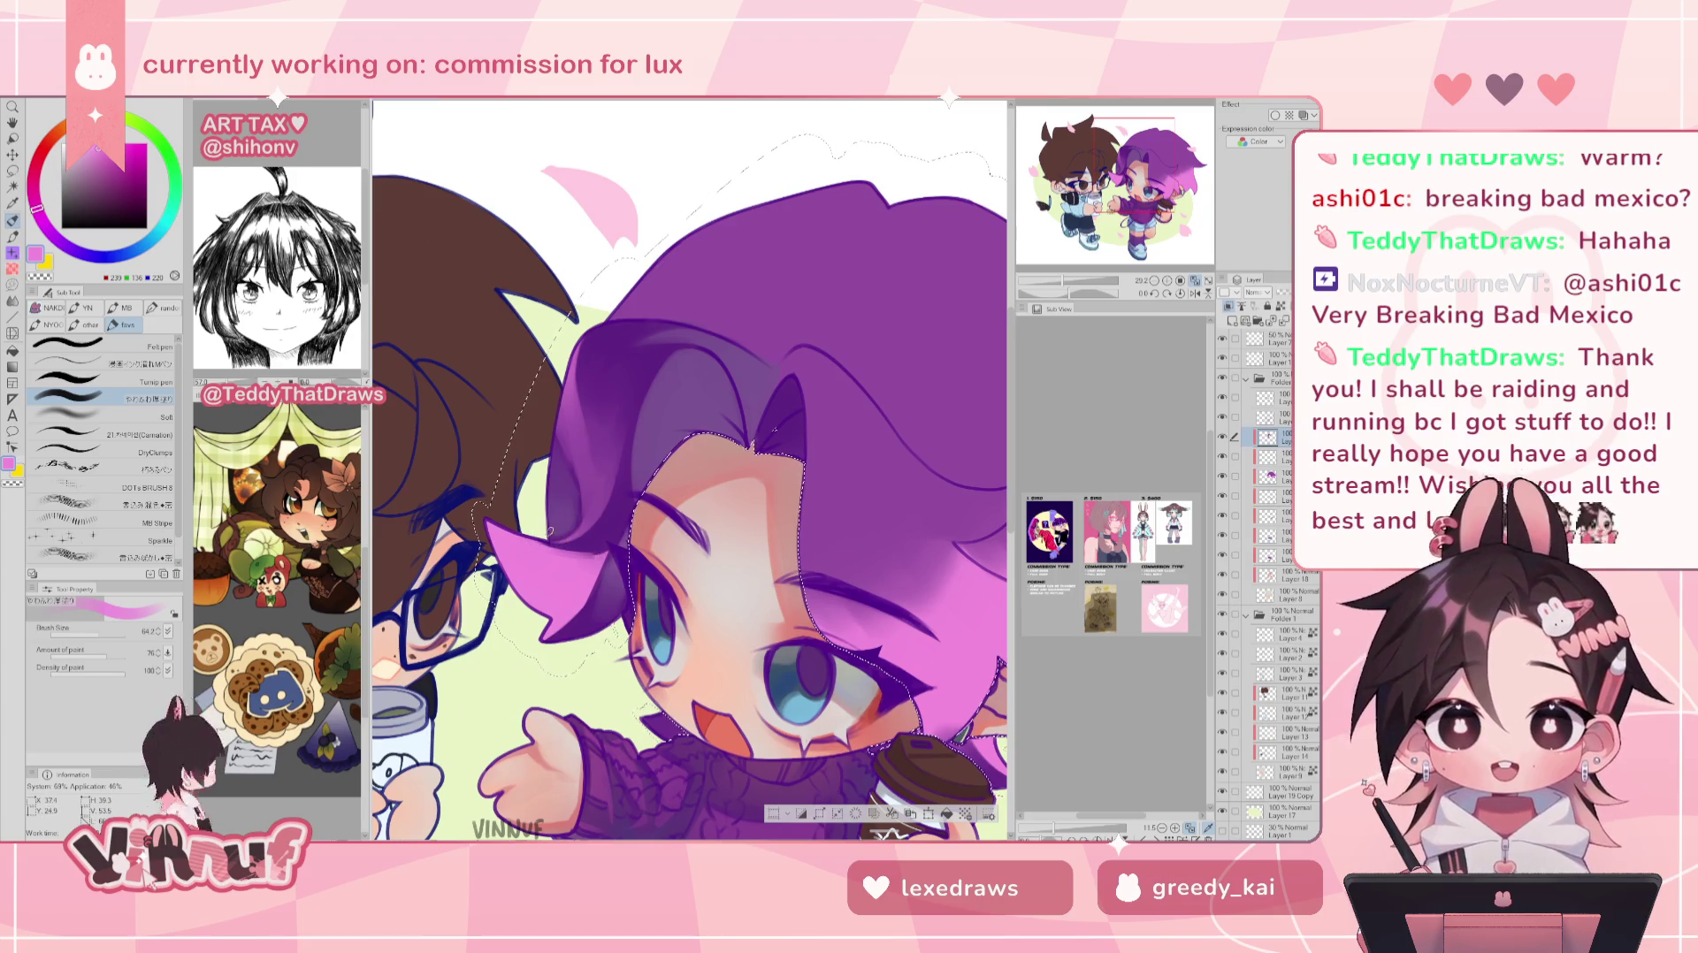
key(h)
key(h)
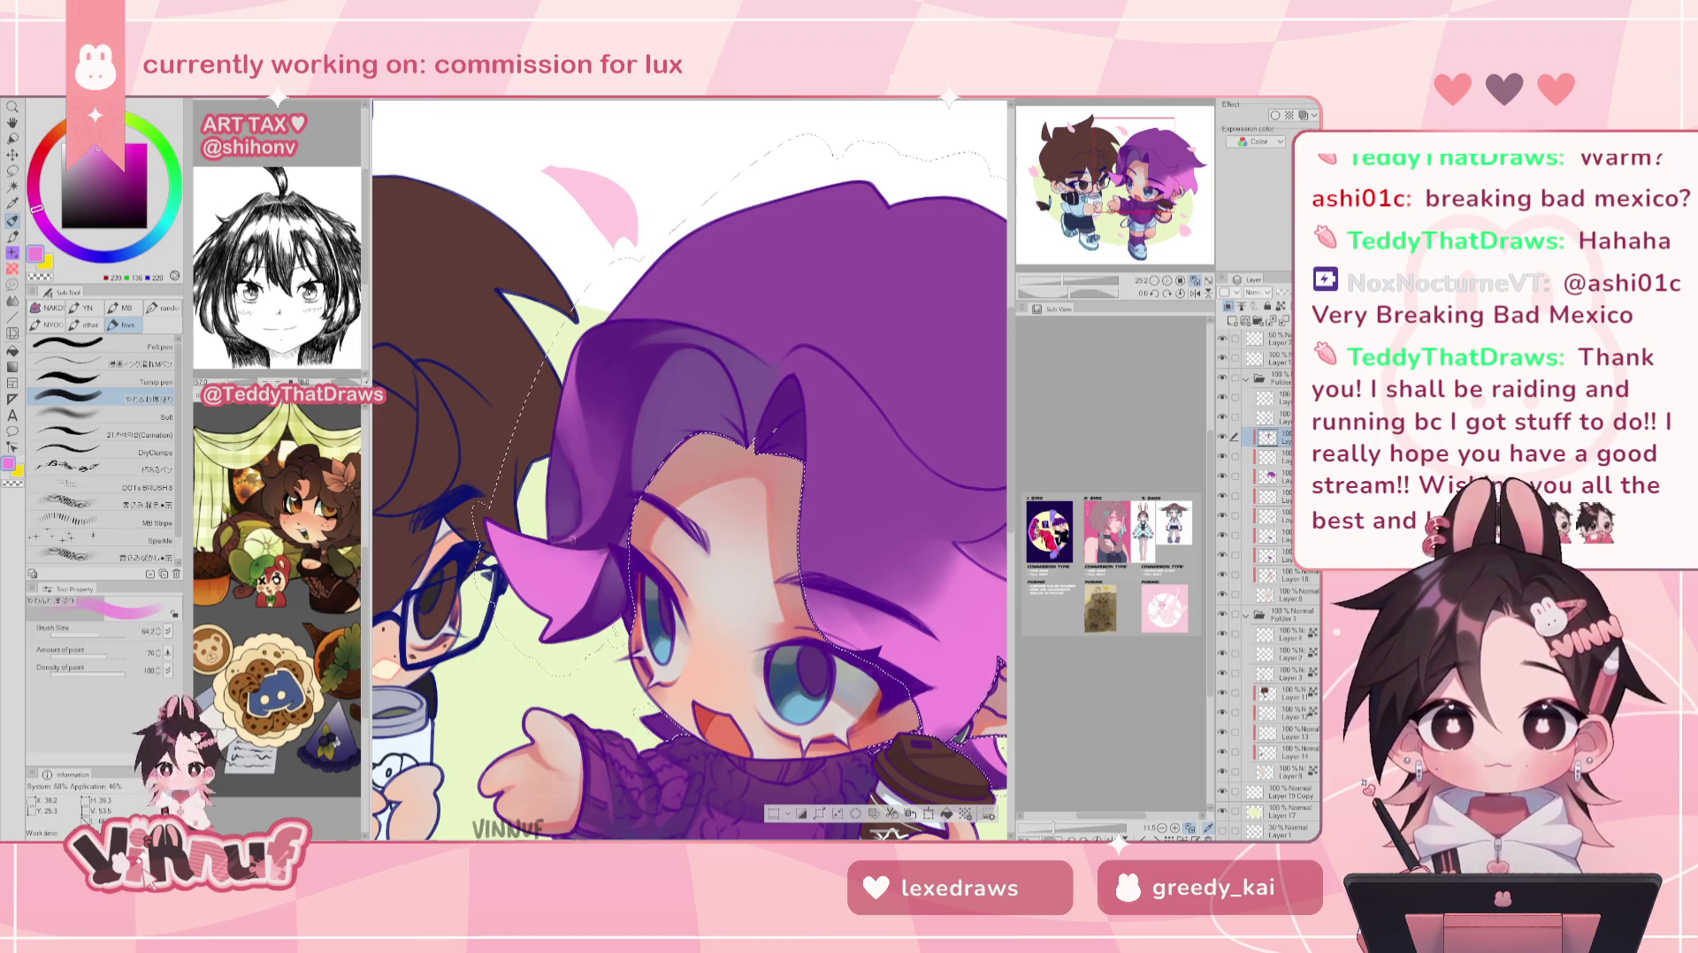
key(h)
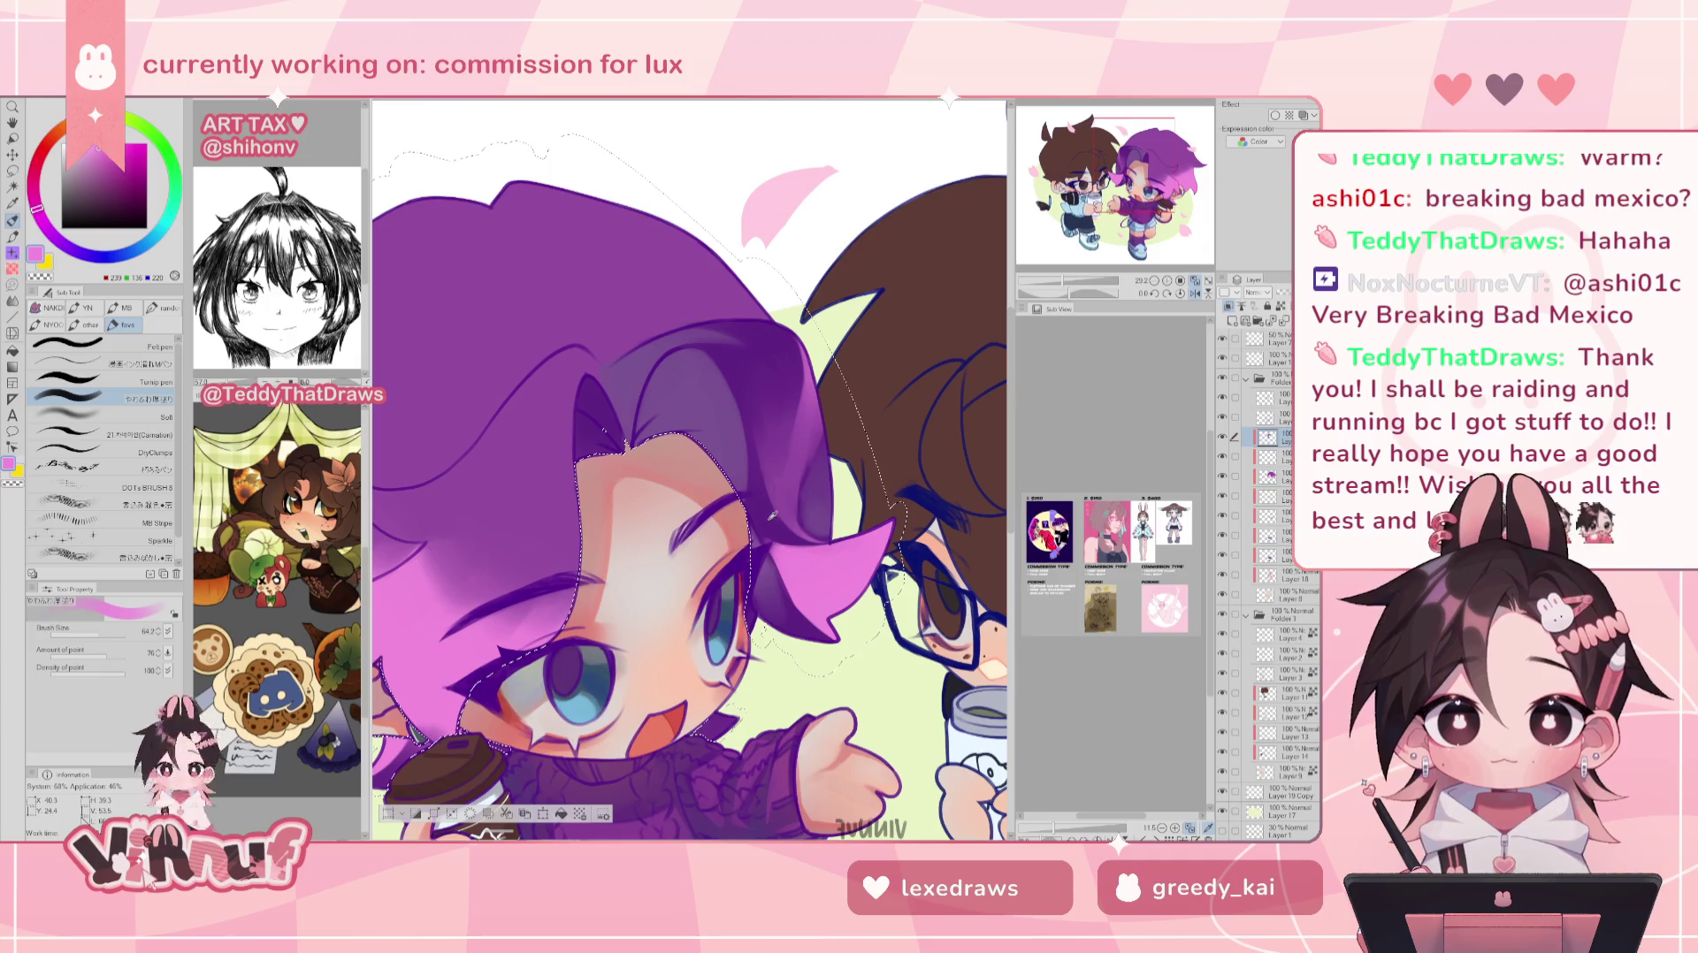
- Deepen the hair shadows with the sampled dark purple, flipping the view to check
alt+click(772, 516)
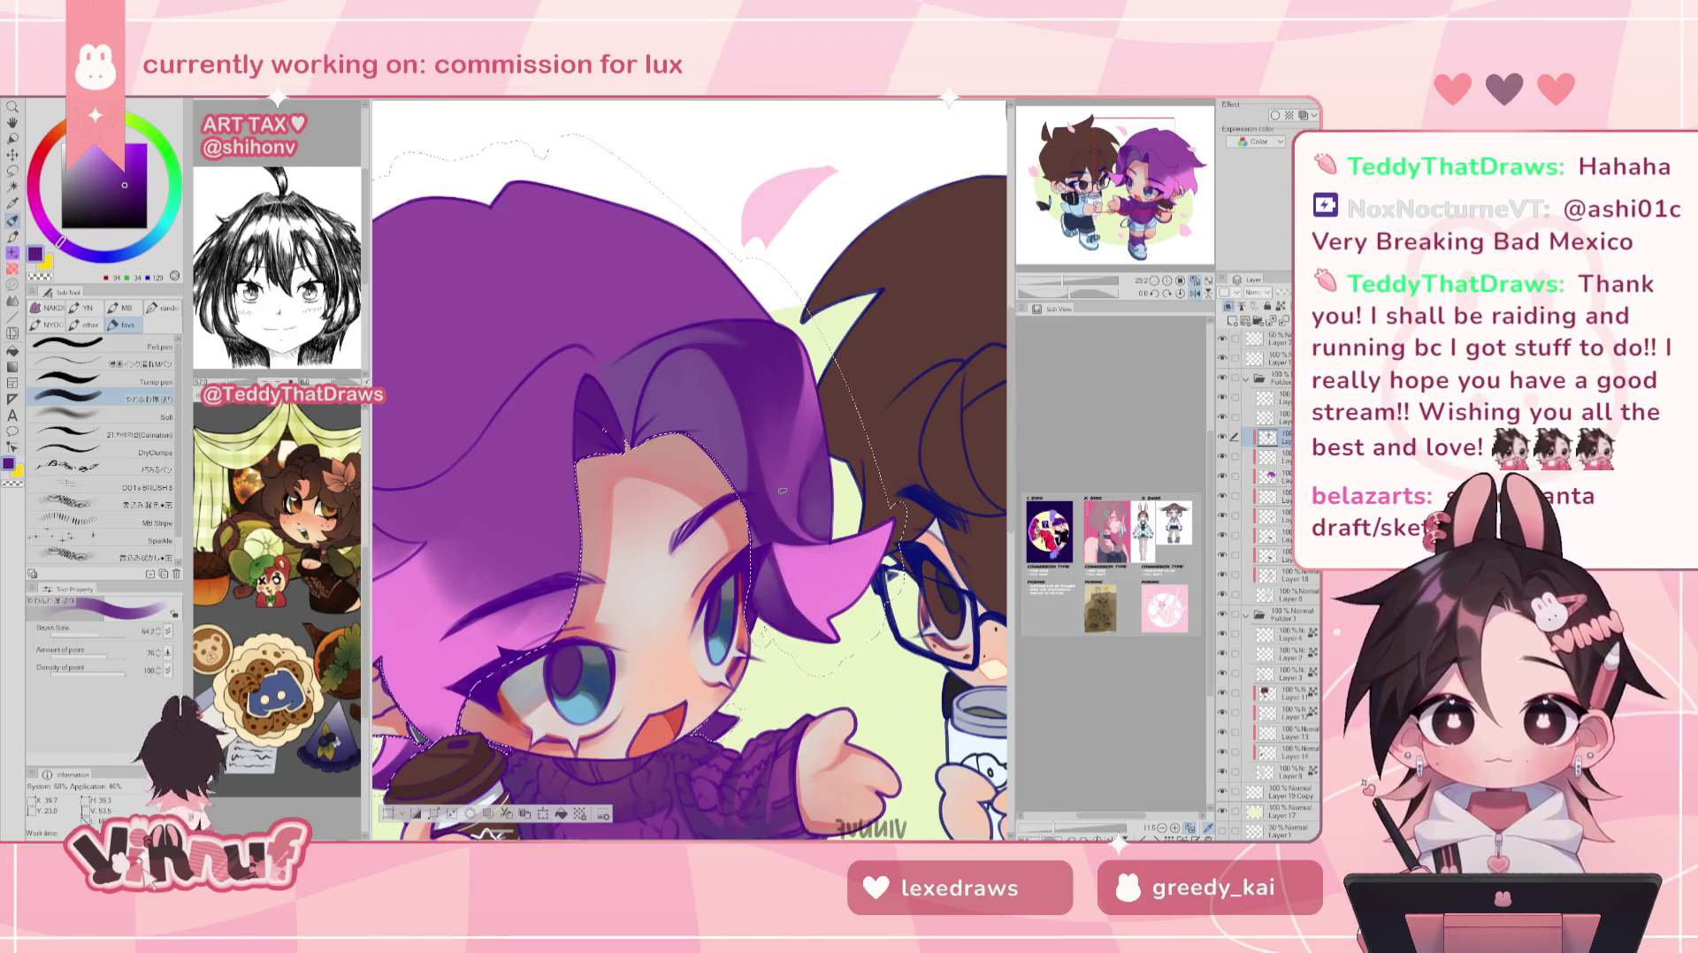
key(h)
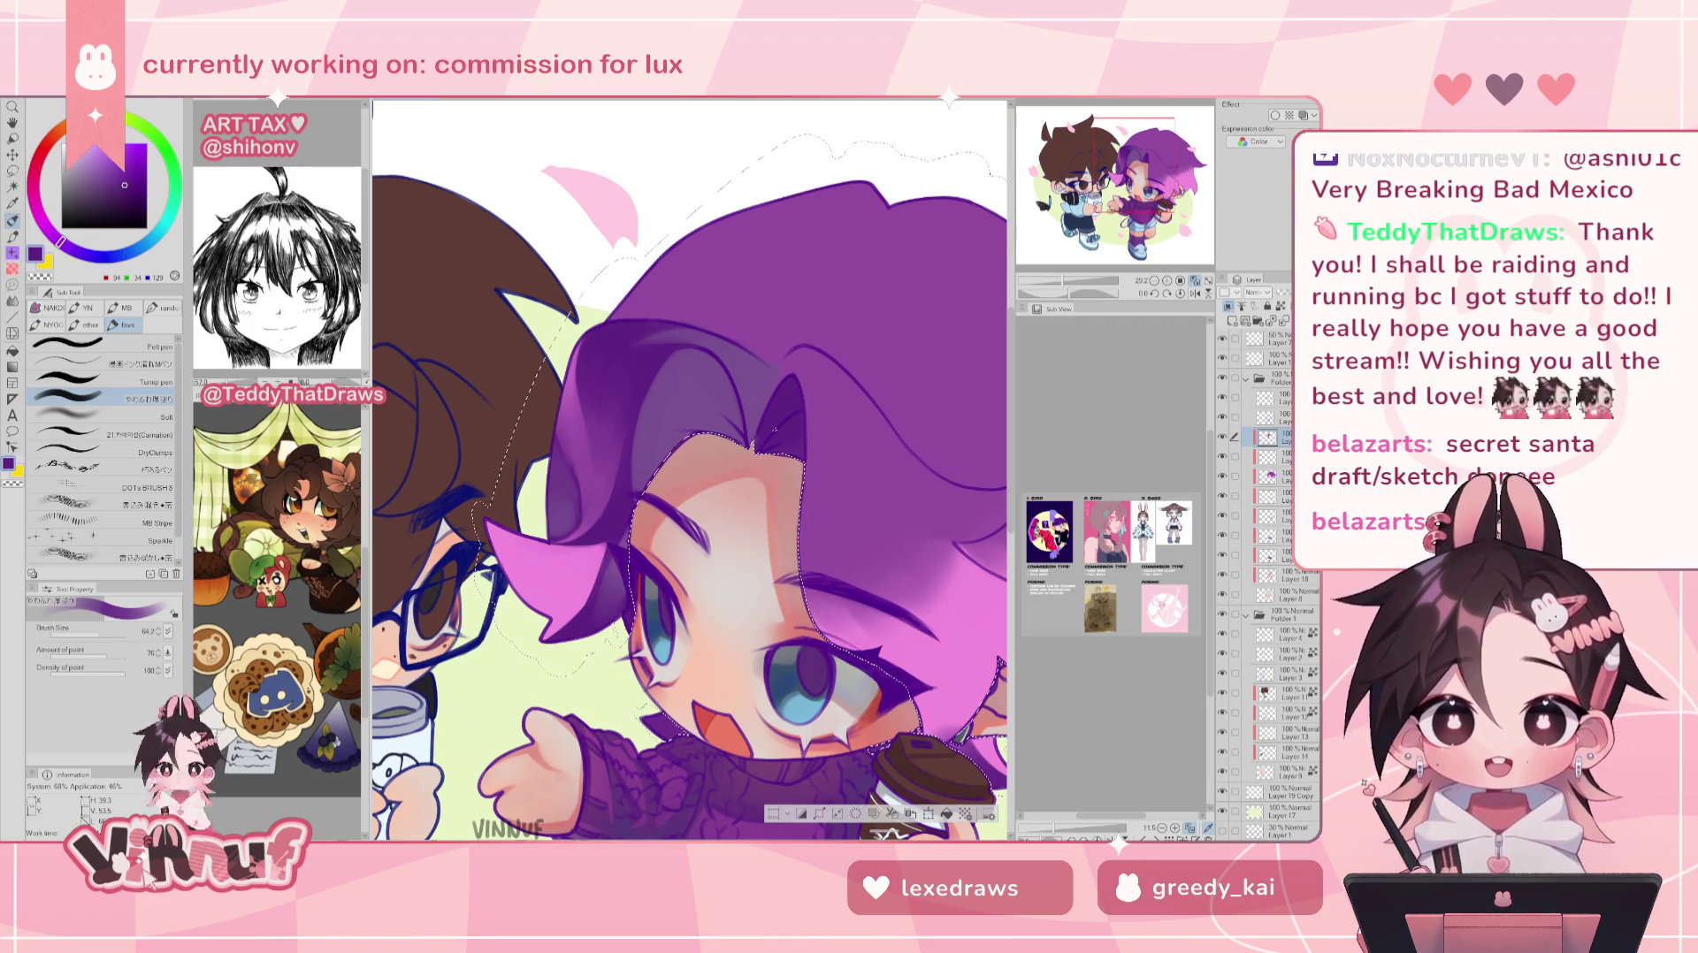
drag(555, 434, 560, 430)
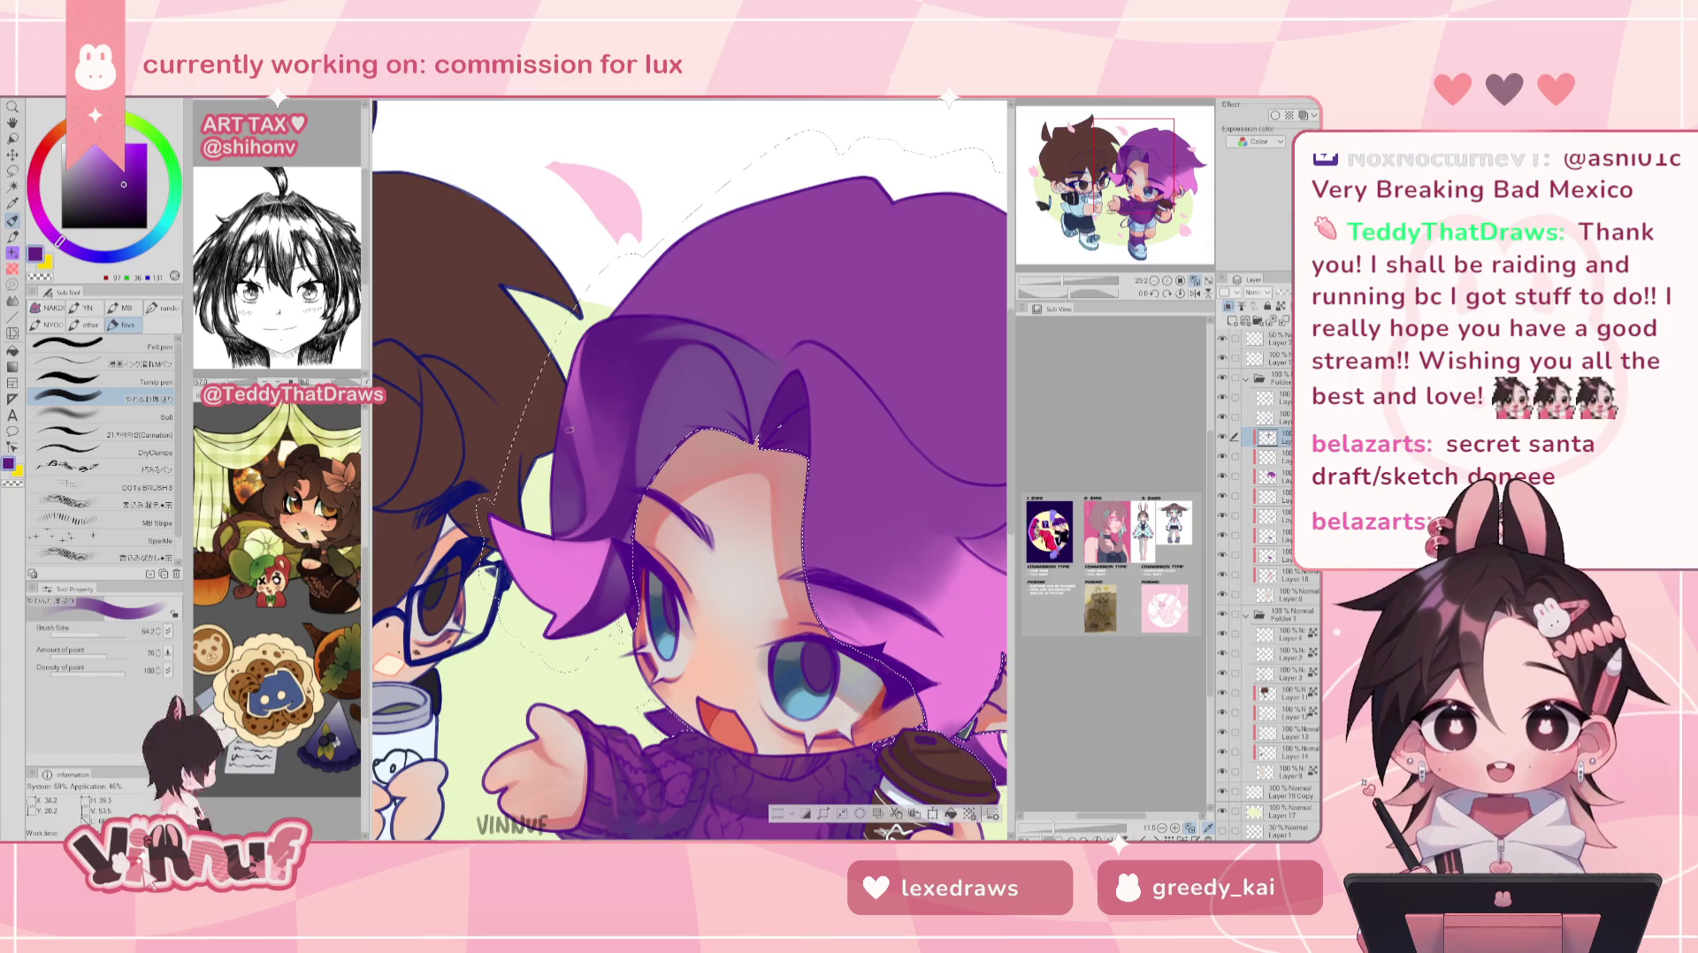
key(h)
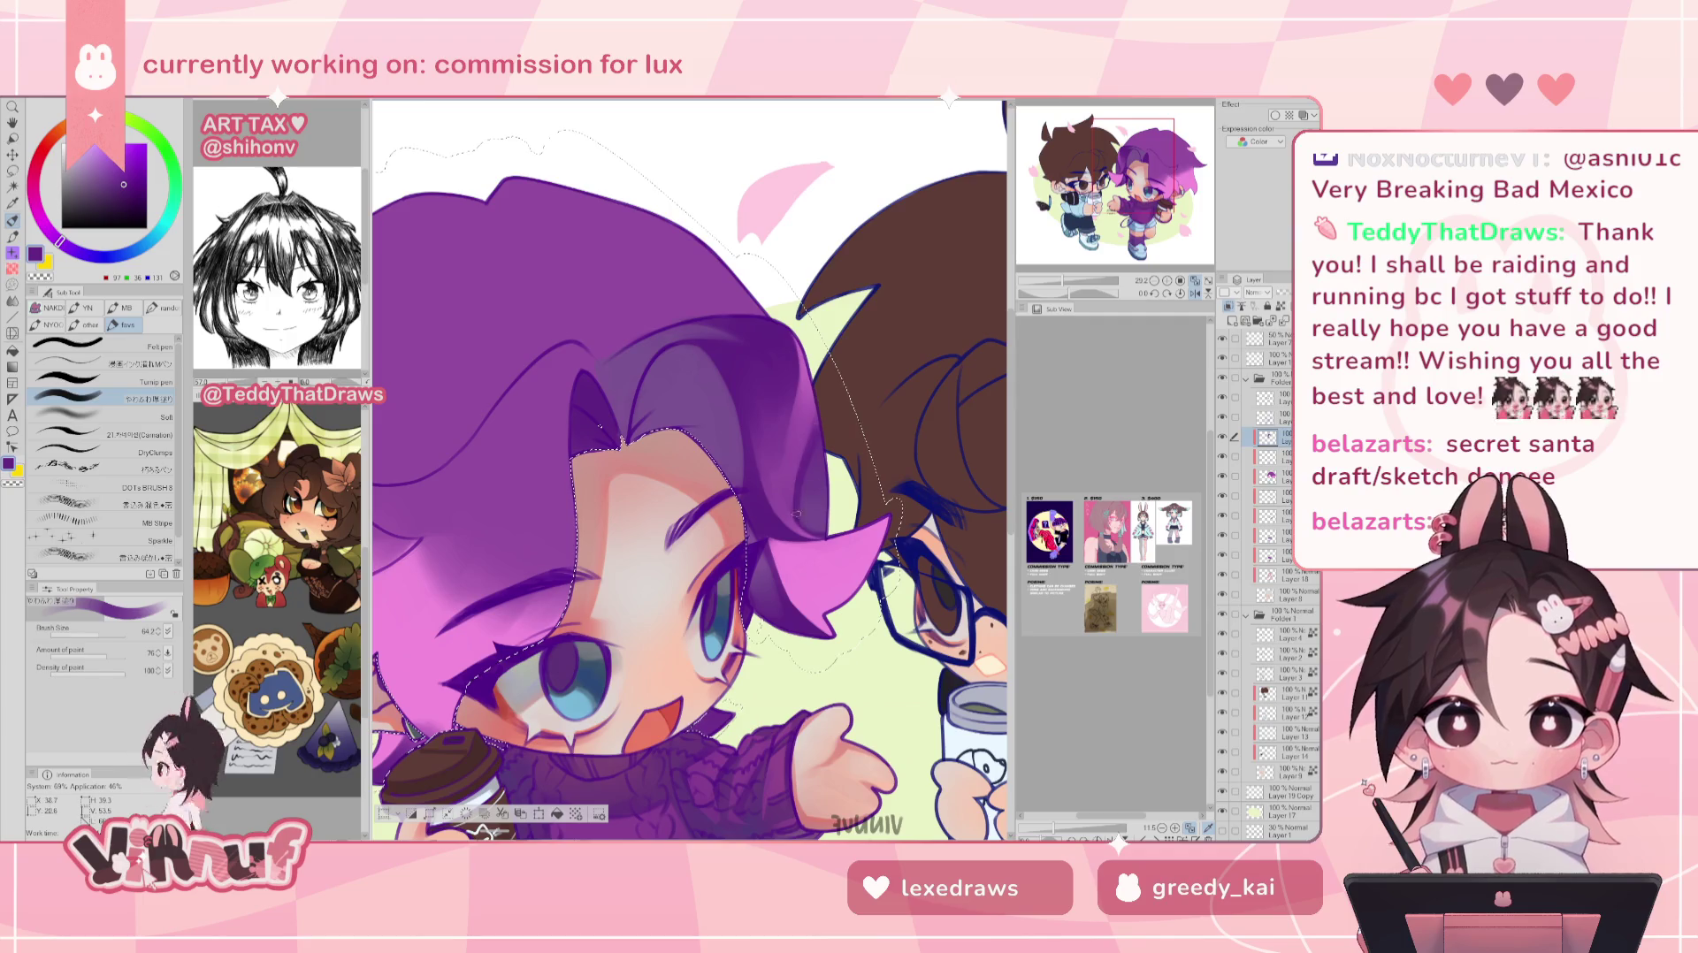
key(h)
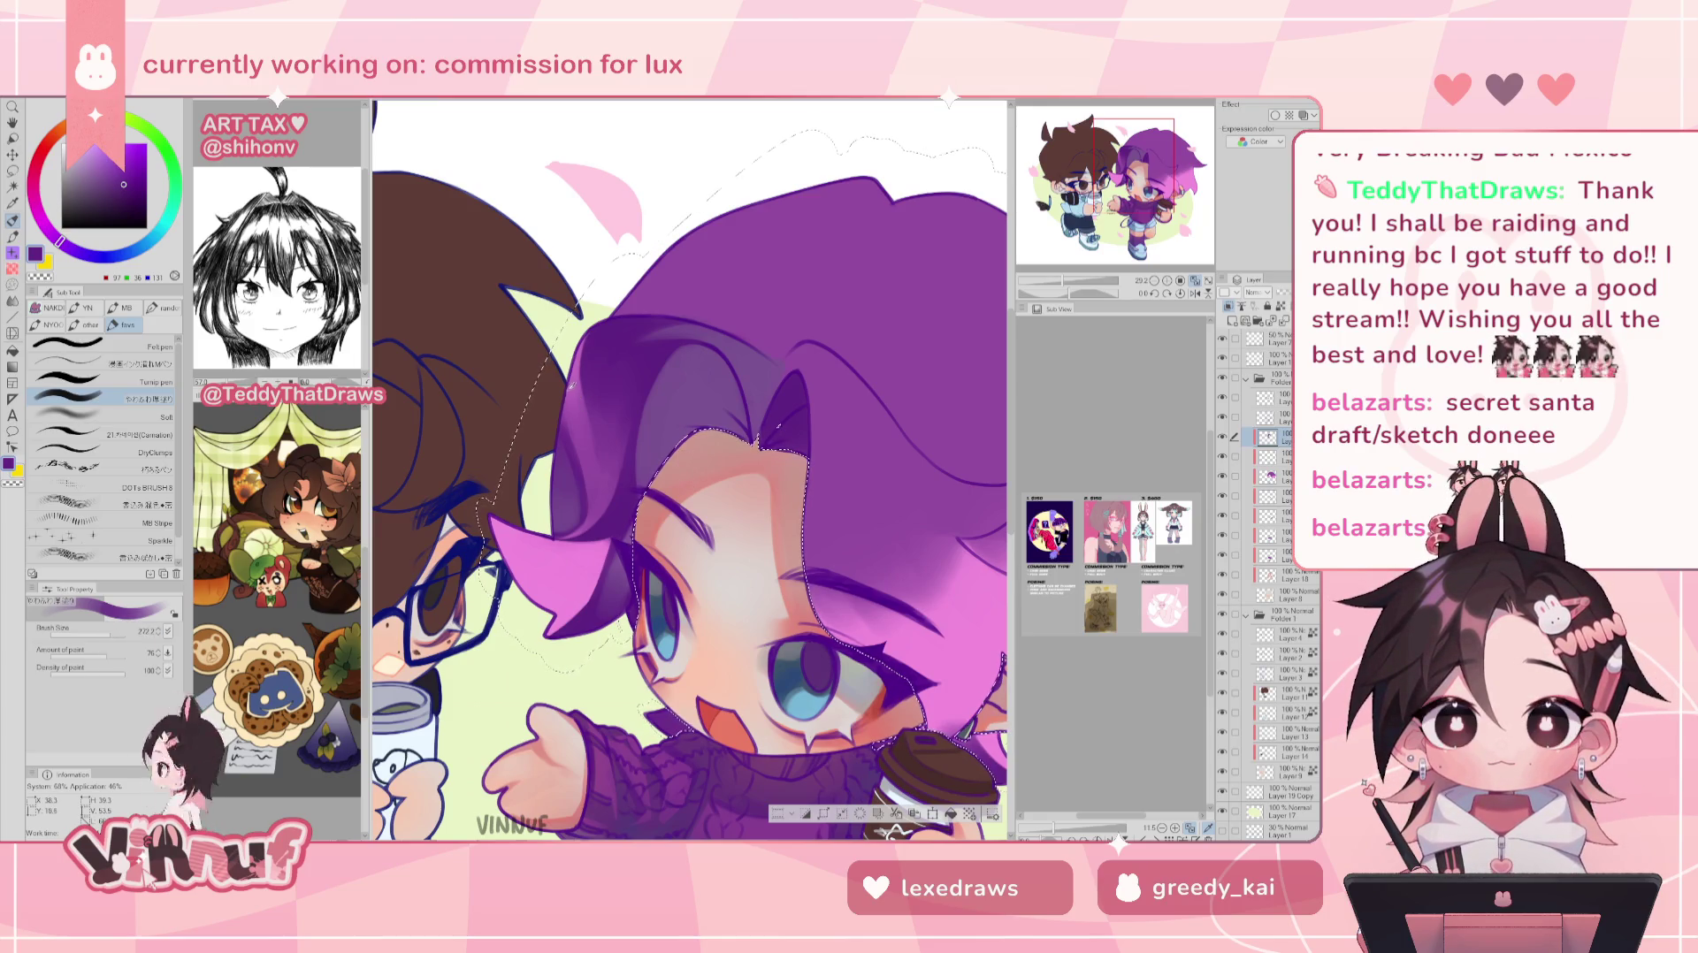
- Soften the hair with a lighter sampled purple at a smaller brush size
alt+click(575, 436)
click(108, 633)
click(113, 633)
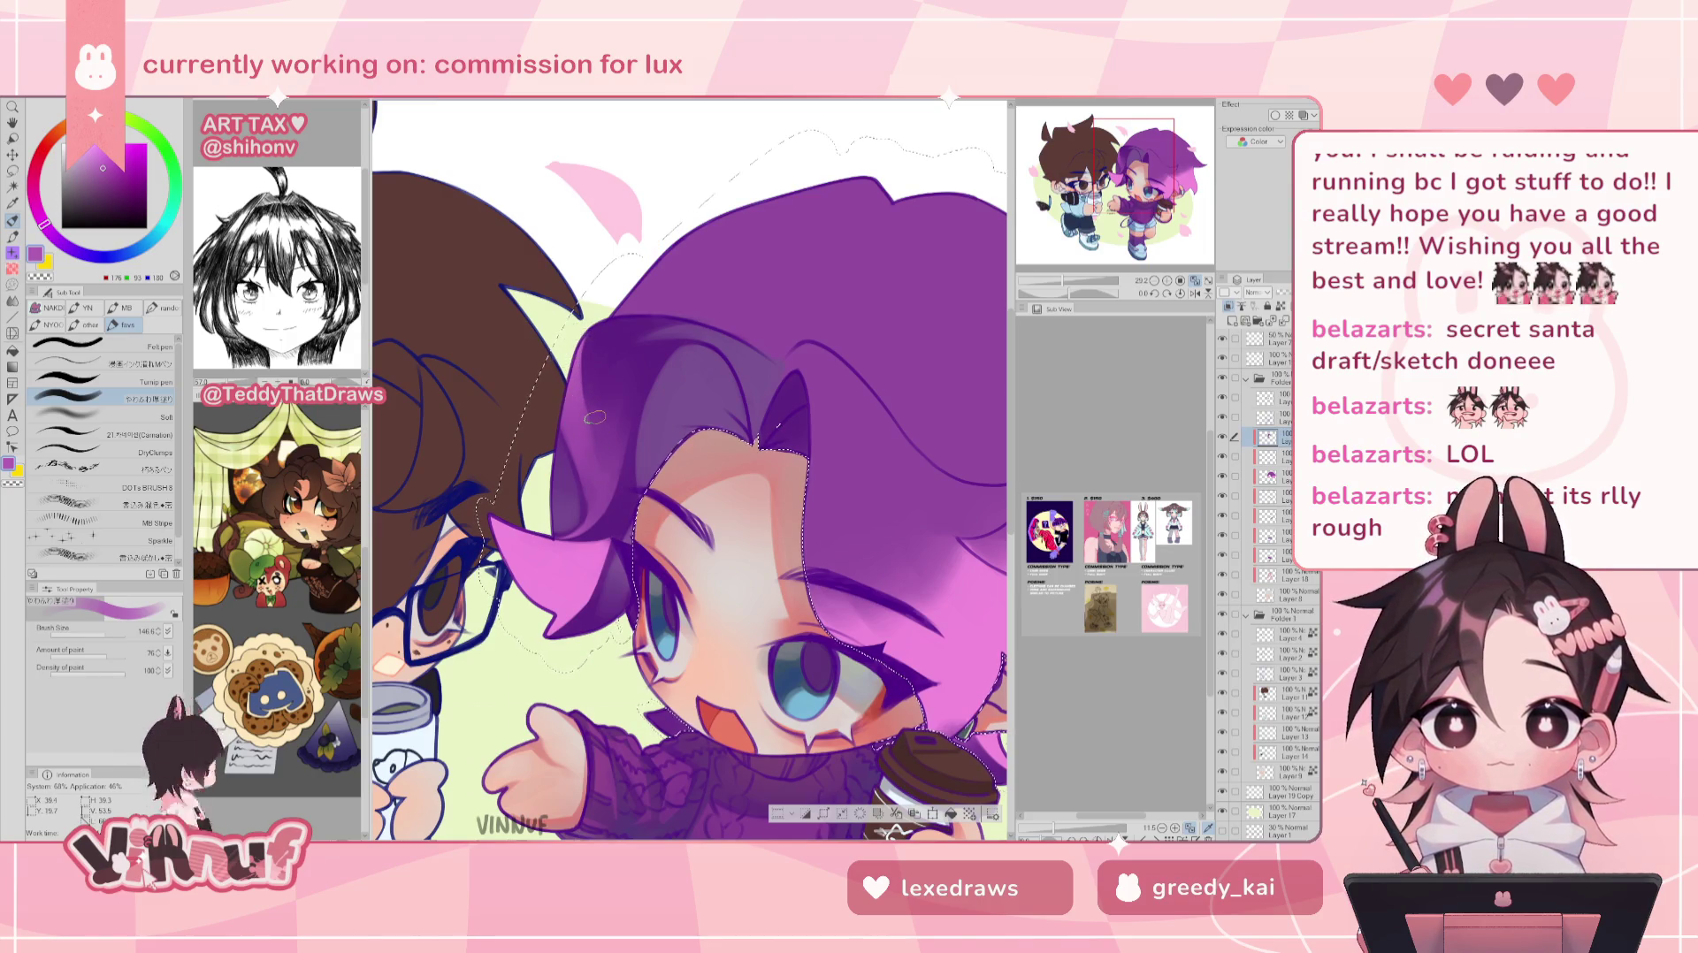
key(h)
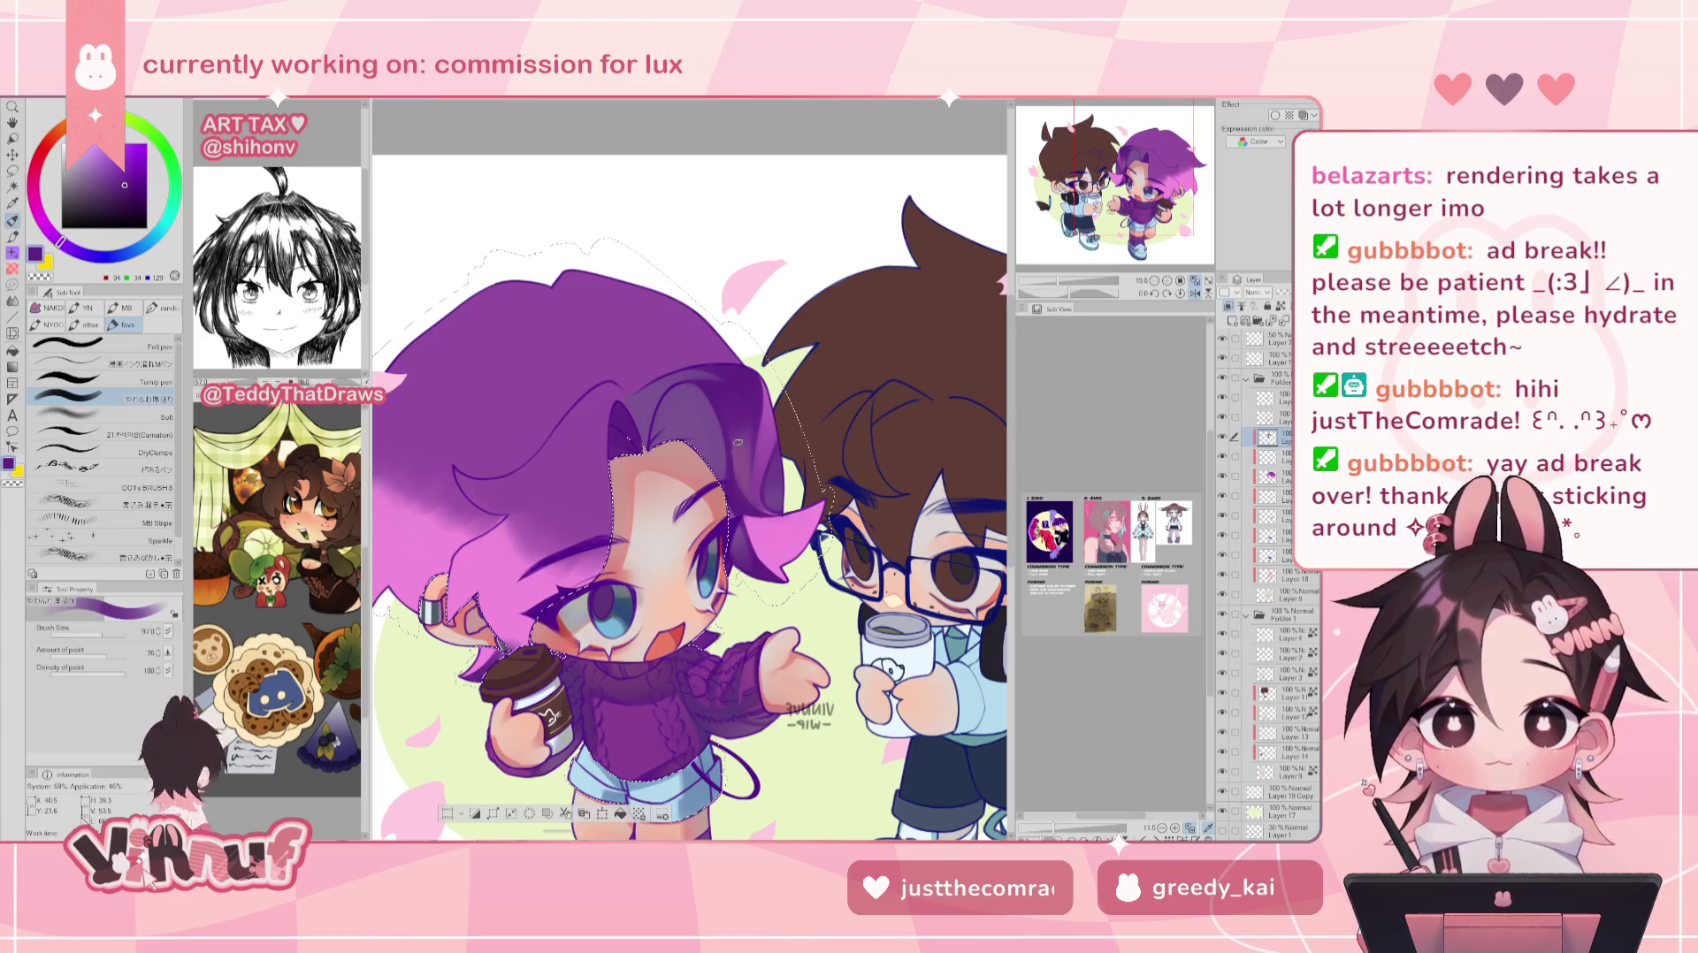
- Paint muted purple hair shading, adjusting the brush size and mirroring to check
key(h)
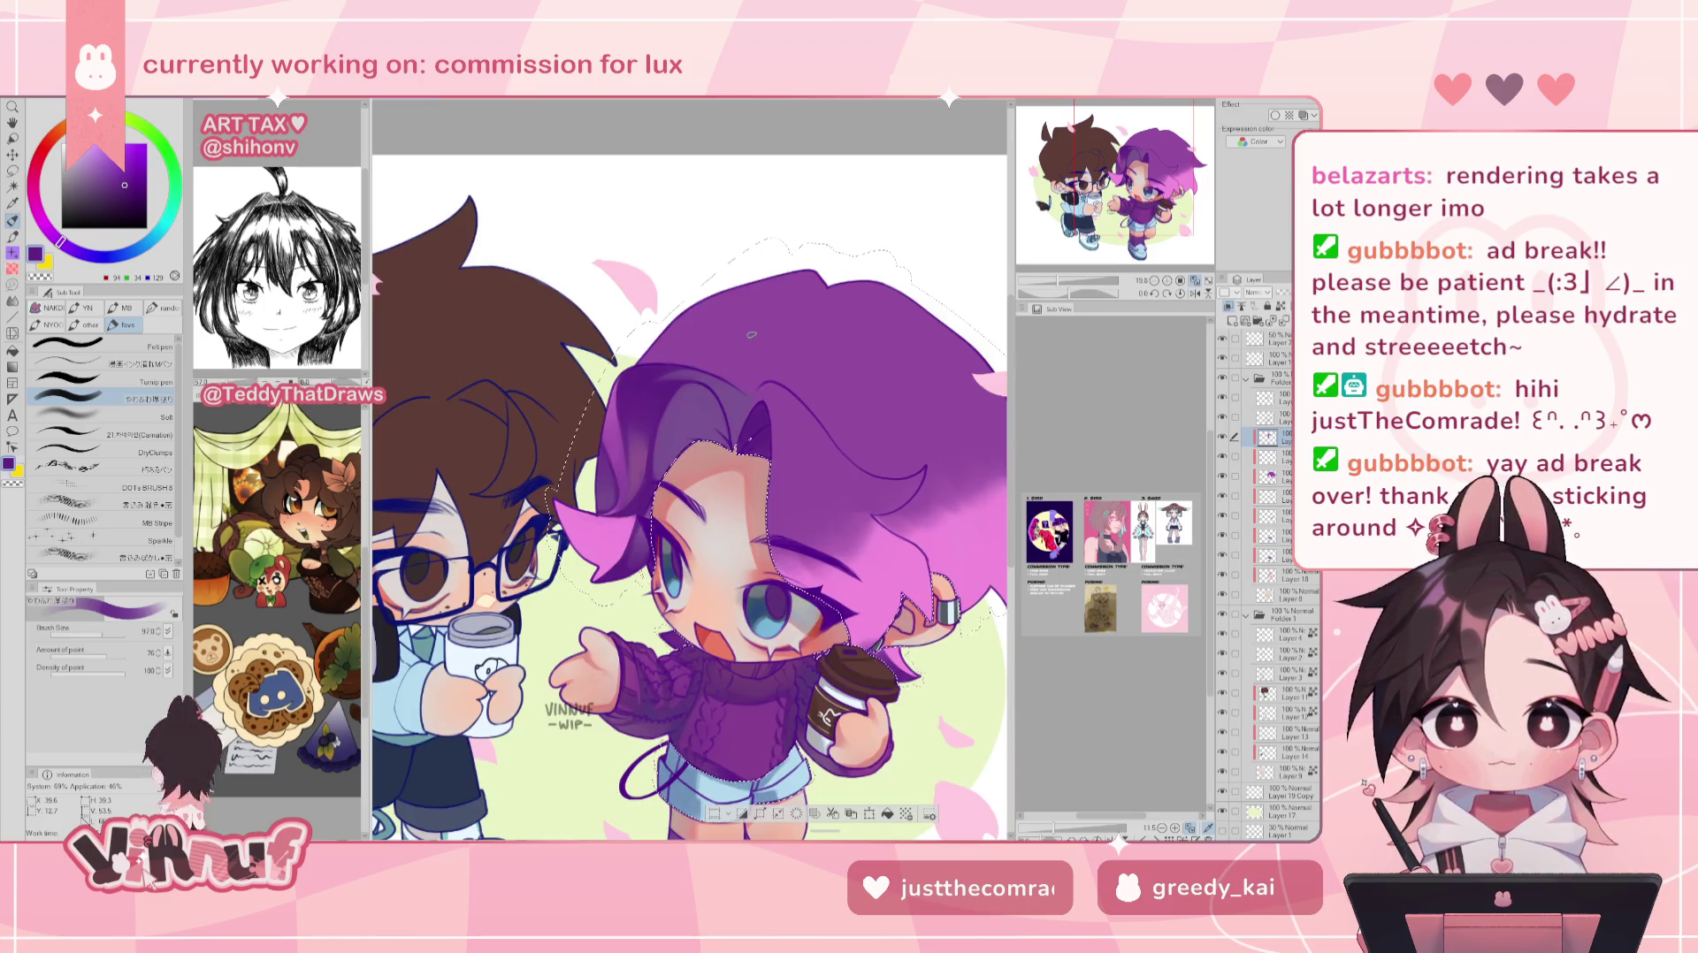
alt+click(638, 436)
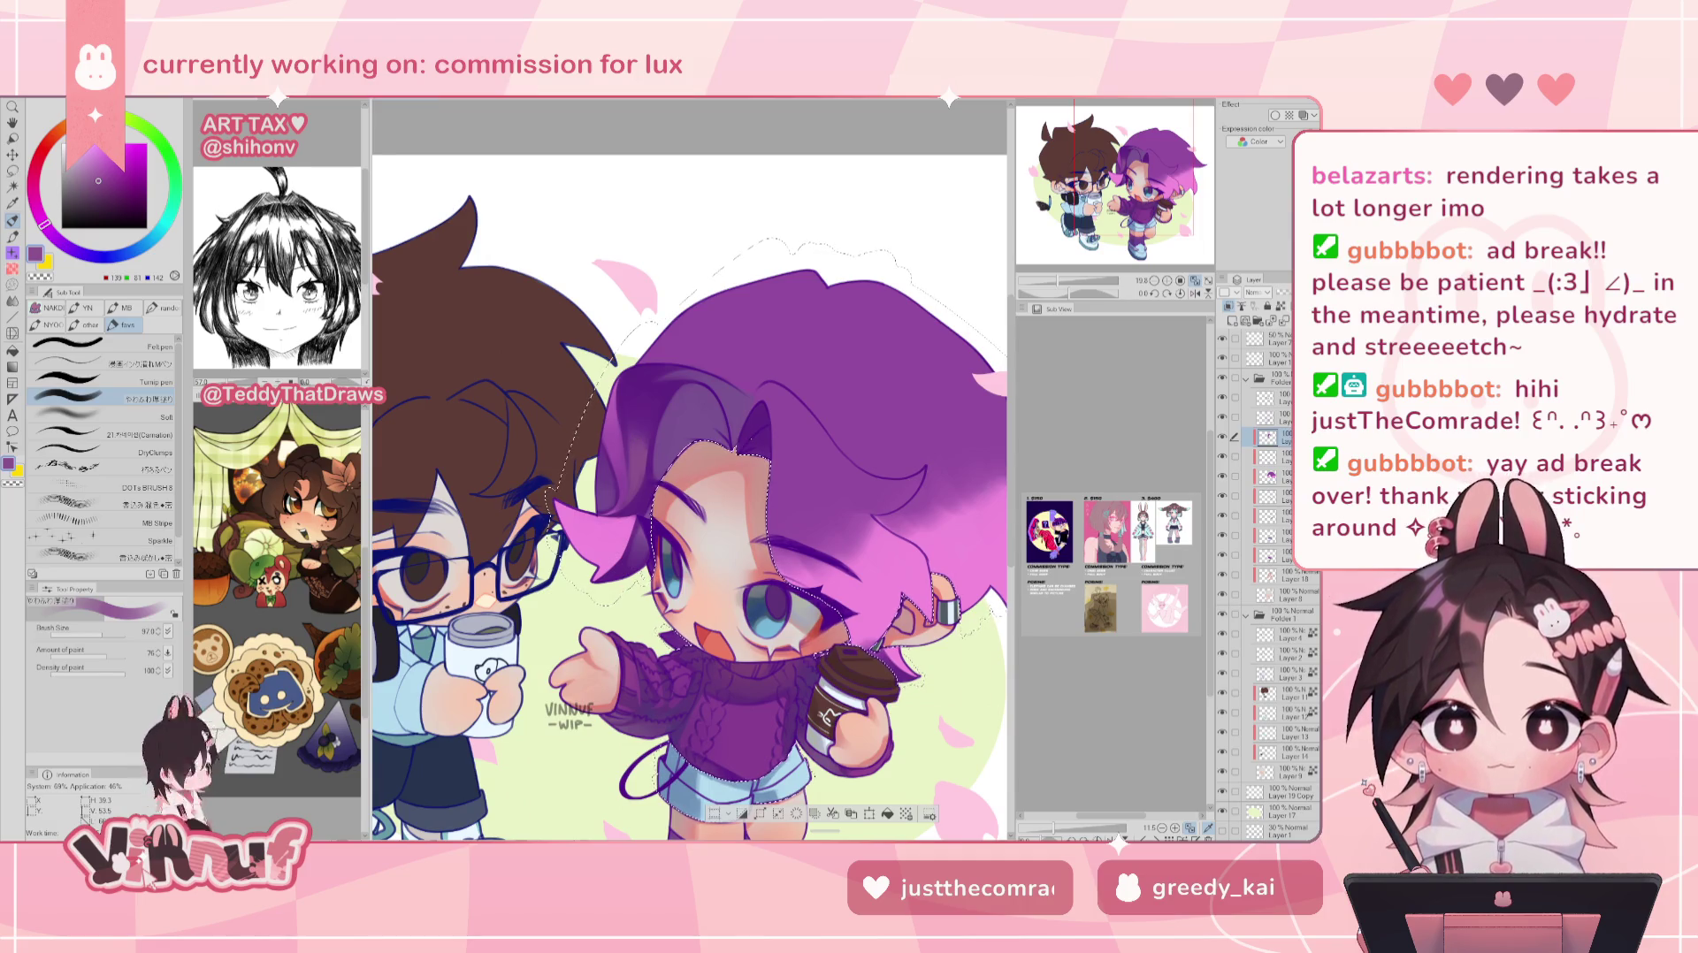
click(103, 633)
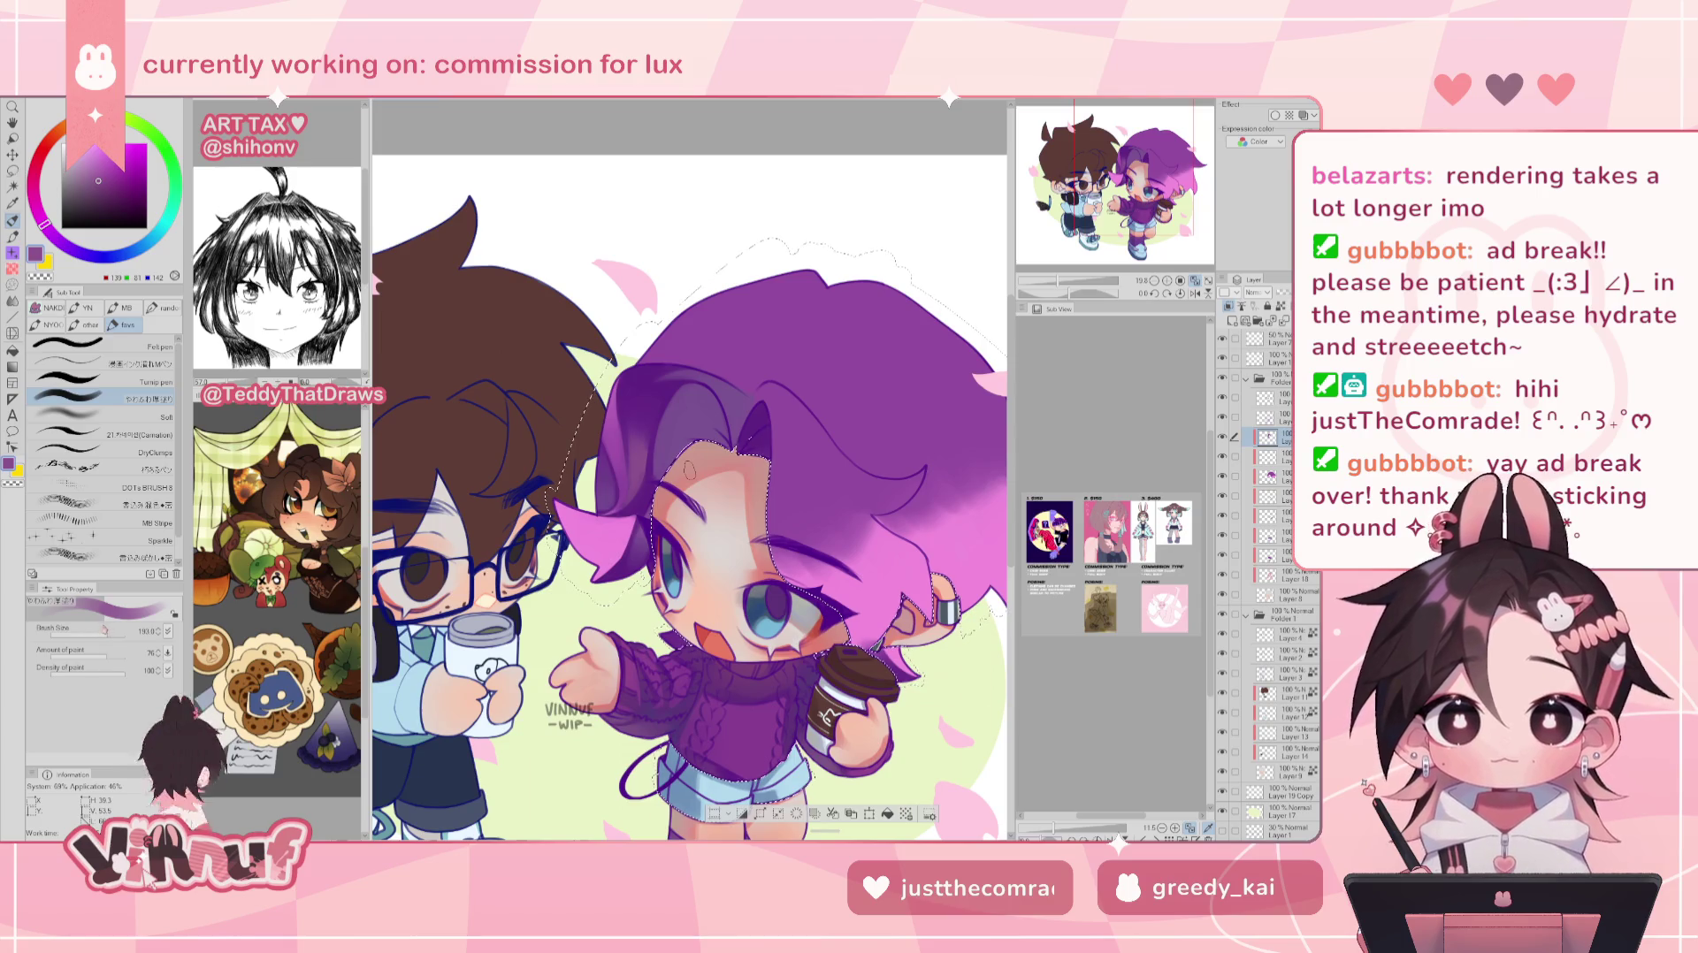
click(112, 633)
key(h)
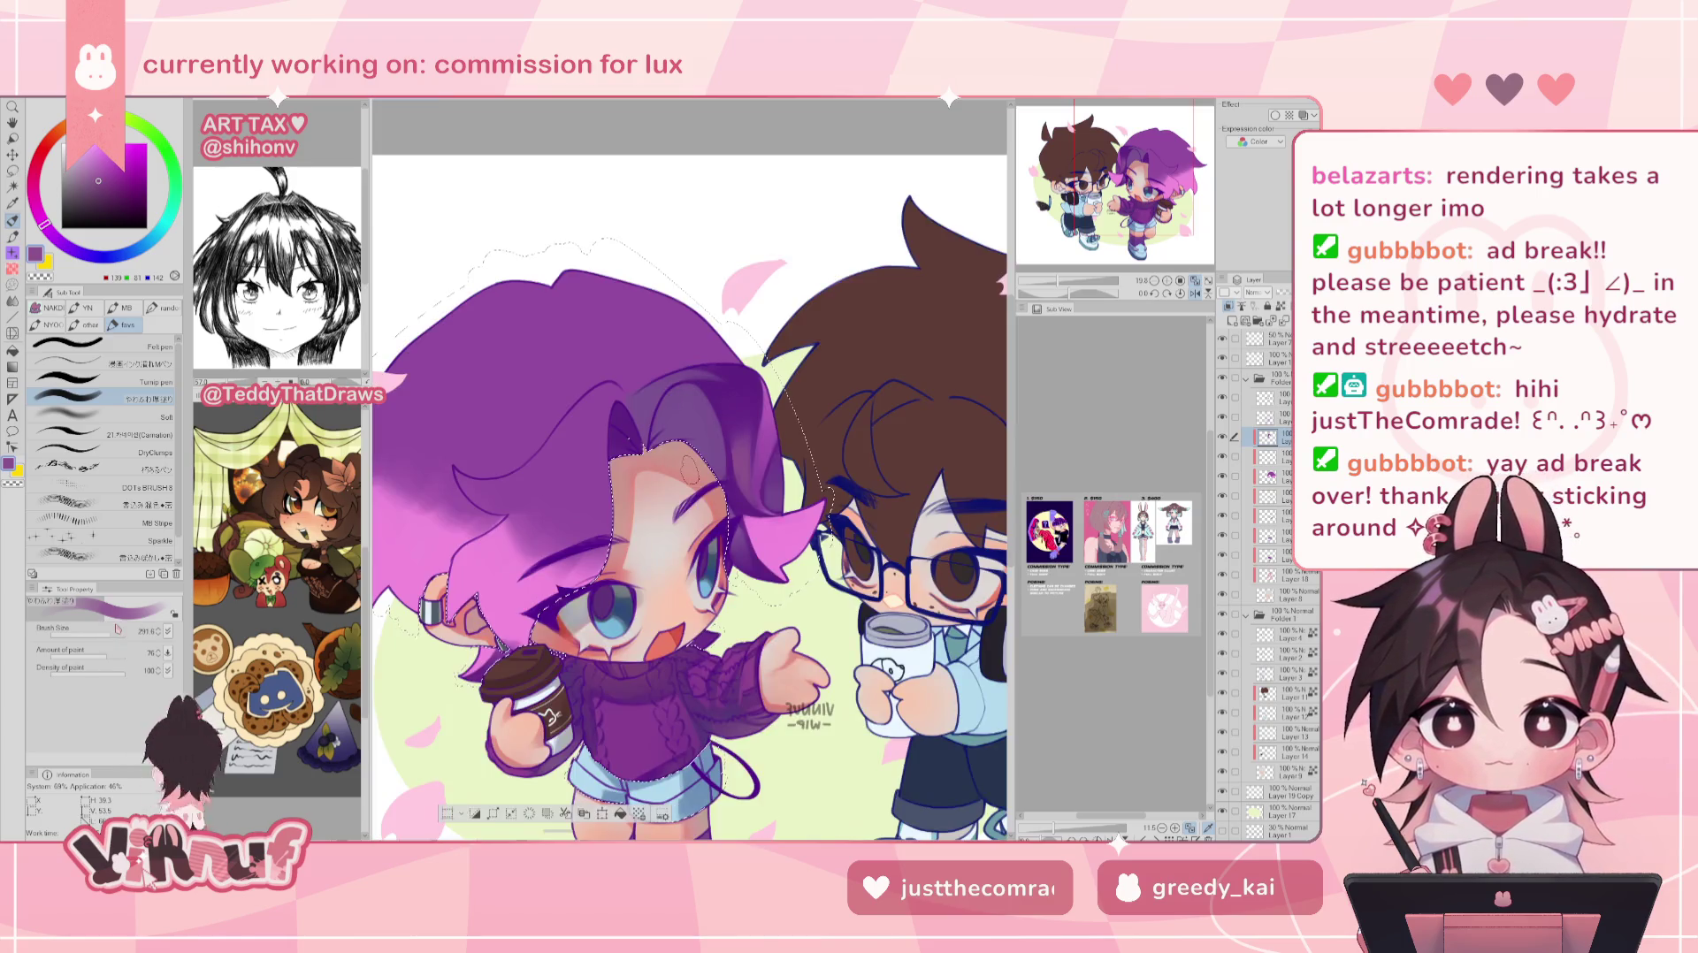
click(102, 633)
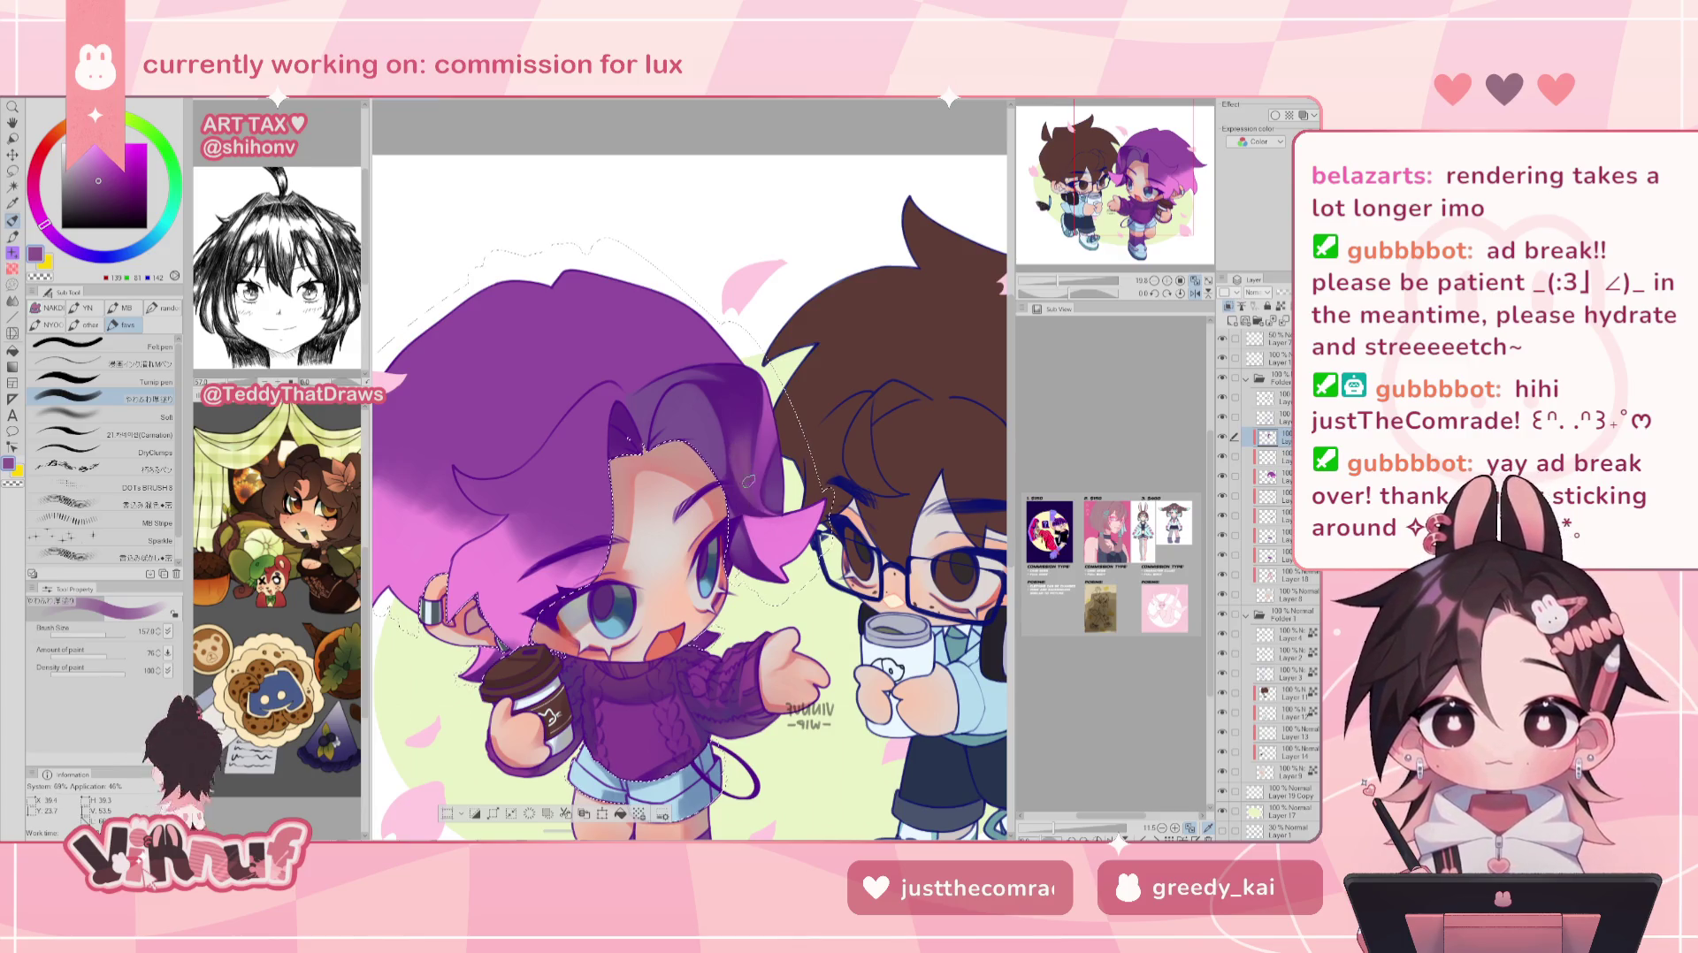
- Add darker then lighter purple strokes with a smaller brush, then fit the whole illustration
alt+click(736, 431)
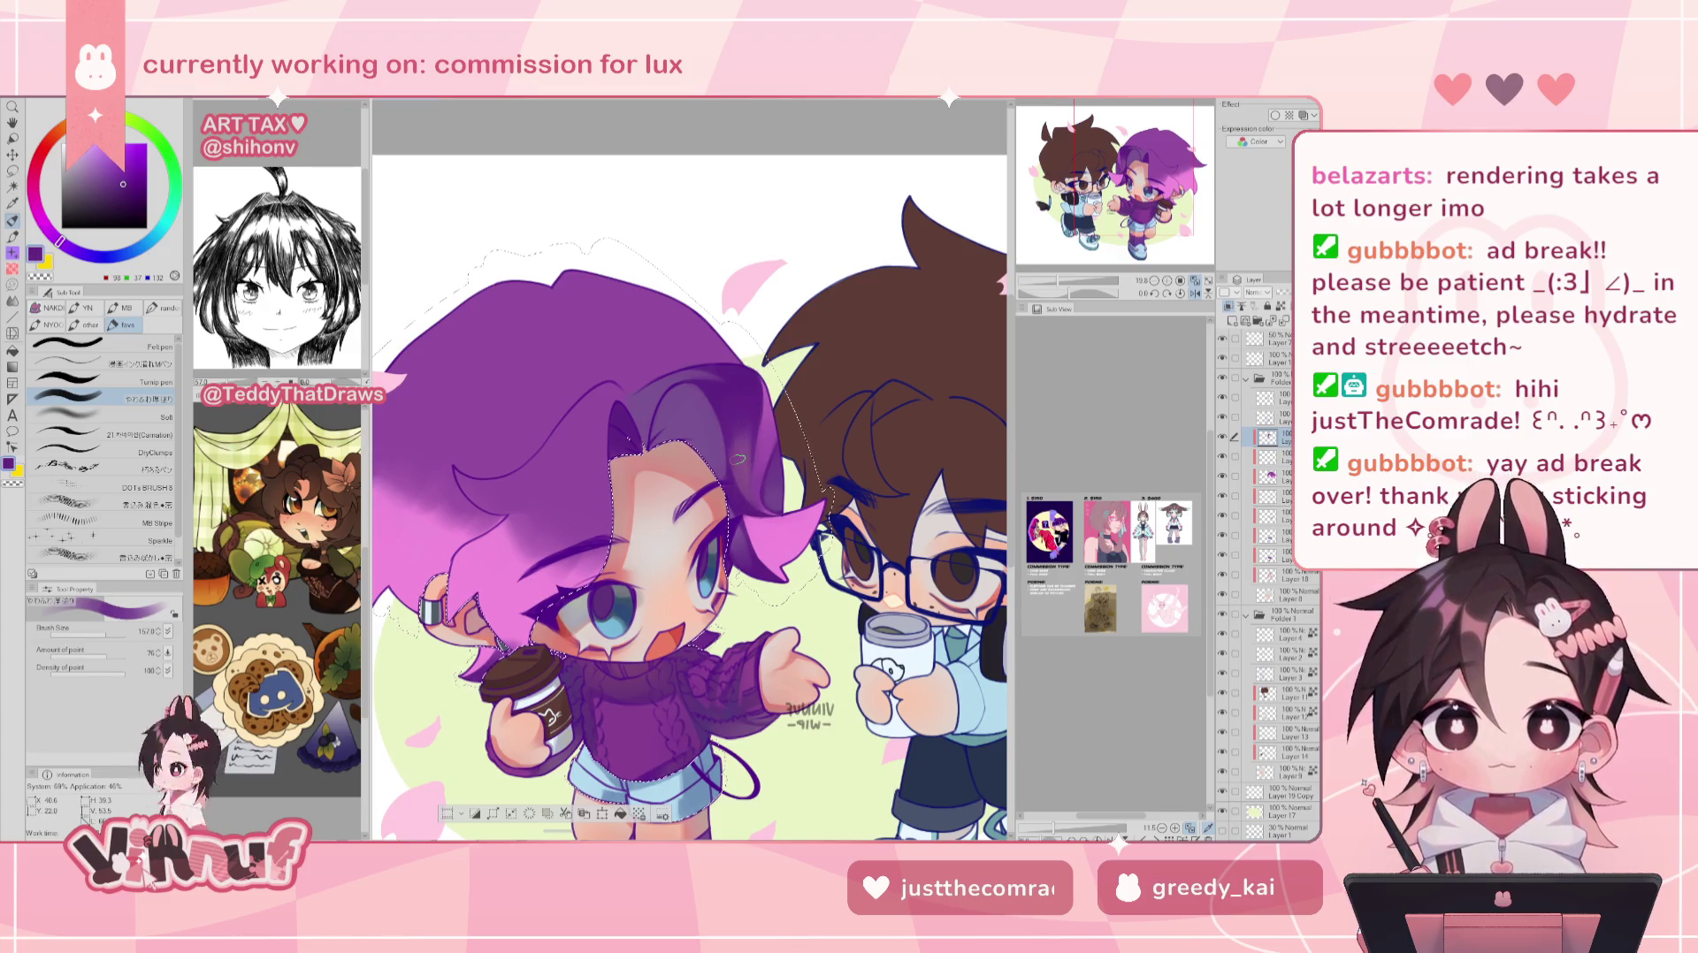
key(h)
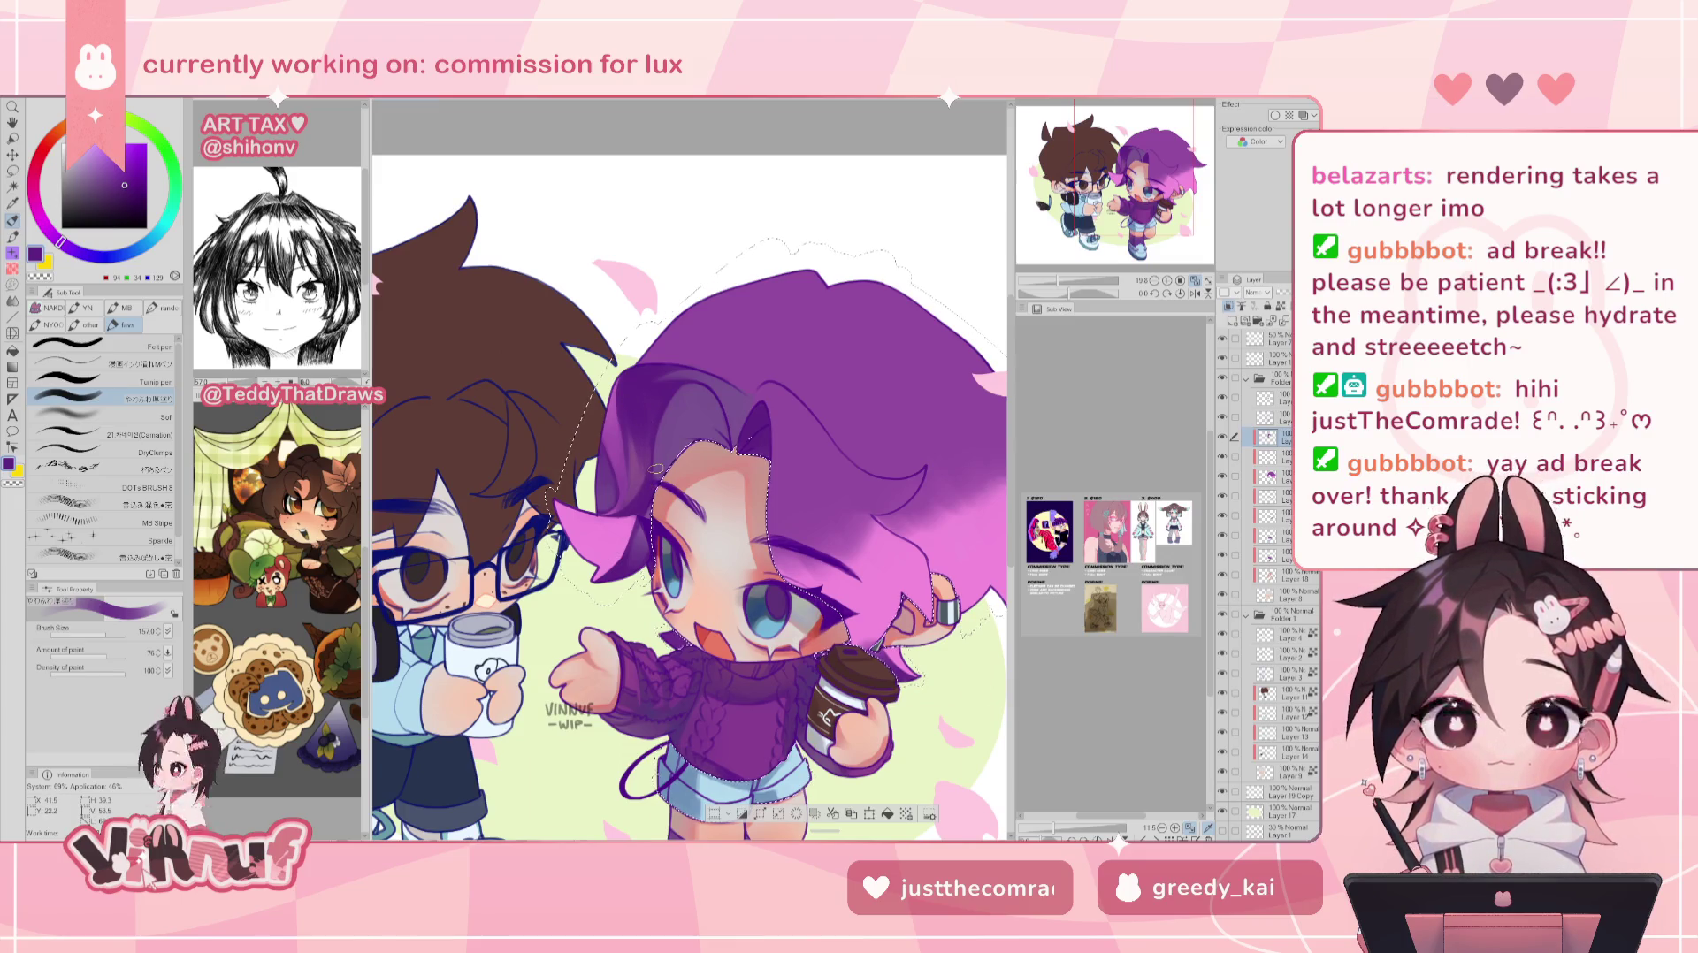
key(h)
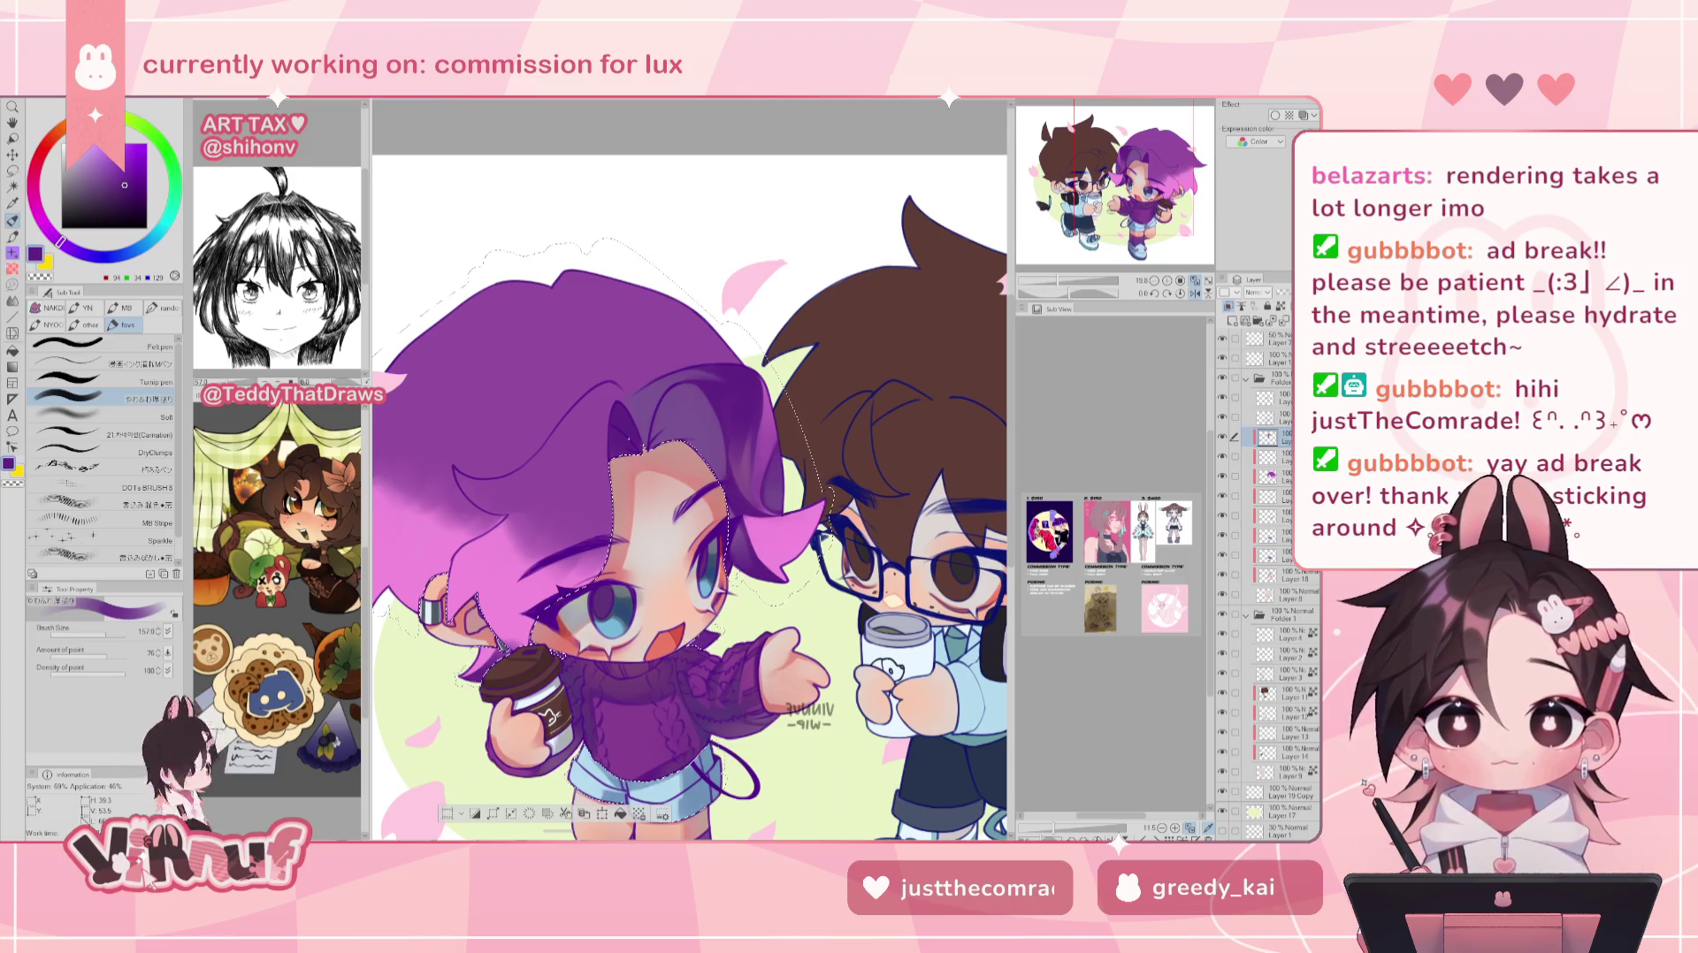
alt+click(751, 458)
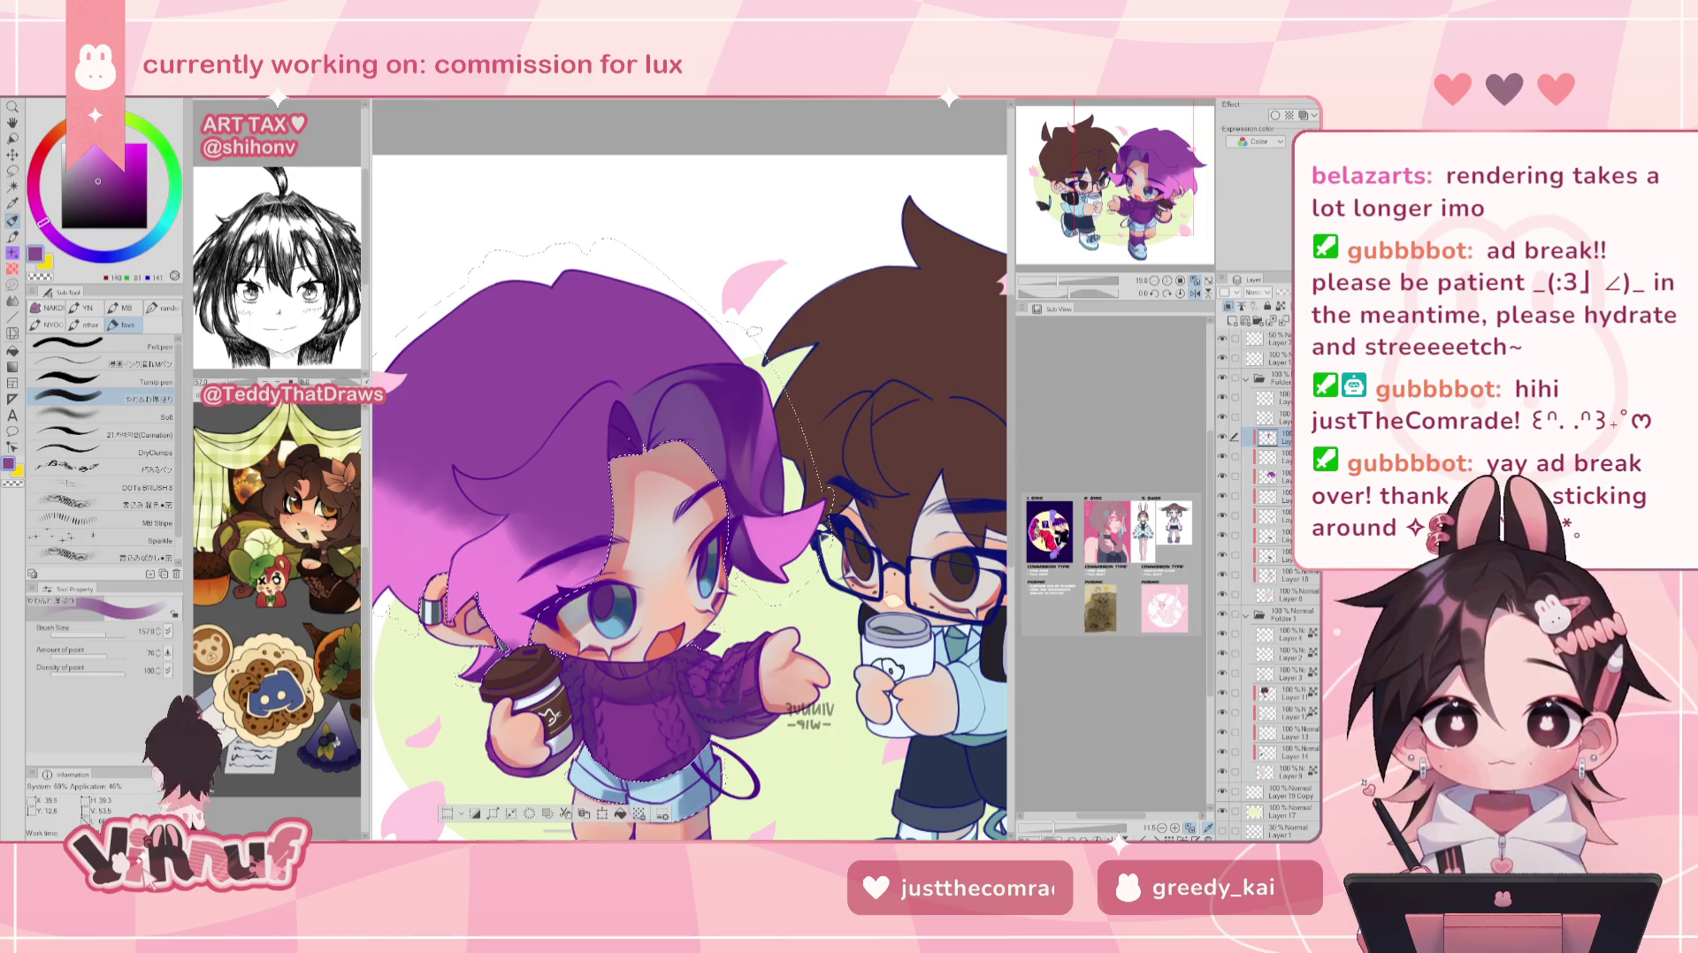
key(h)
click(129, 636)
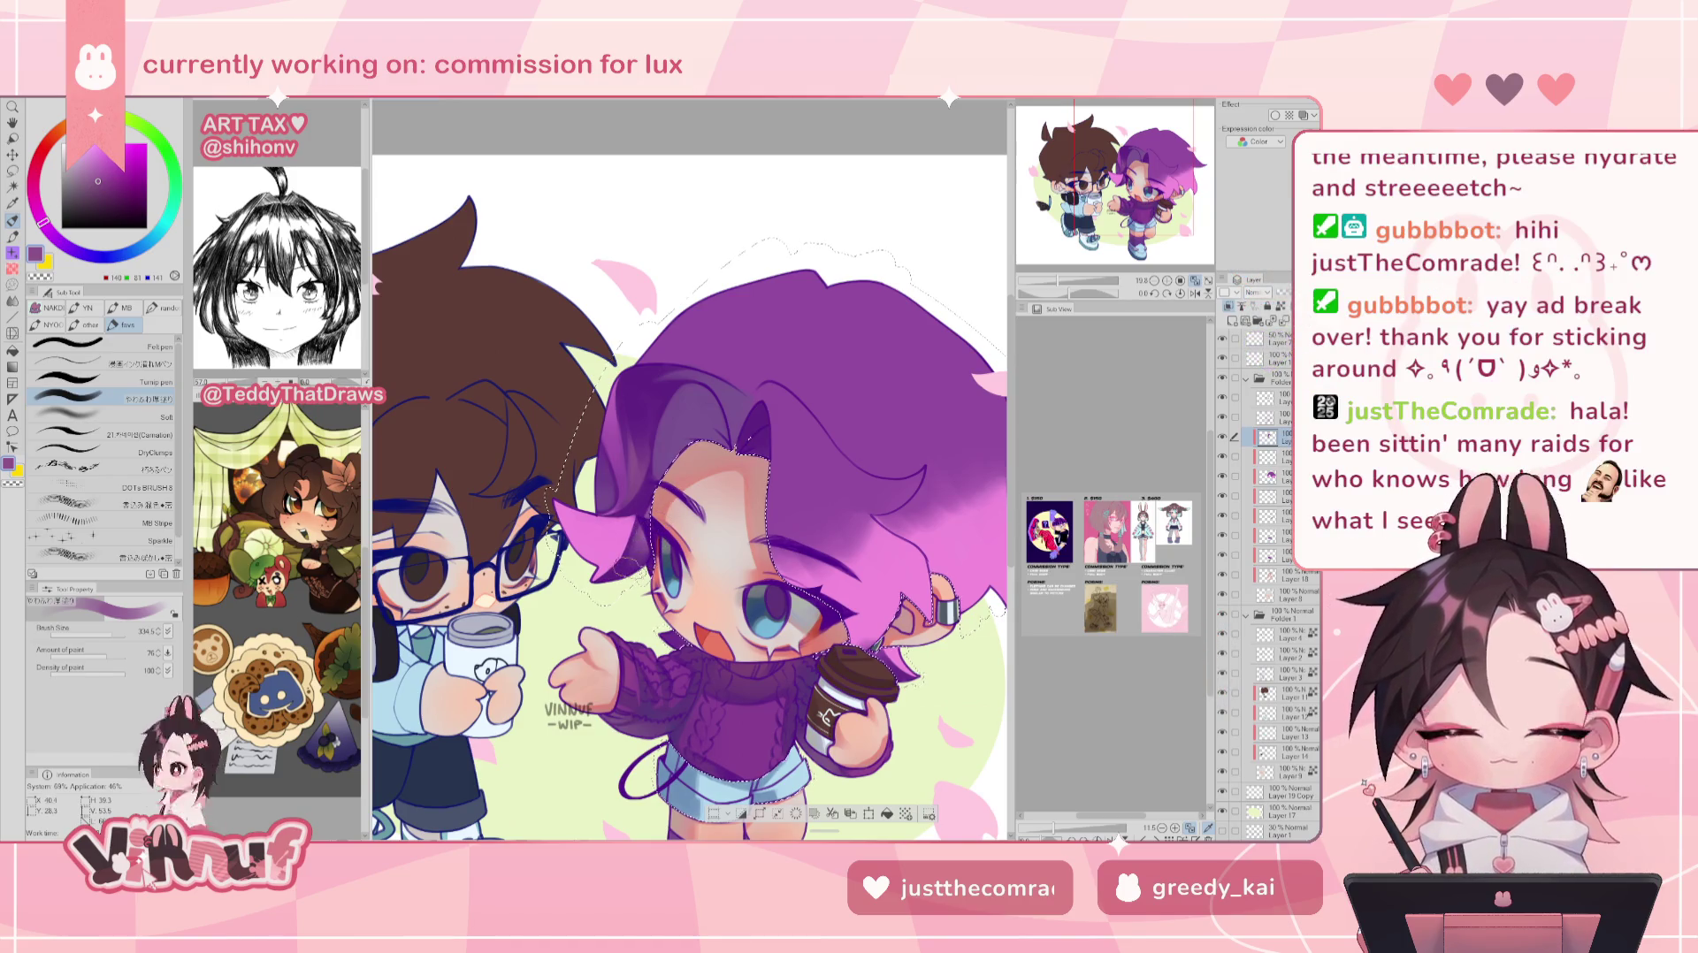
key(ctrl+0)
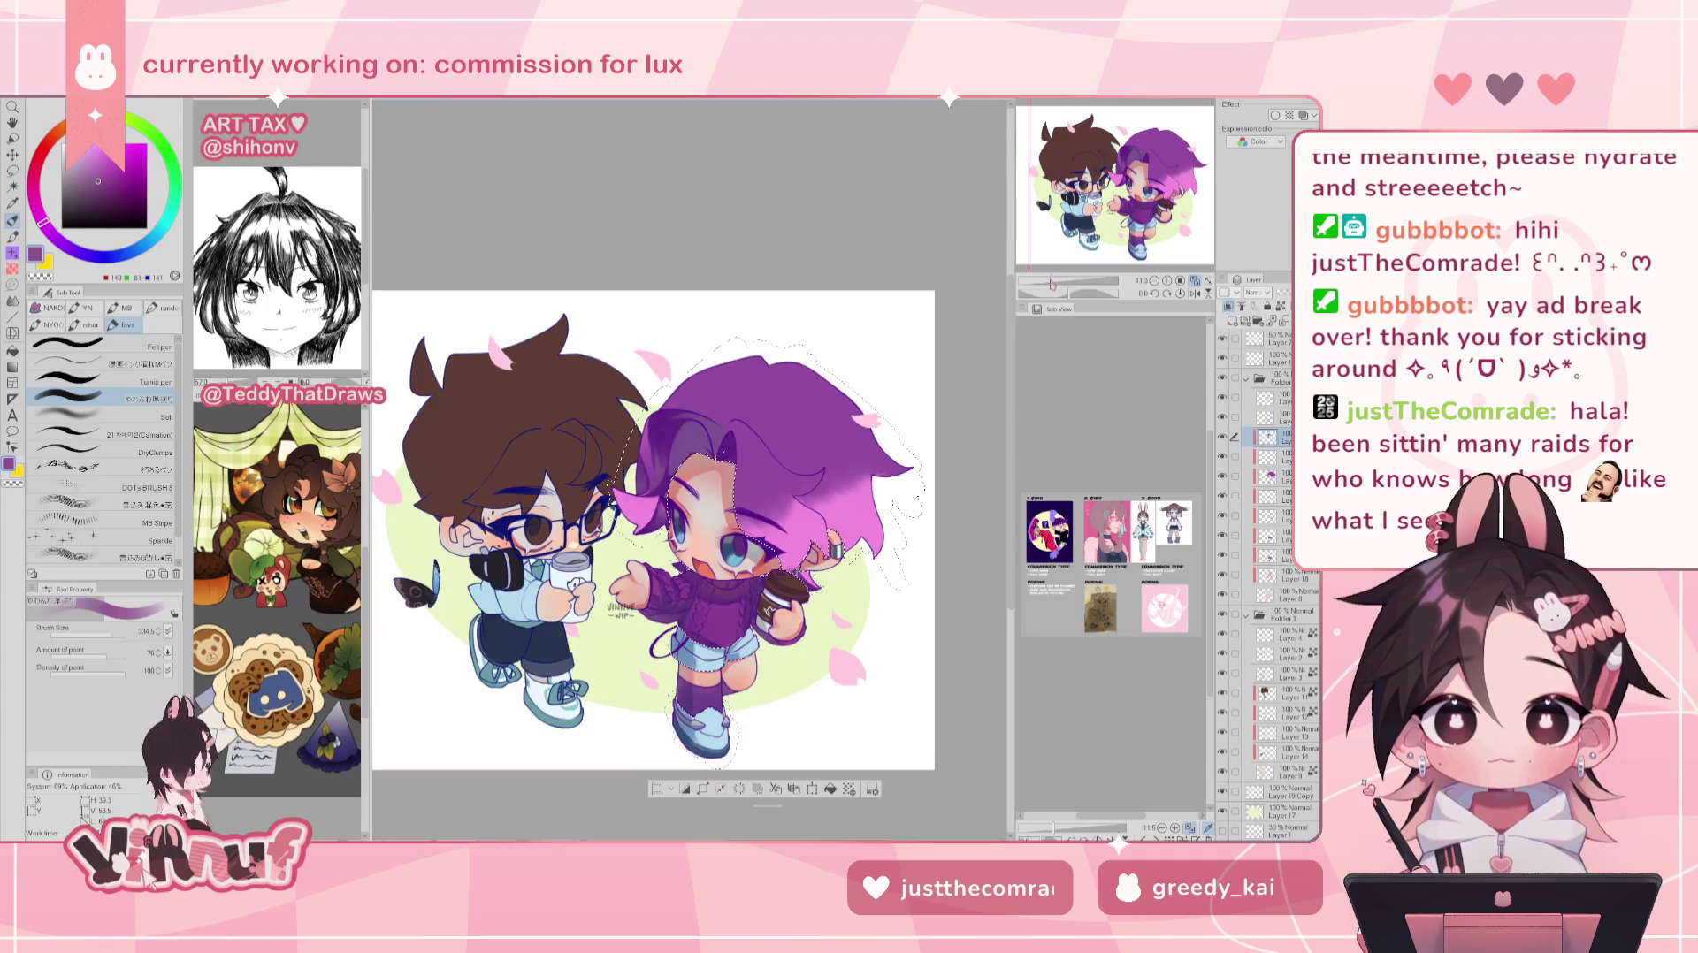
key(h)
key(h)
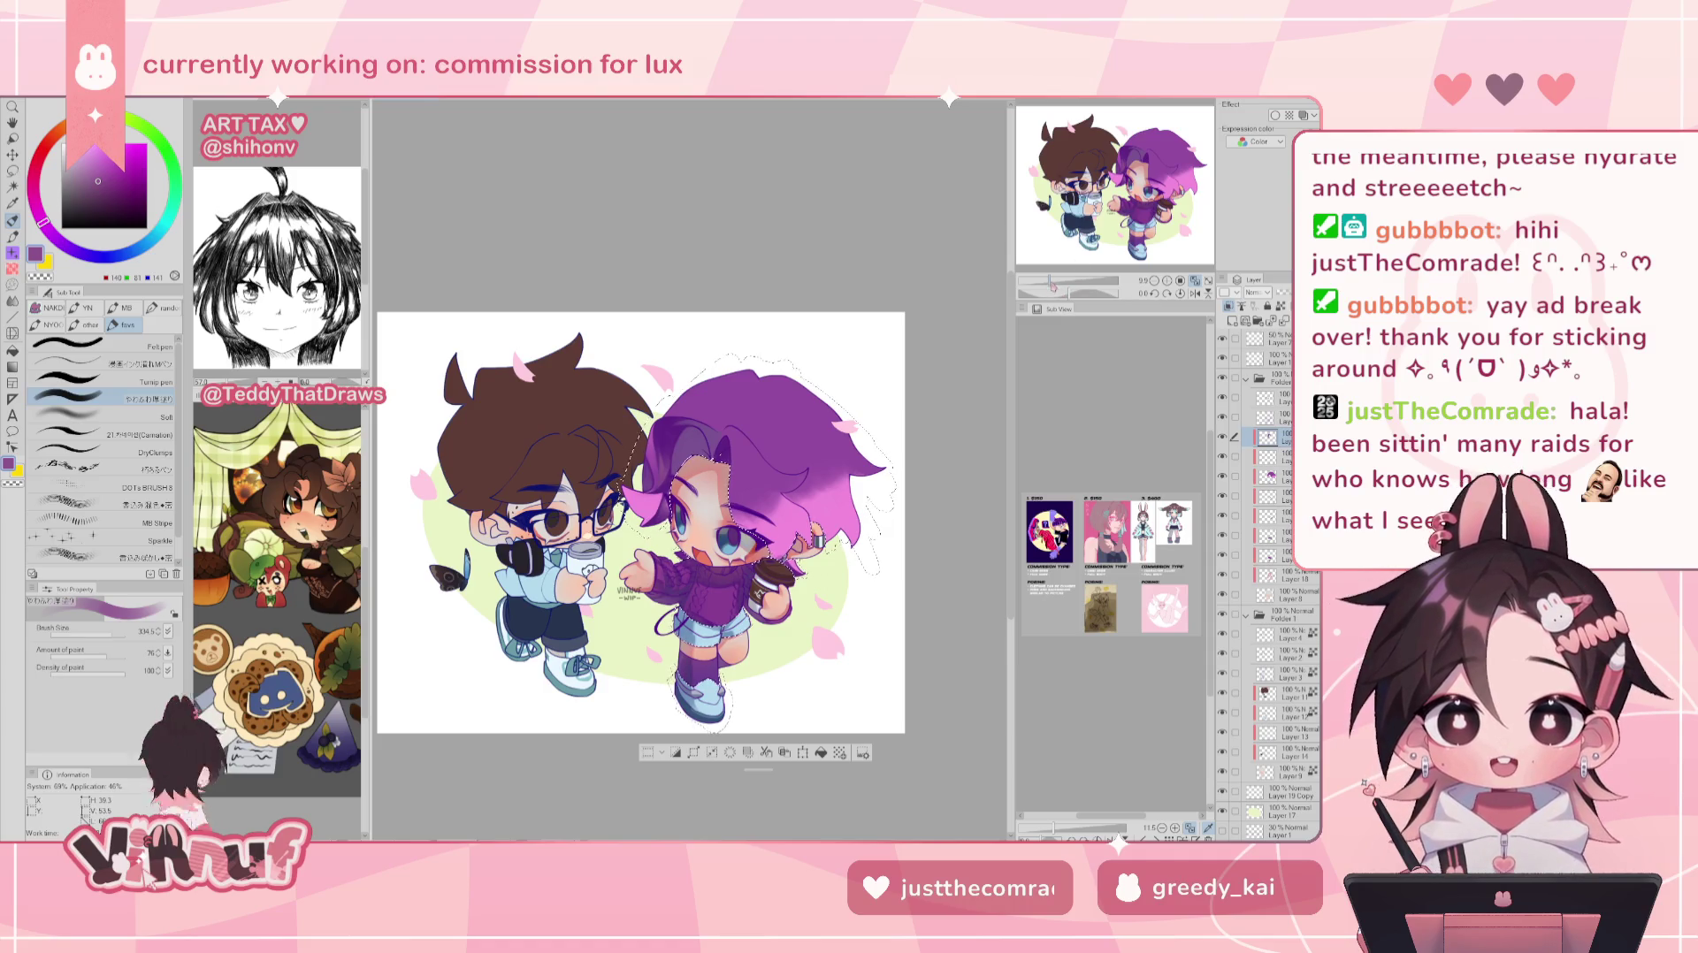
drag(1049, 281, 1074, 252)
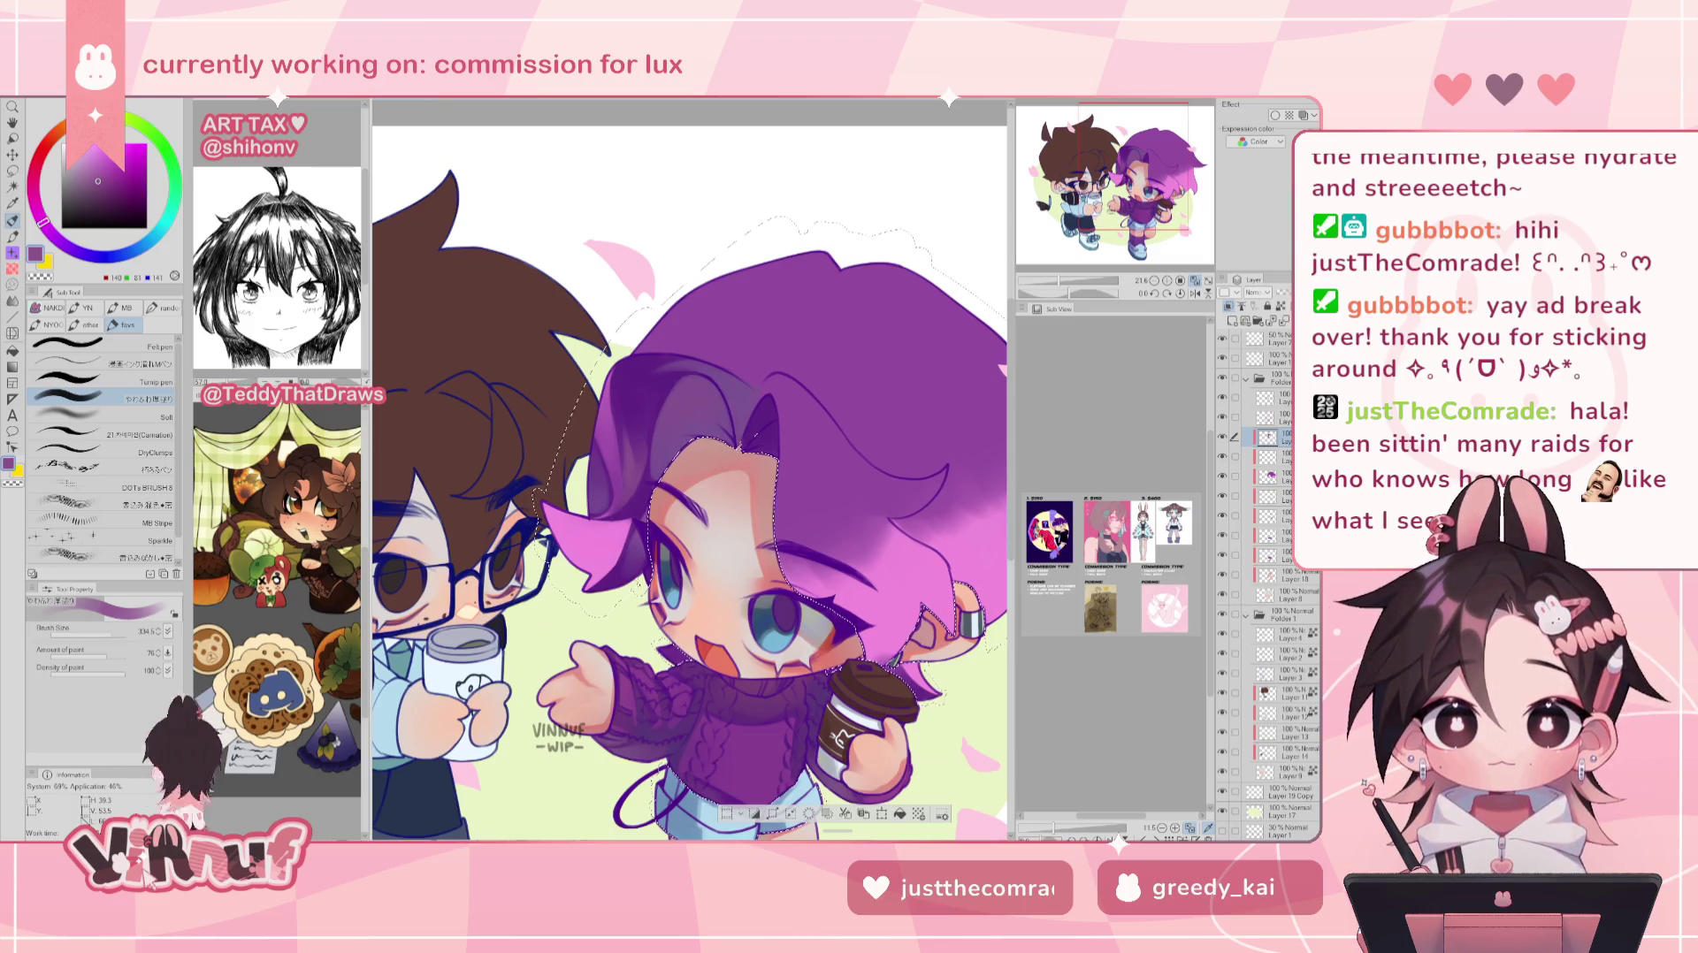
- Shade the hair with a slightly bluer purple, zooming out and mirroring to check
alt+click(747, 389)
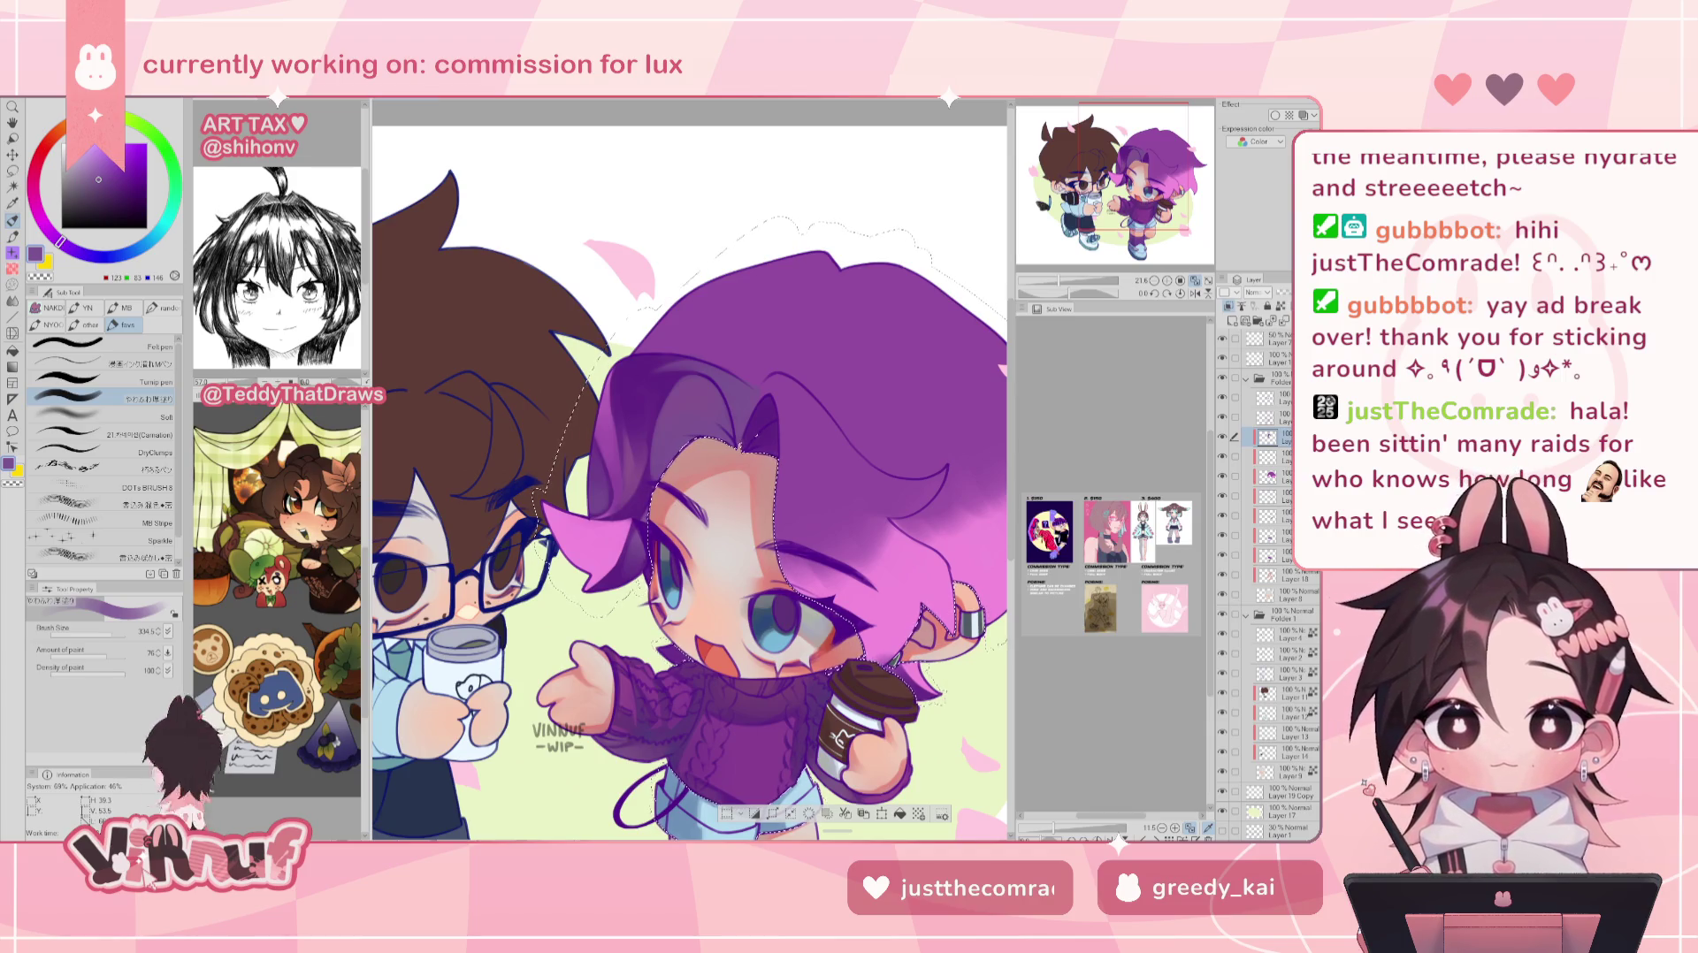
drag(1069, 291, 1061, 281)
key(h)
key(h)
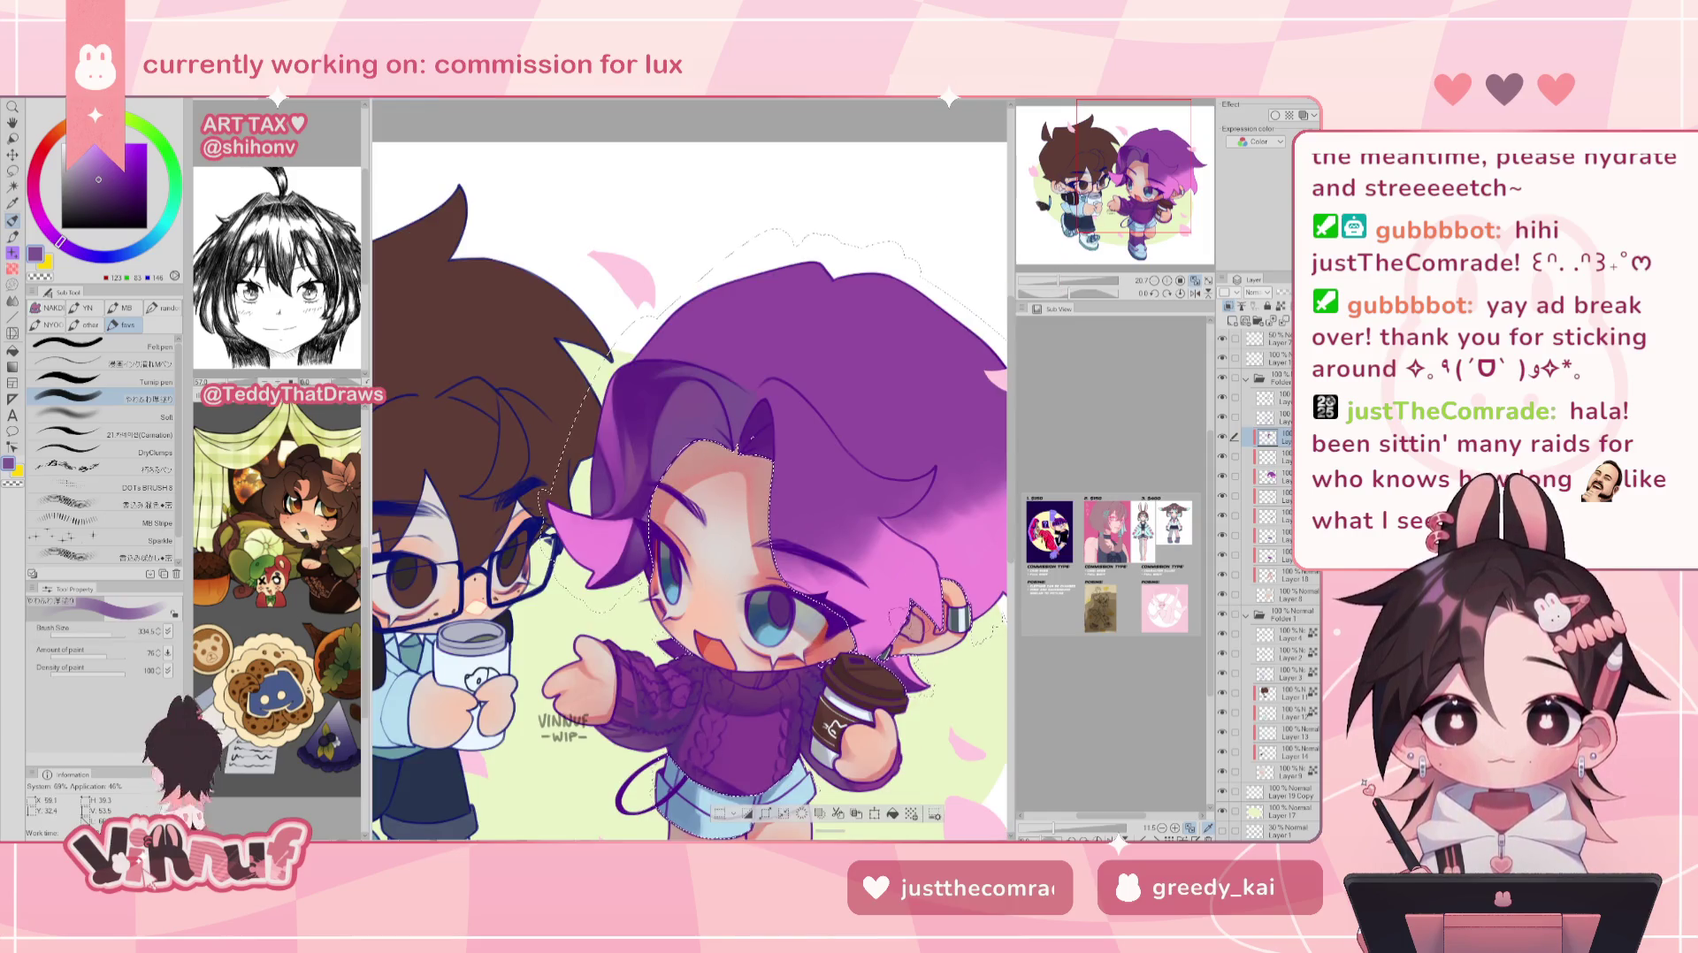
- Blend pink into the hair and face with a smaller brush, mirror-checking the face
alt+click(890, 546)
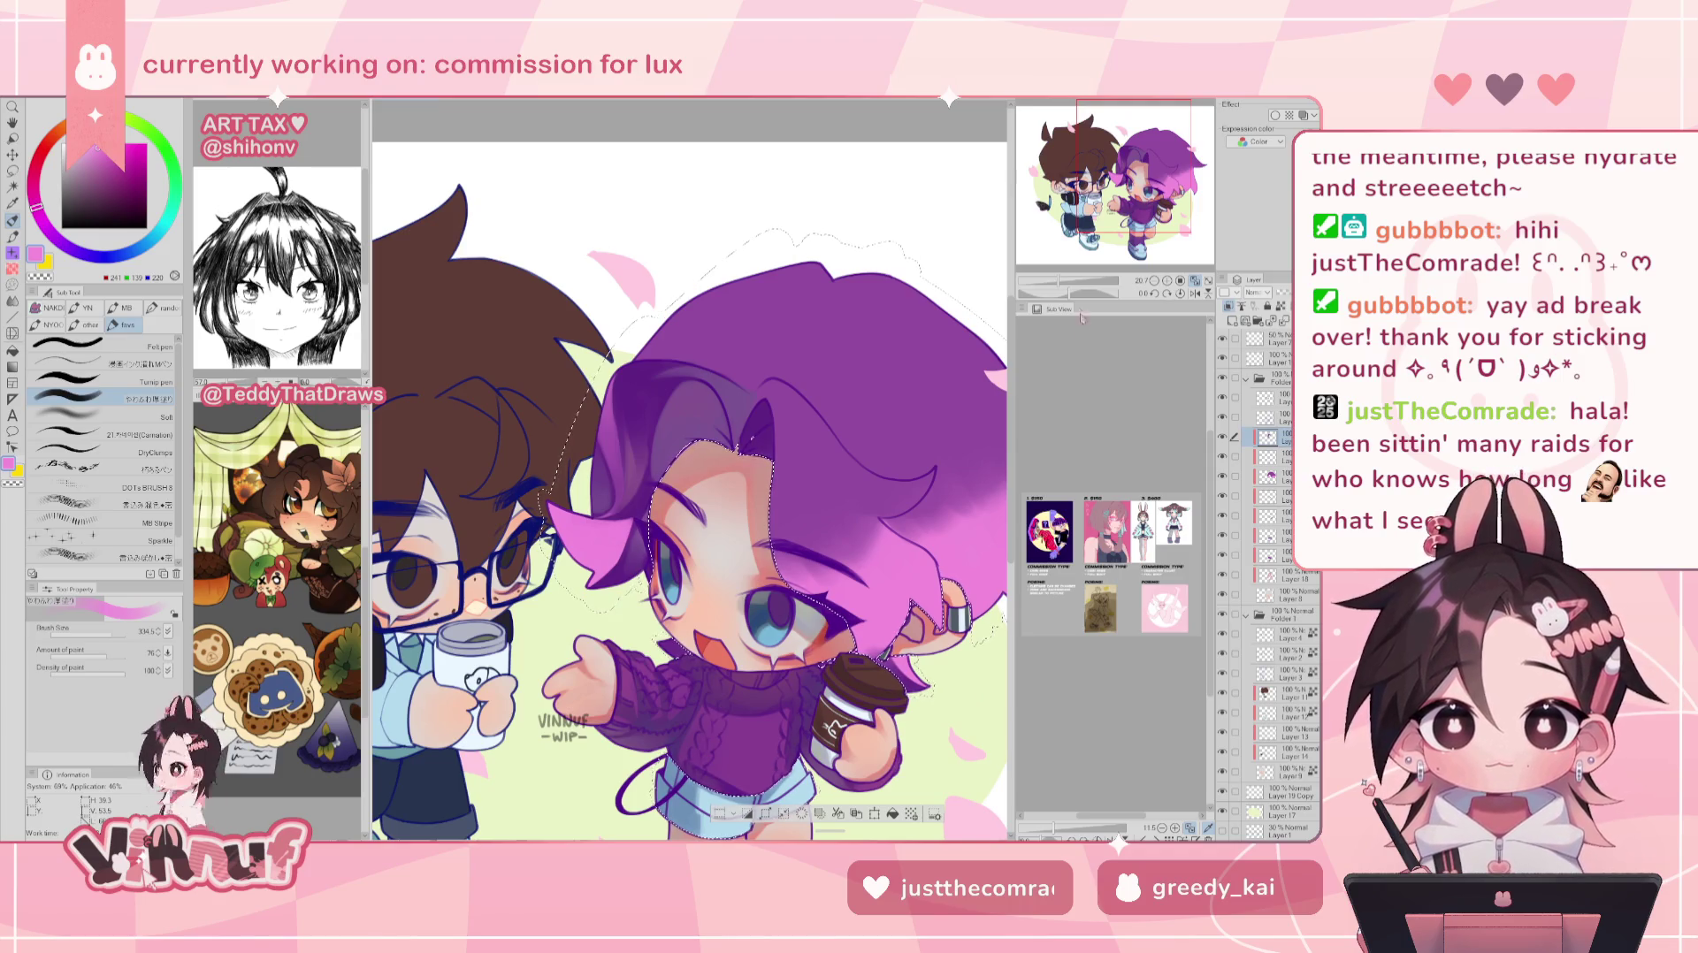
key(ctrl+0)
scroll(760, 531, up, 5)
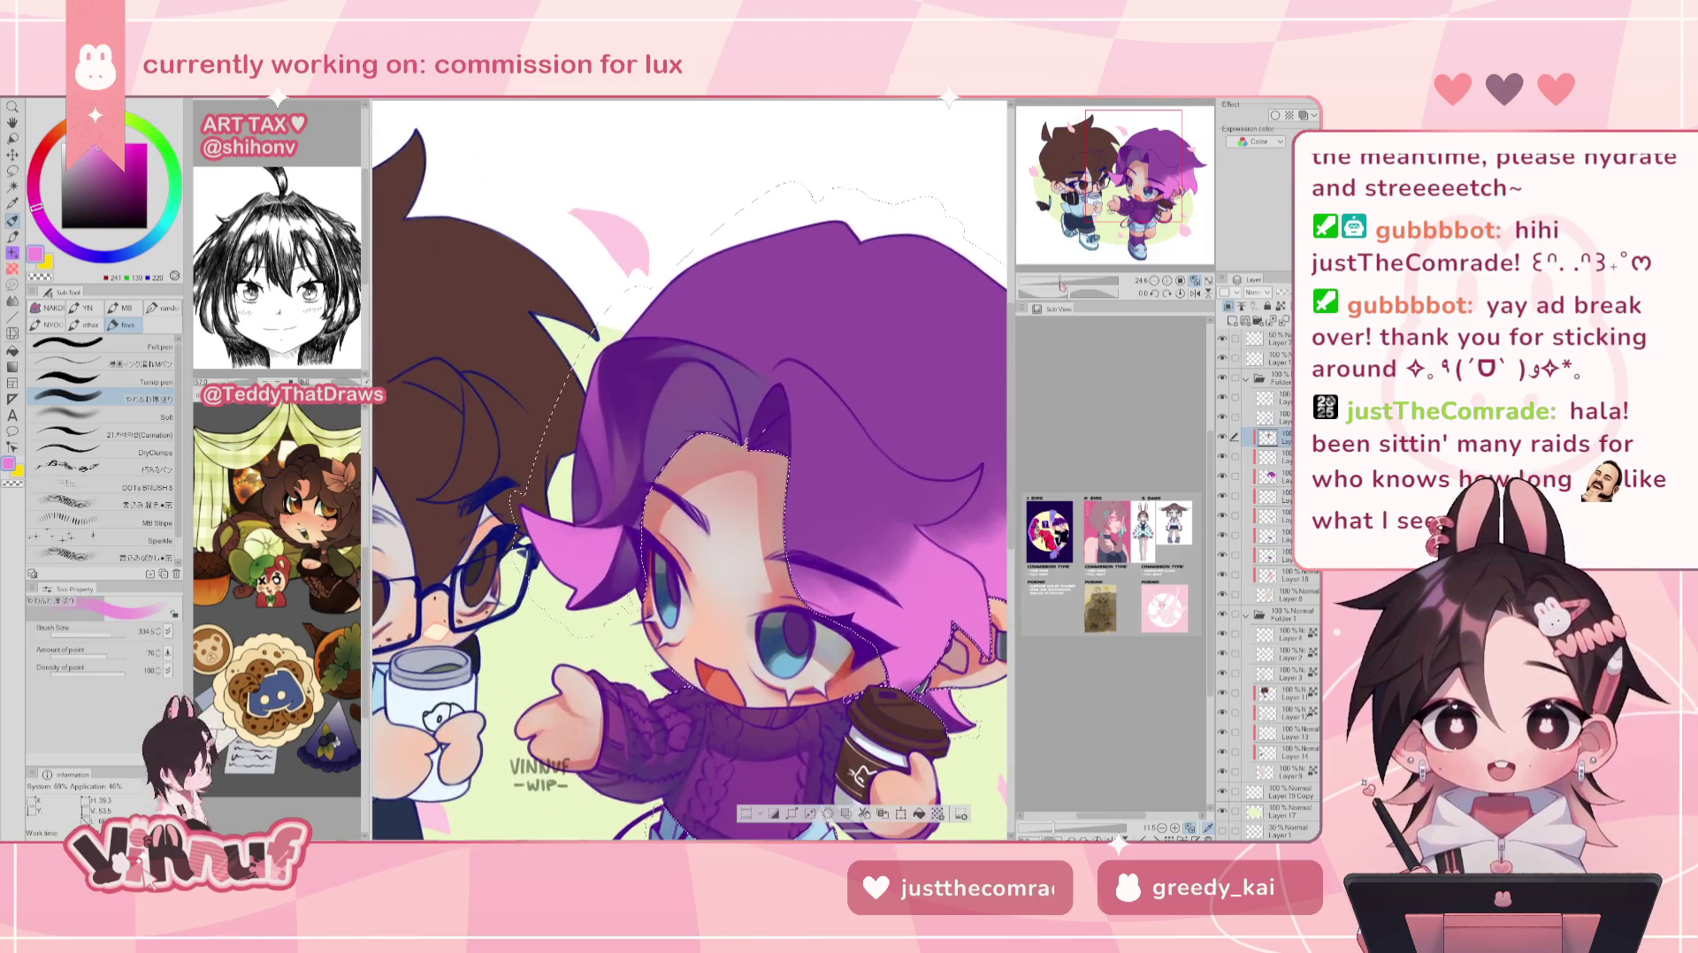
scroll(761, 531, up, 1)
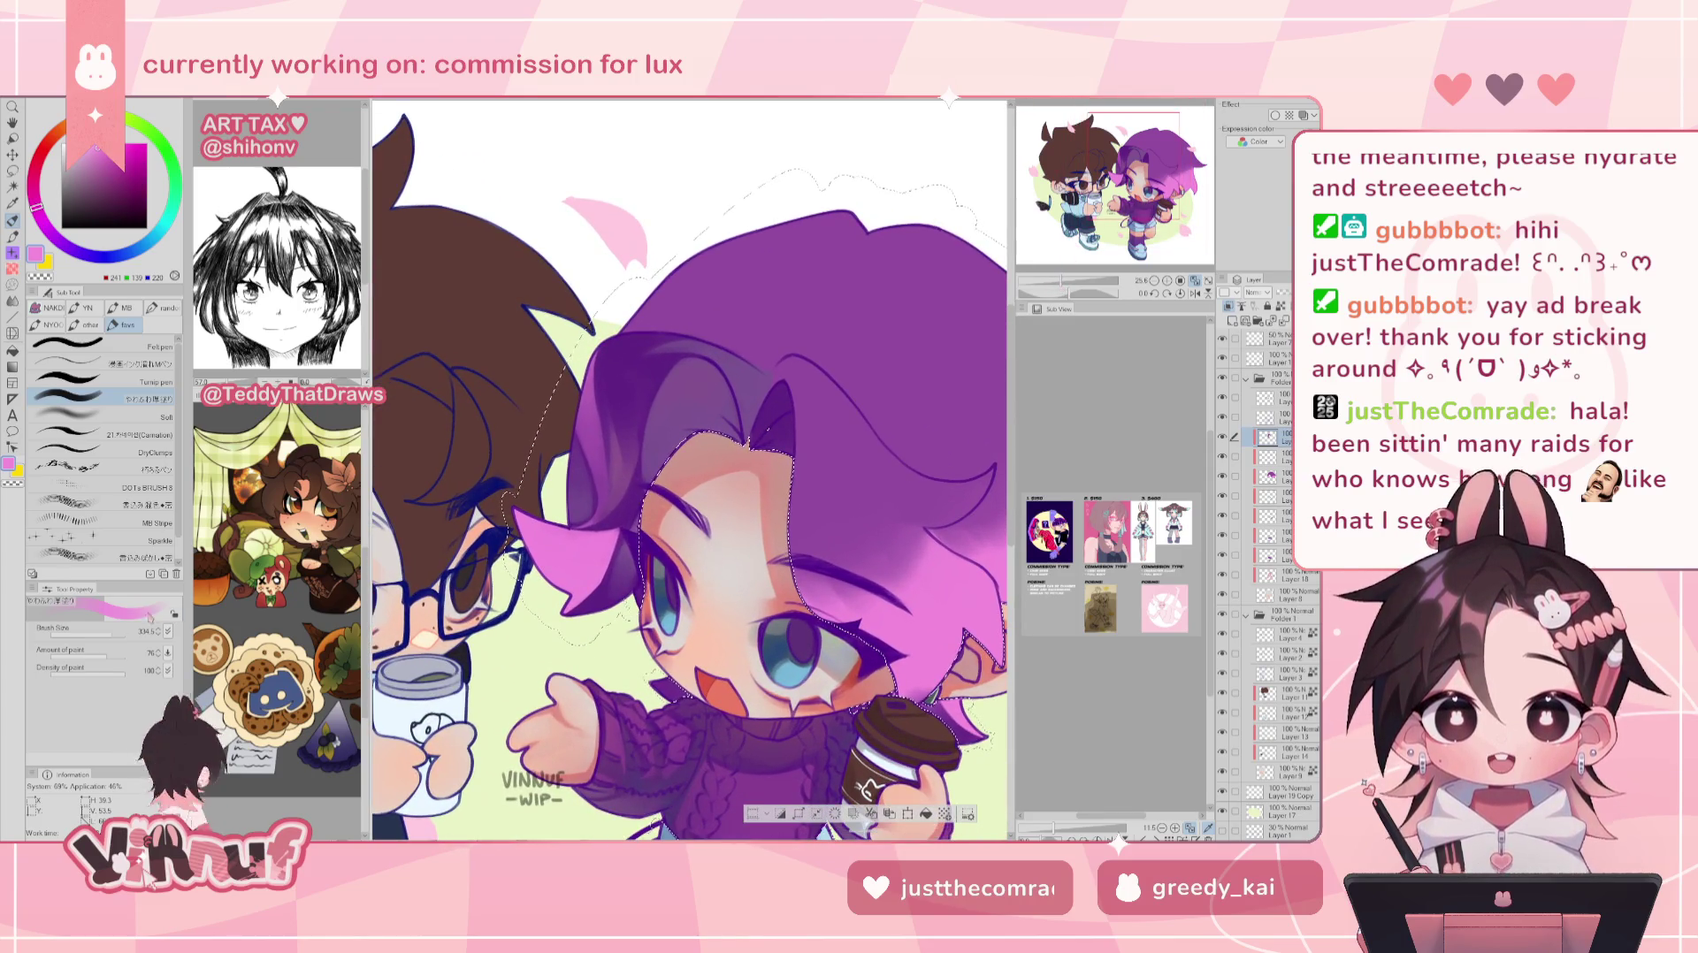
click(103, 634)
key(h)
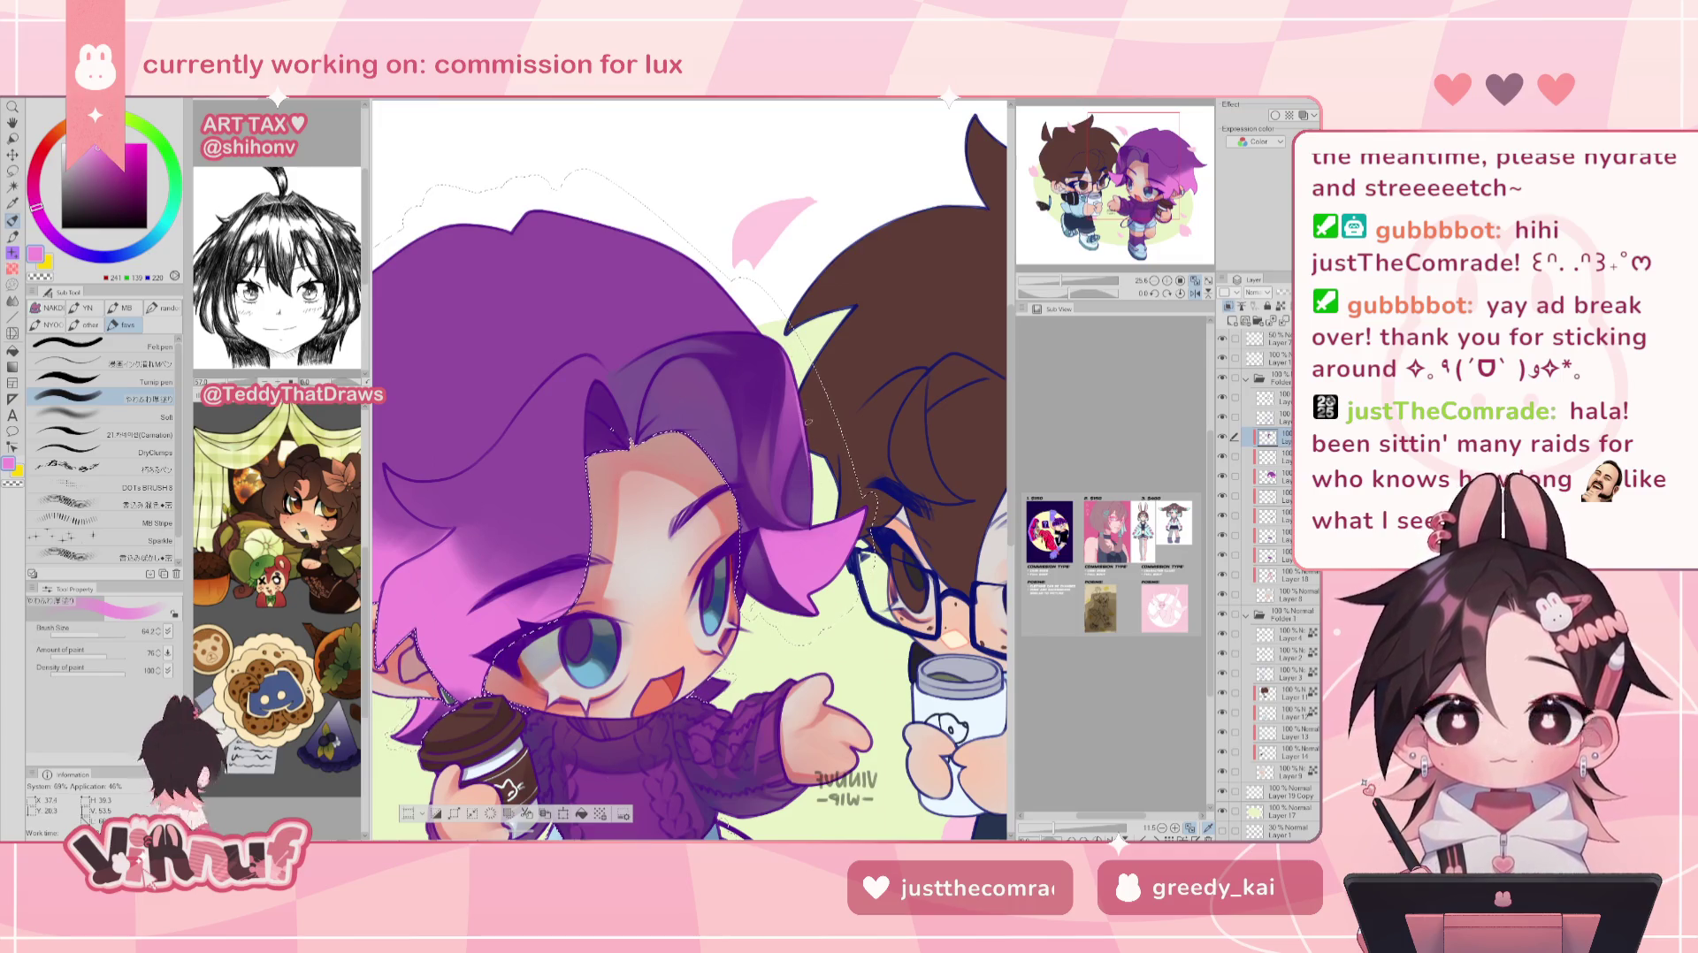
key(h)
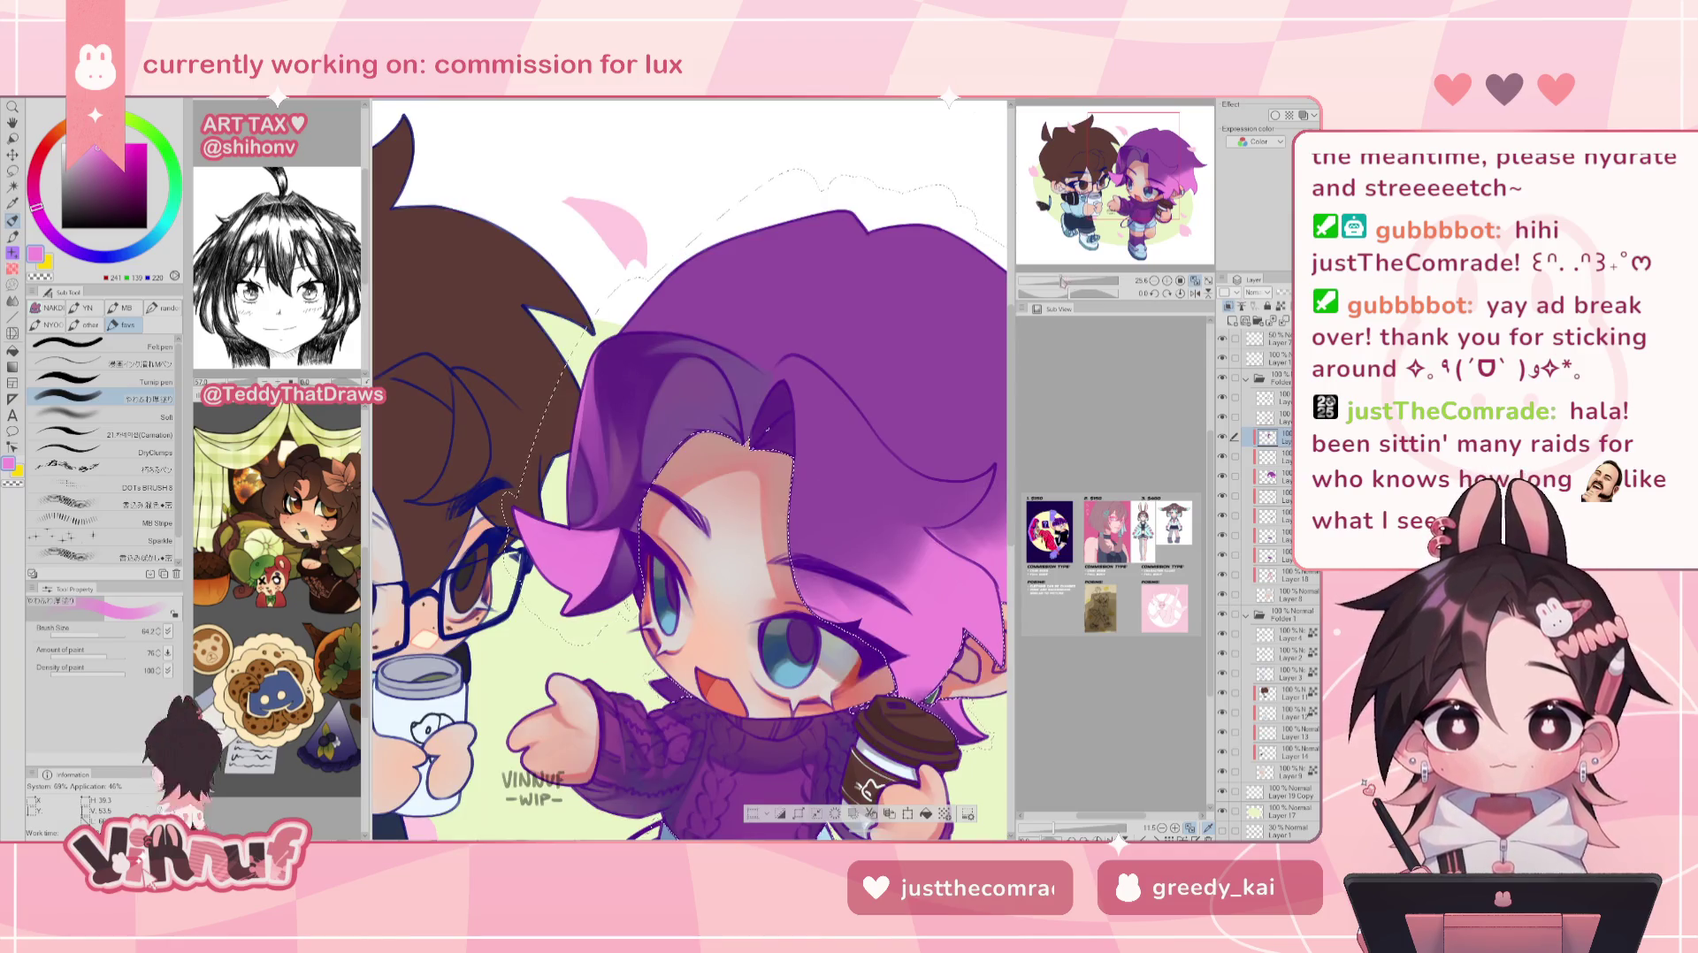
- Review the whole illustration, restore normal orientation and rotate the view for easier strokes
key(ctrl+0)
scroll(690, 486, up, 3)
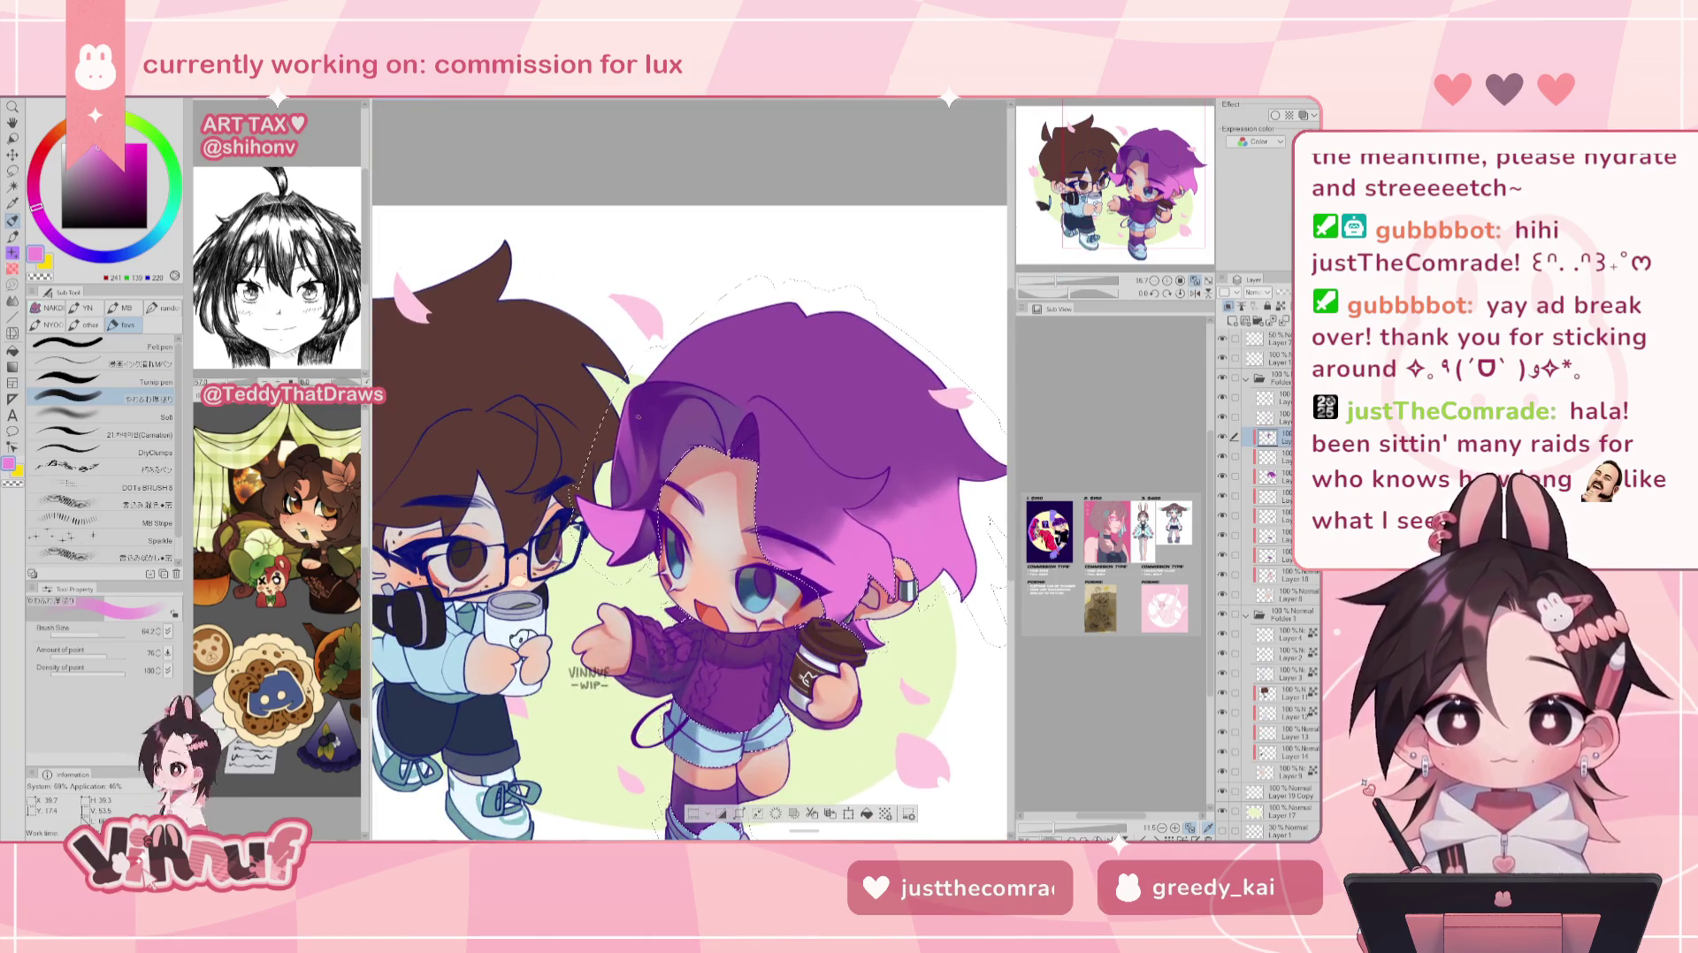
key(h)
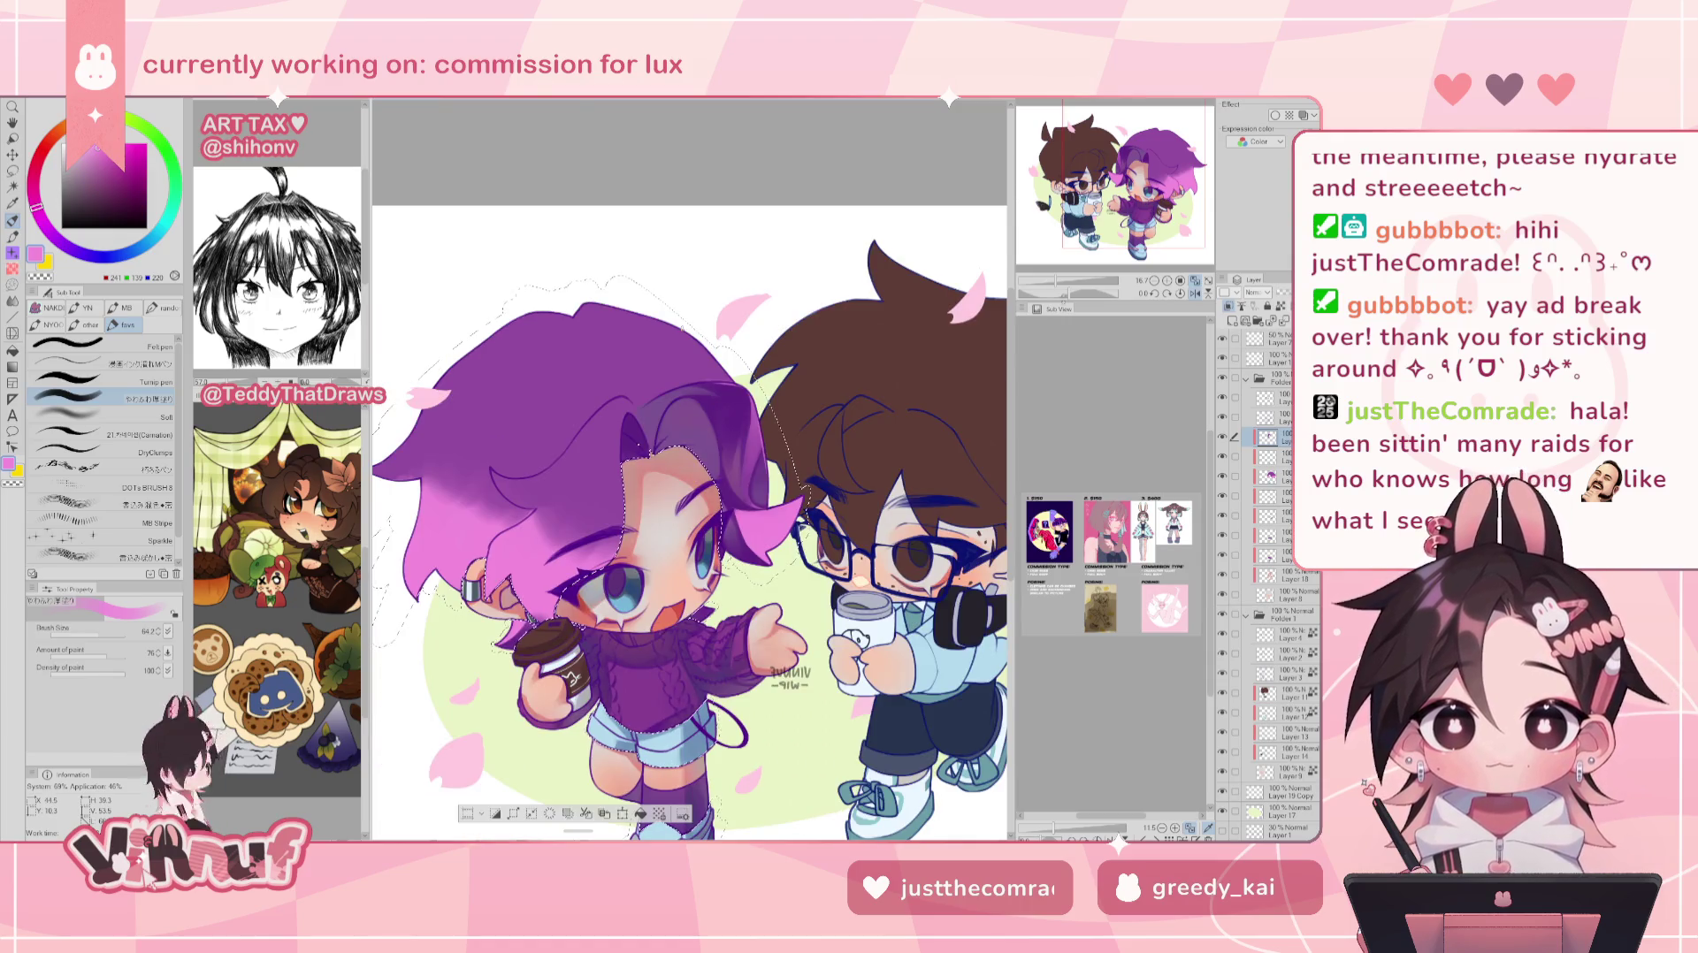
scroll(690, 495, up, 1)
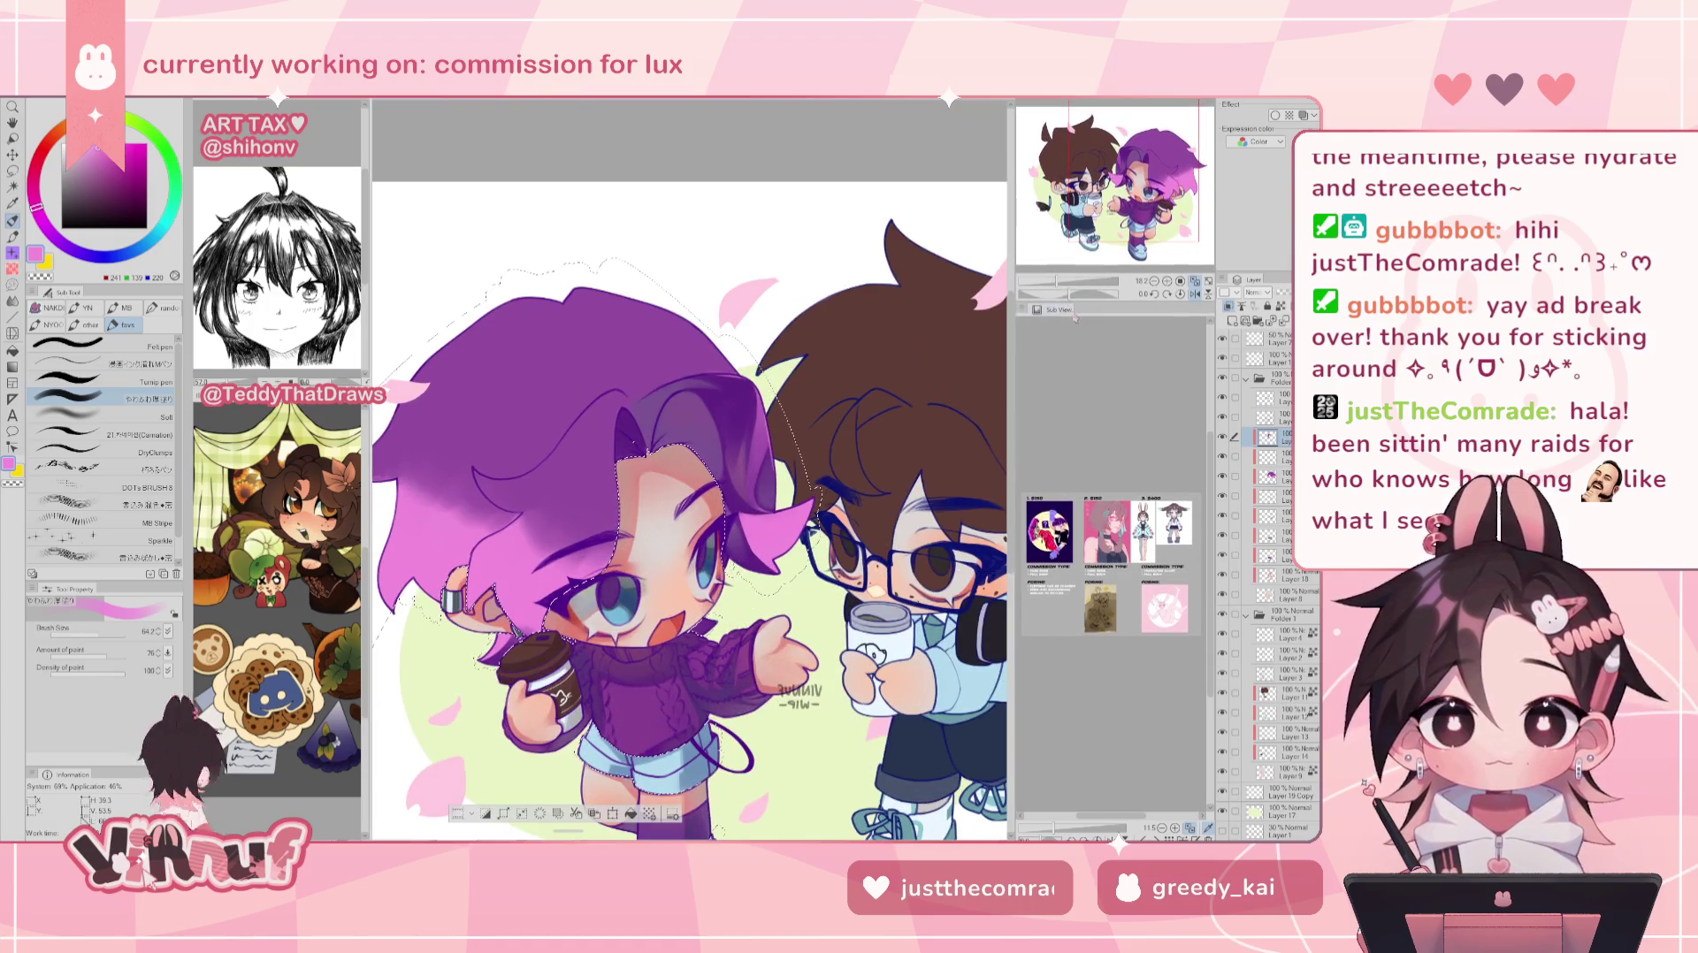
drag(885, 619, 853, 380)
- Eyedrop pale green from the background and take the 21 Carnation brush; upright, mirror and zoom the canvas
alt+click(854, 380)
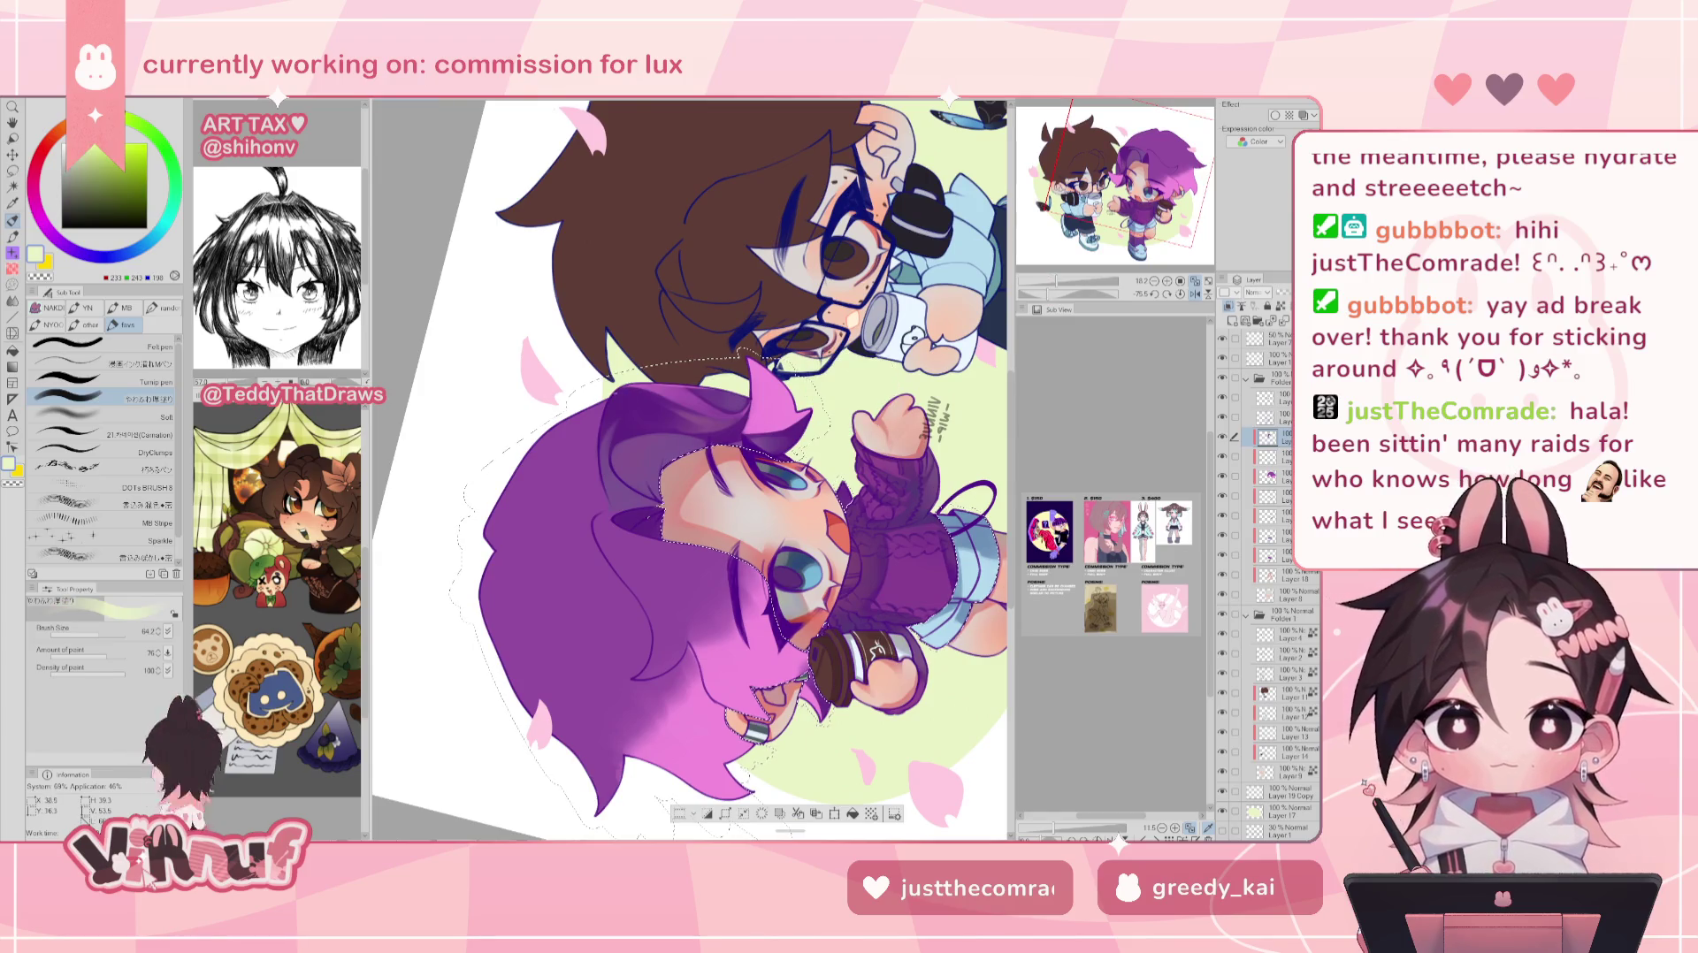
click(80, 434)
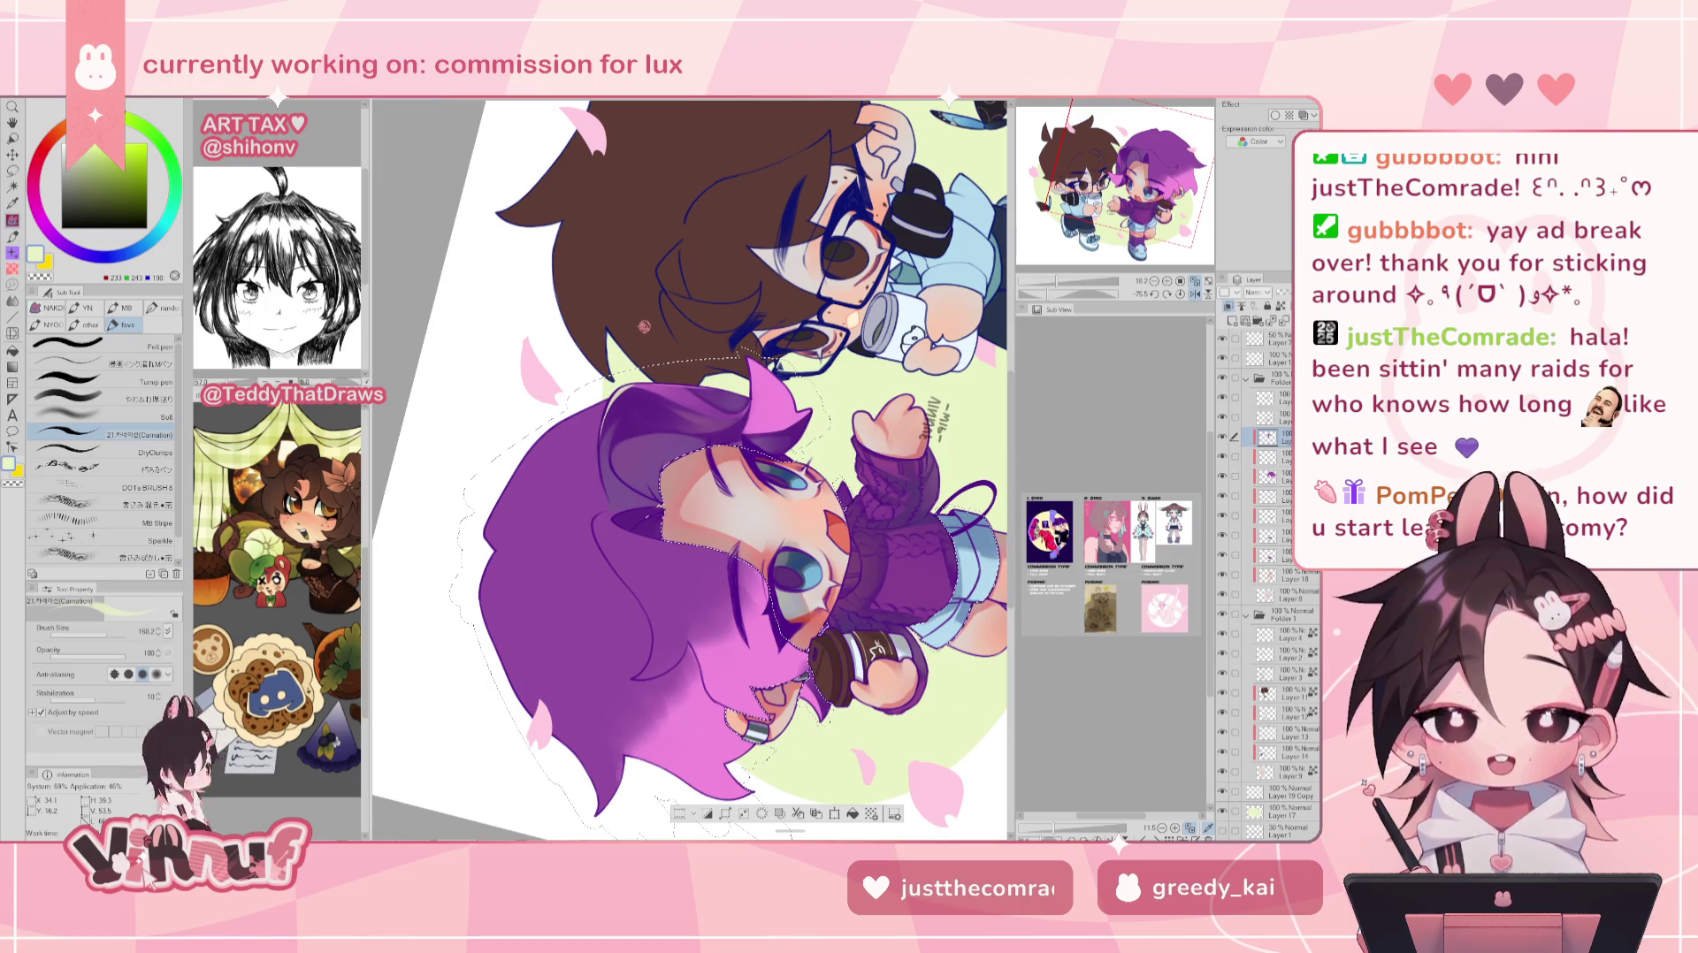
click(1179, 294)
click(1178, 297)
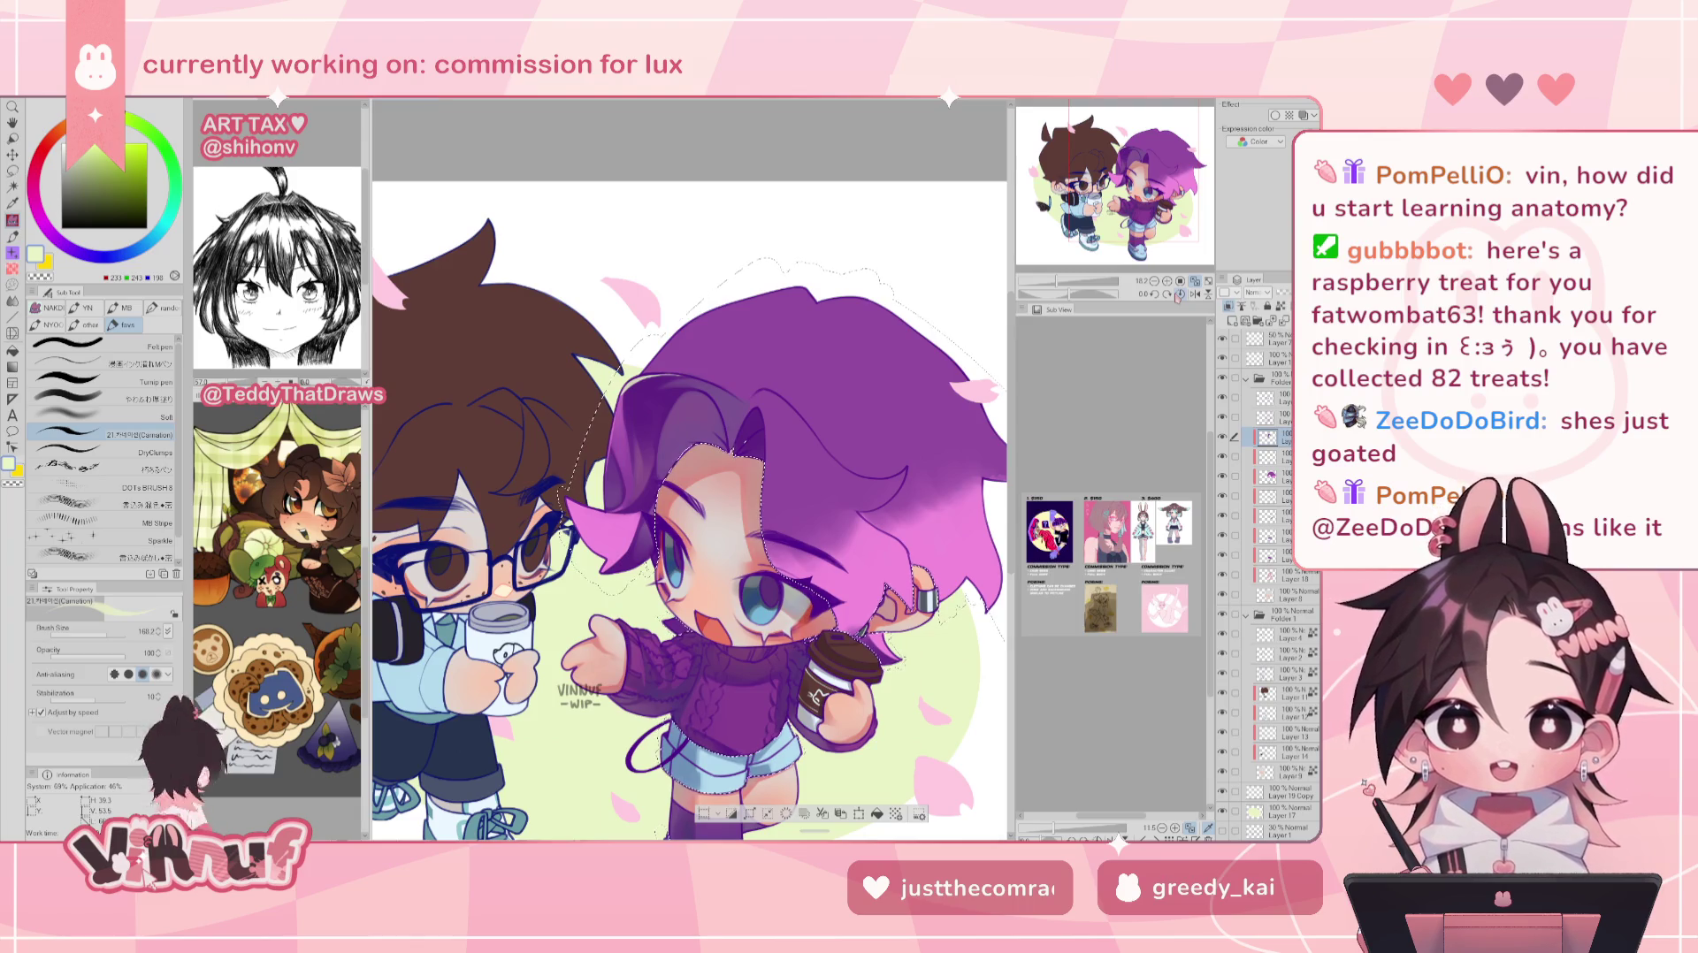
click(1178, 296)
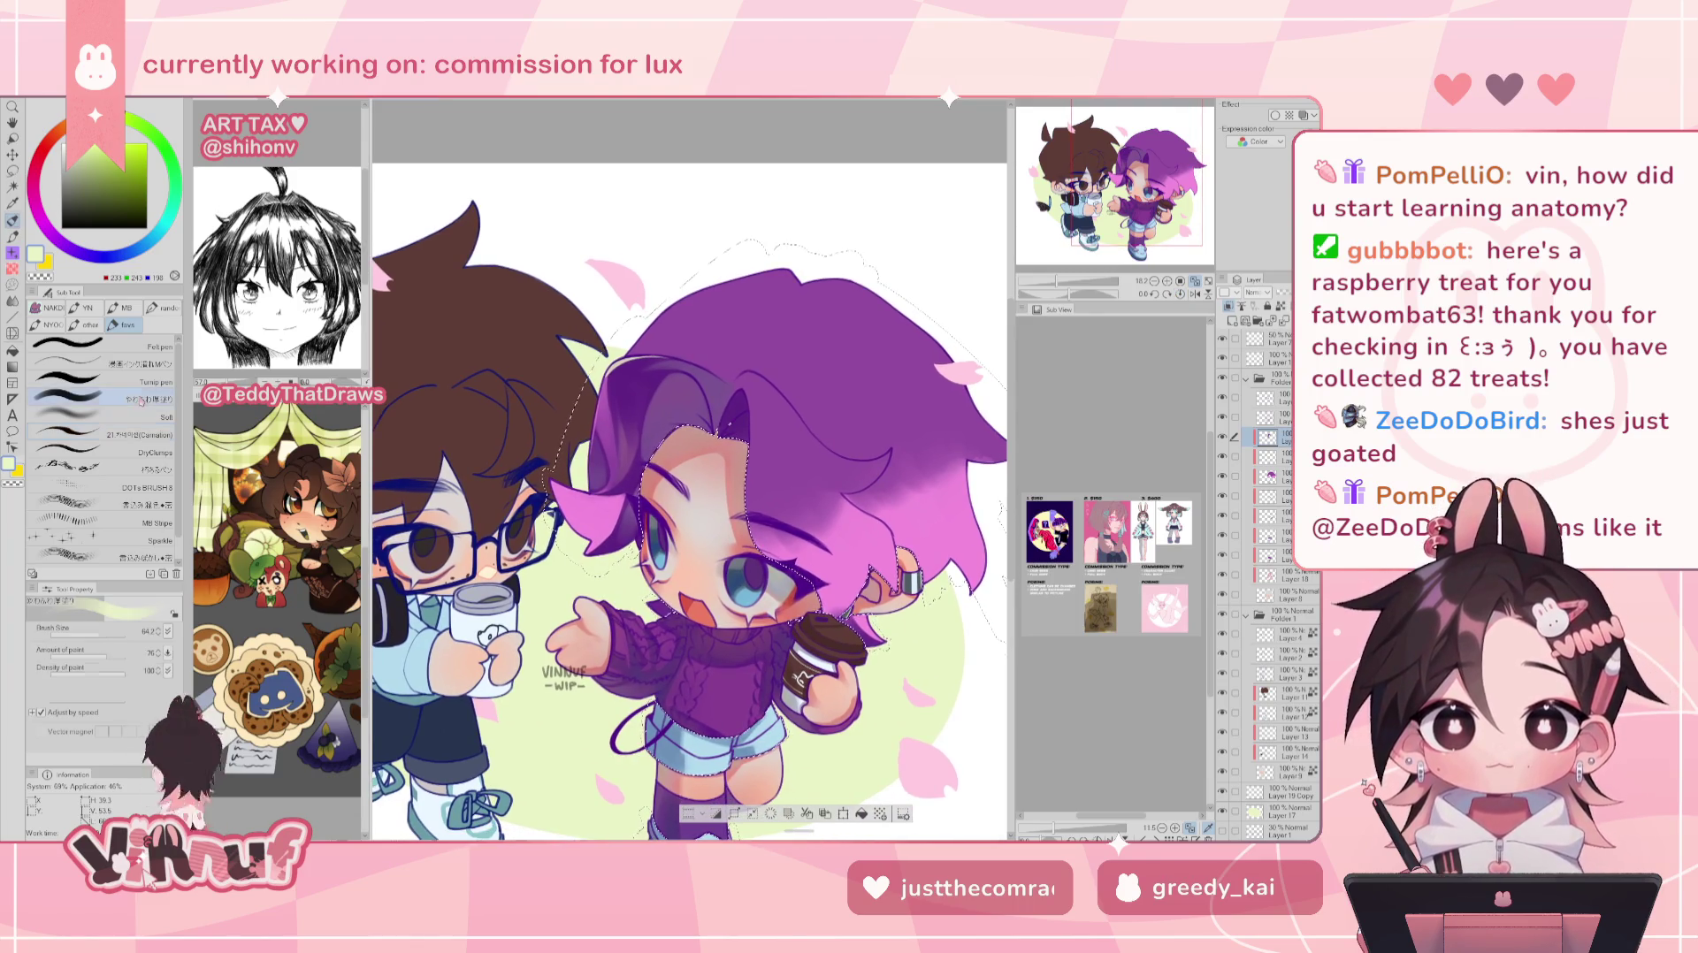